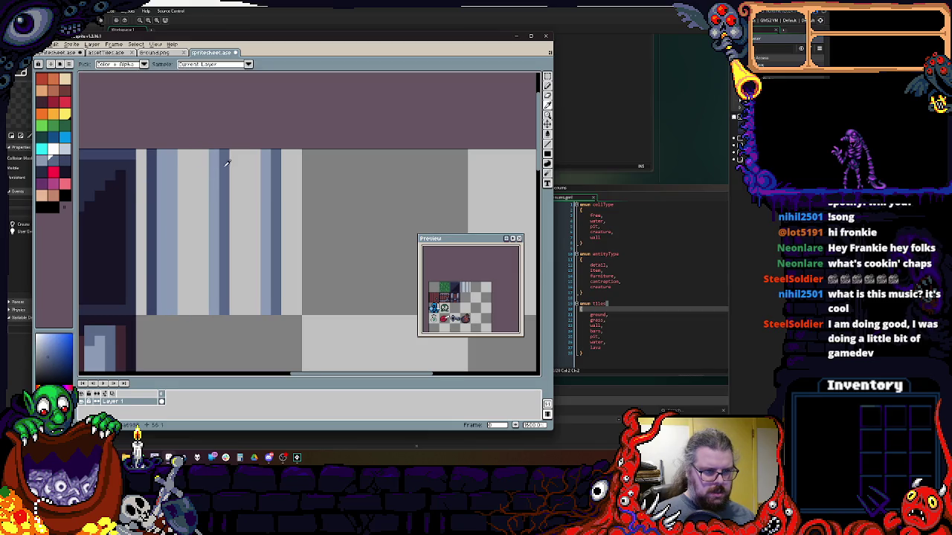
# - Paint a dark-blue column down the stripes, shifted one pixel right, and grey out two dark stripes
pyautogui.moveTo(182, 154); pyautogui.dragTo(183, 312)
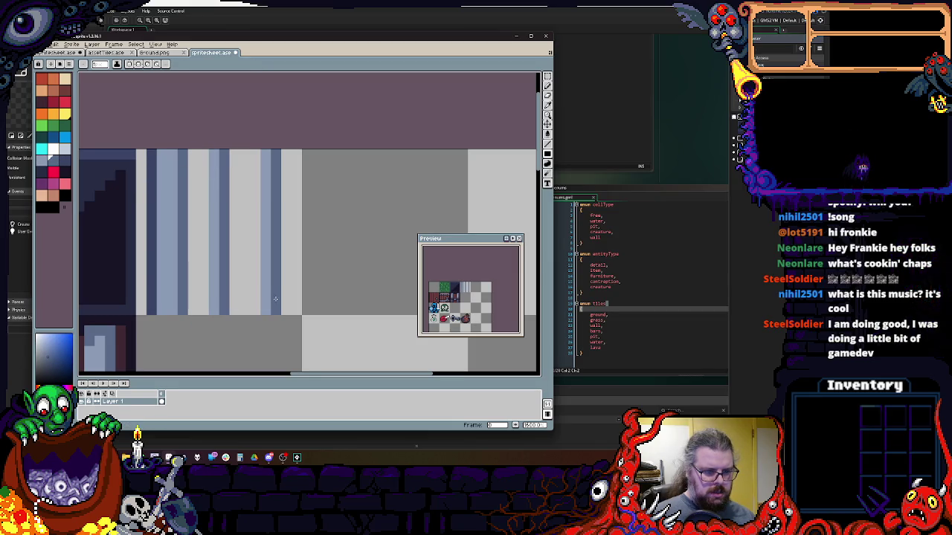
pyautogui.moveTo(283, 310)
pyautogui.mouseDown()
pyautogui.moveTo(287, 151)
pyautogui.moveTo(278, 309)
pyautogui.moveTo(256, 151)
pyautogui.mouseUp()
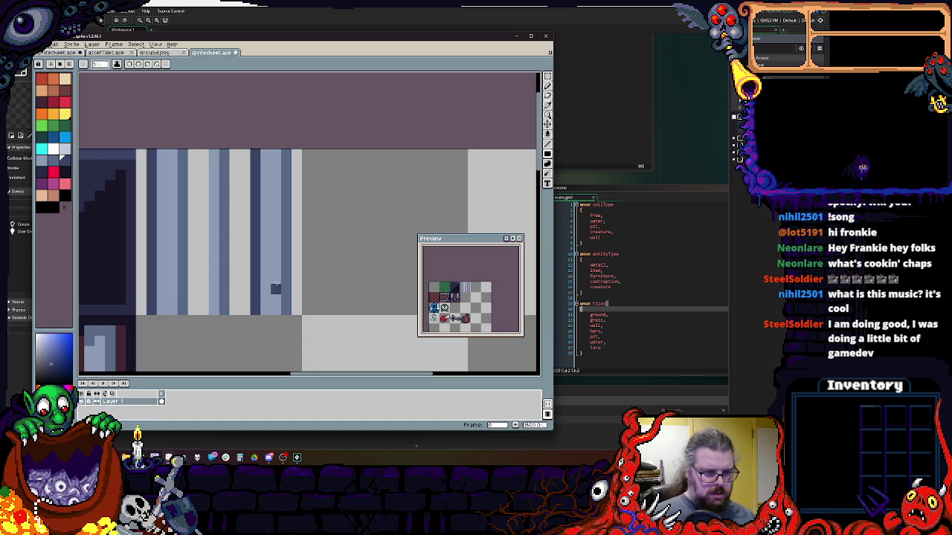
pyautogui.keyDown('alt'); pyautogui.click(234, 309); pyautogui.keyUp('alt')
pyautogui.moveTo(235, 312)
pyautogui.mouseDown()
pyautogui.moveTo(216, 154)
pyautogui.moveTo(223, 309)
pyautogui.mouseUp()
# - Select the area around the left stripes and reposition it
pyautogui.click(547, 75)
pyautogui.moveTo(380, 153)
pyautogui.mouseDown()
pyautogui.moveTo(245, 346)
pyautogui.moveTo(232, 350)
pyautogui.moveTo(201, 314)
pyautogui.moveTo(147, 155)
pyautogui.moveTo(159, 153)
pyautogui.mouseUp()
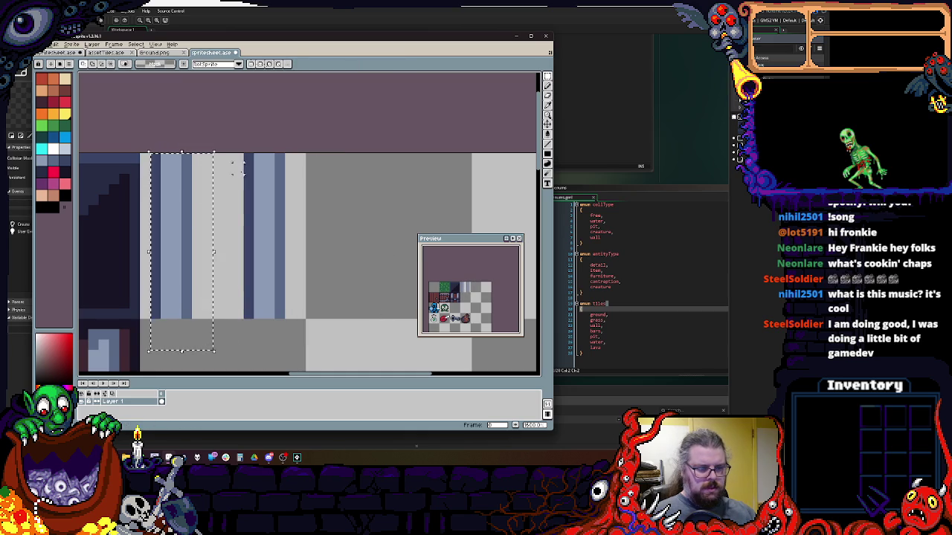
pyautogui.click(331, 220)
pyautogui.moveTo(496, 145); pyautogui.dragTo(526, 132)
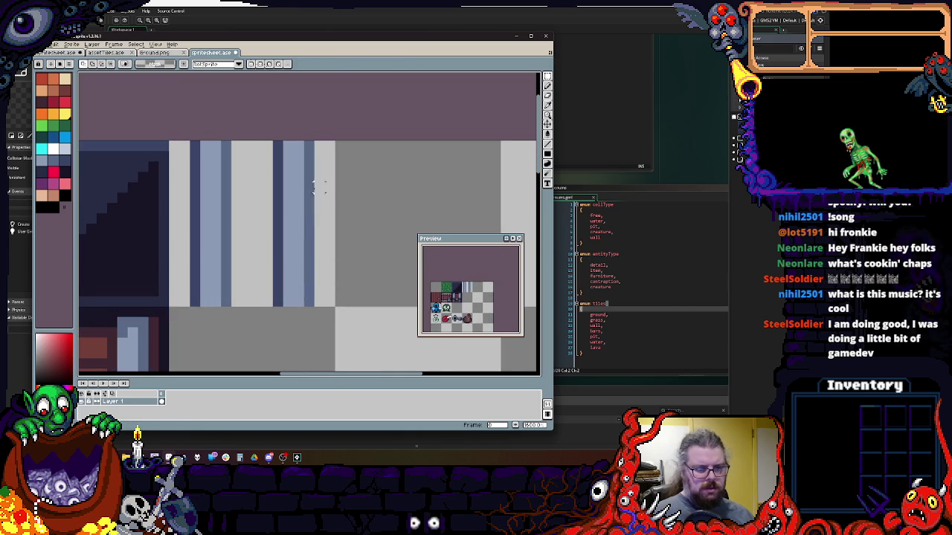
# - Reshape the right stripe's bottom with dark blue pixels and a light grey cleanup
pyautogui.click(548, 152)
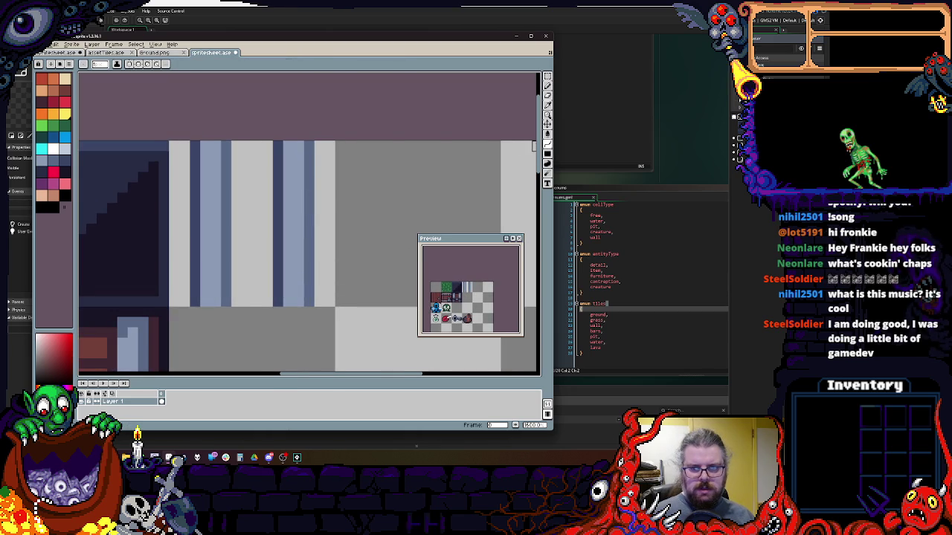
pyautogui.hscroll(1, 527, 145)
pyautogui.scroll(2, 297, 261)
pyautogui.keyDown('alt'); pyautogui.click(312, 300); pyautogui.keyUp('alt')
pyautogui.click(300, 289)
pyautogui.click(288, 289)
pyautogui.keyDown('alt'); pyautogui.click(273, 300); pyautogui.keyUp('alt')
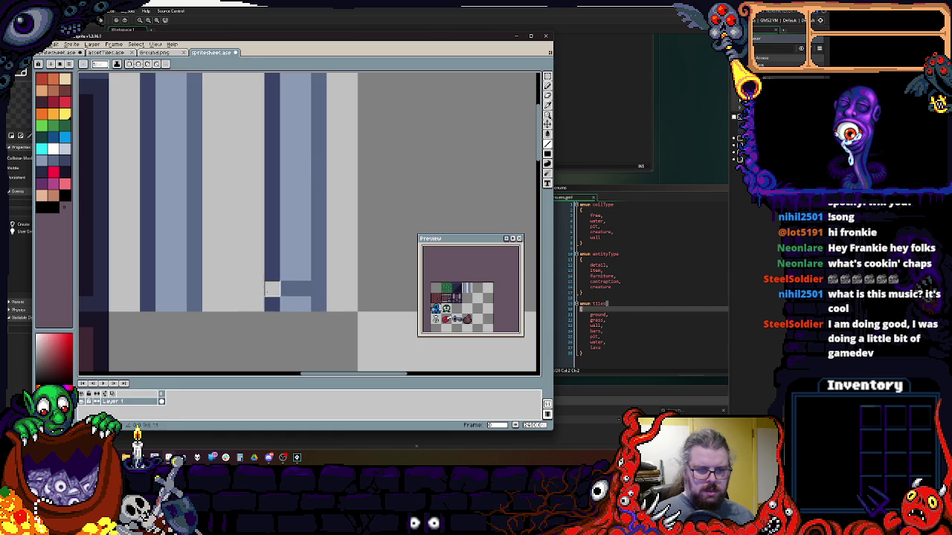
pyautogui.moveTo(273, 303); pyautogui.dragTo(318, 305)
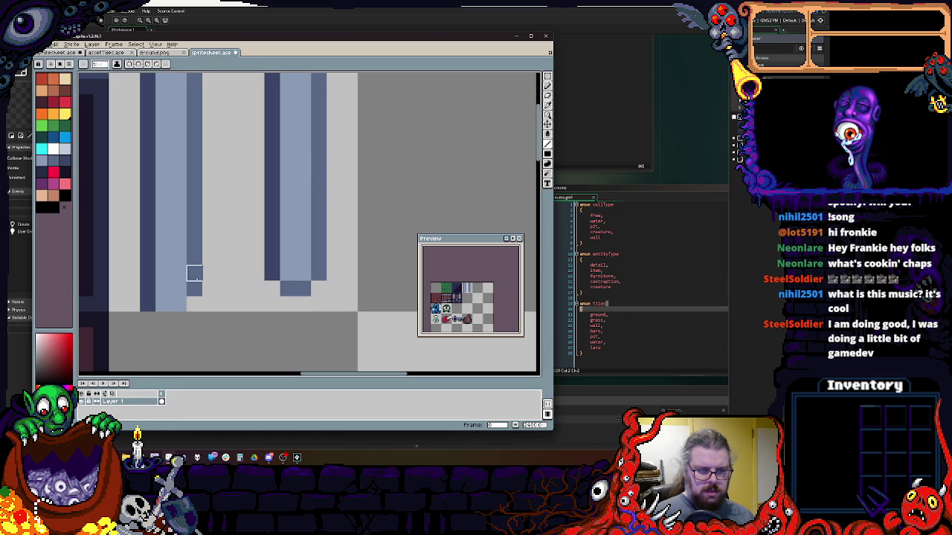
# - Reshape the left stripe's bottom with dark pixels and light grey over the excess
pyautogui.click(164, 290)
pyautogui.click(194, 305)
pyautogui.keyDown('alt'); pyautogui.click(179, 303); pyautogui.keyUp('alt')
pyautogui.moveTo(195, 288)
pyautogui.mouseDown()
pyautogui.moveTo(195, 304)
pyautogui.moveTo(148, 288)
pyautogui.mouseUp()
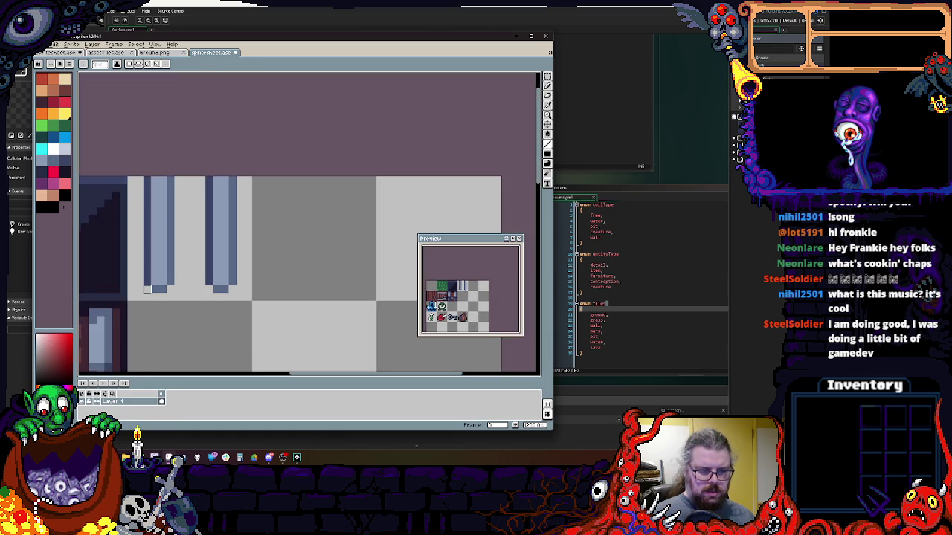
pyautogui.scroll(-2, 174, 294)
pyautogui.scroll(1, 175, 294)
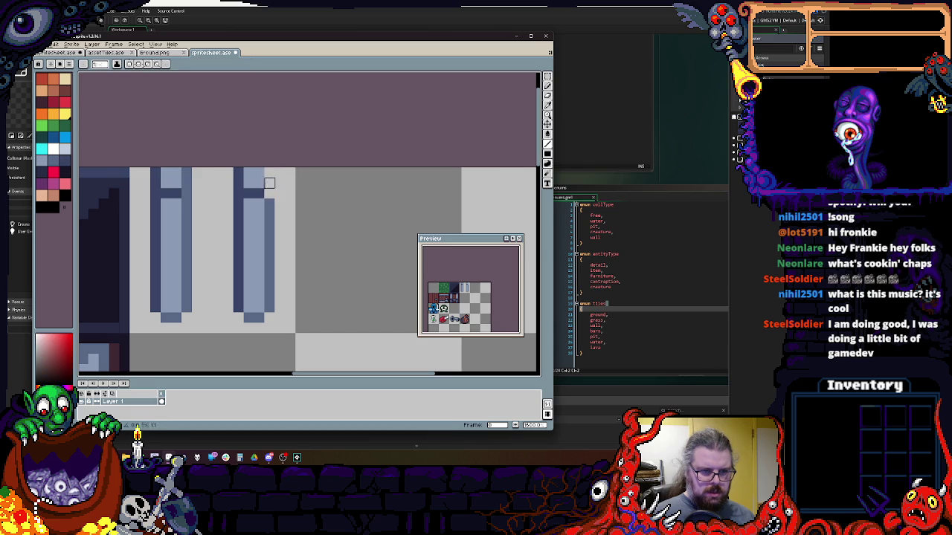
# - Clear the light pixels above the right stripe, then move both stripes up one pixel
pyautogui.click(253, 174)
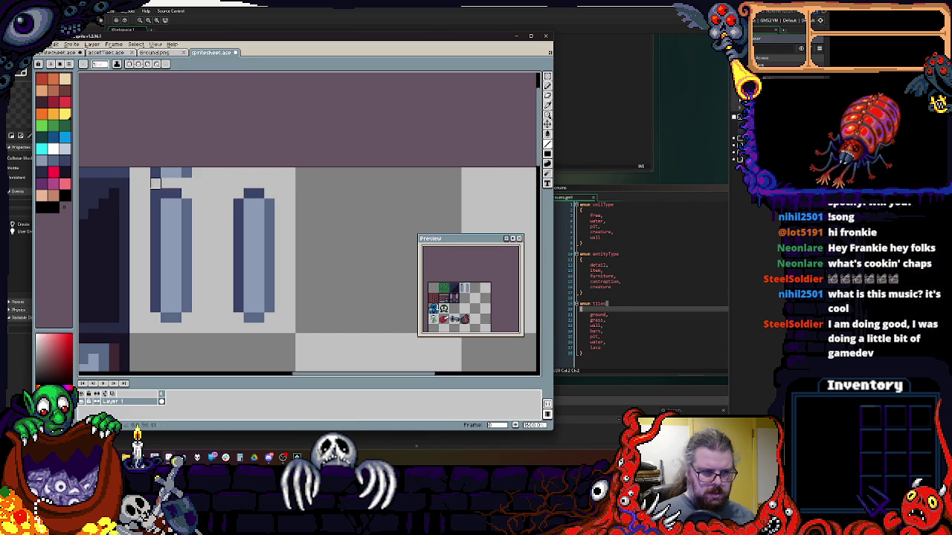
pyautogui.click(546, 79)
pyautogui.moveTo(276, 166)
pyautogui.mouseDown()
pyautogui.moveTo(149, 261)
pyautogui.moveTo(189, 236)
pyautogui.mouseUp()
pyautogui.hotkey('ctrl', 'd')
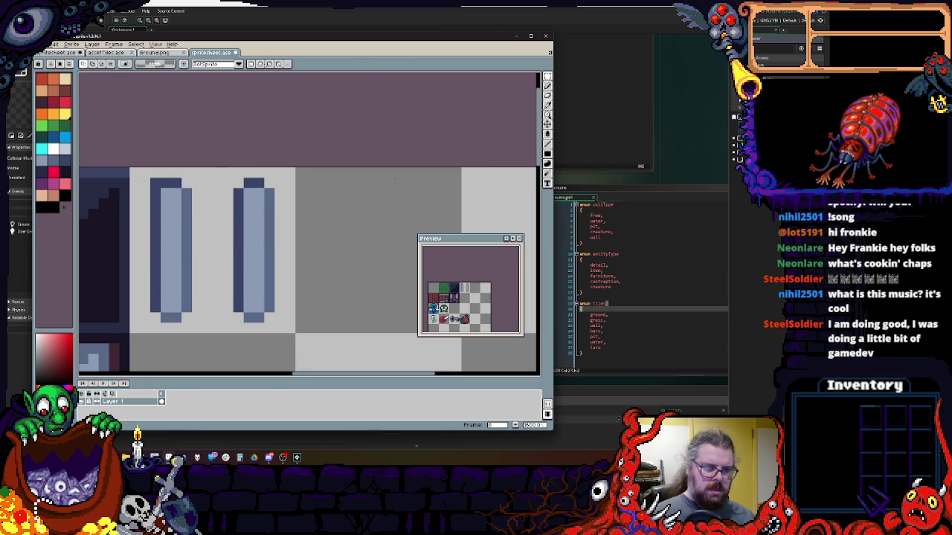
# - Shade the left pillar's cap with a light blue-grey corner and dark blue-grey pixels
pyautogui.click(547, 86)
pyautogui.click(547, 104)
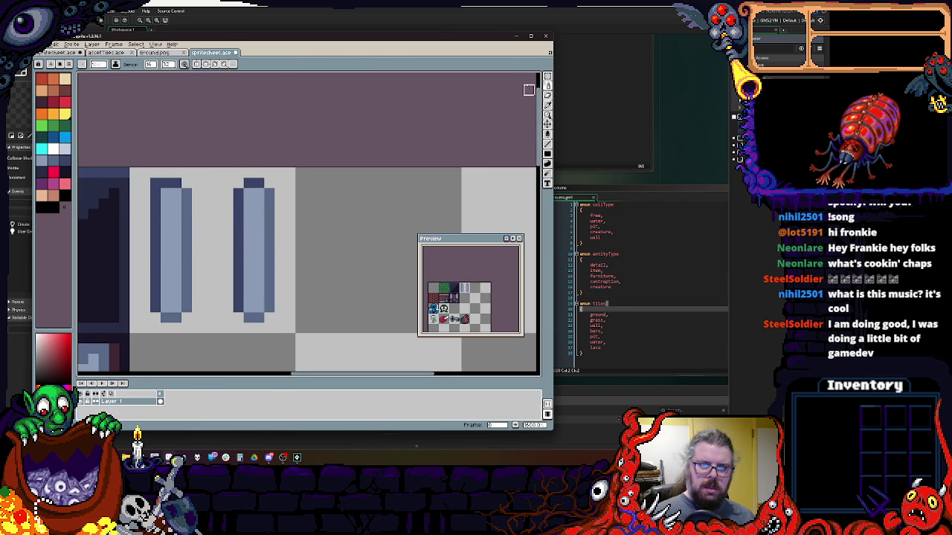
pyautogui.scroll(1, 163, 175)
pyautogui.keyDown('alt'); pyautogui.click(151, 162); pyautogui.keyUp('alt')
pyautogui.click(146, 175)
pyautogui.click(41, 183)
pyautogui.click(178, 206)
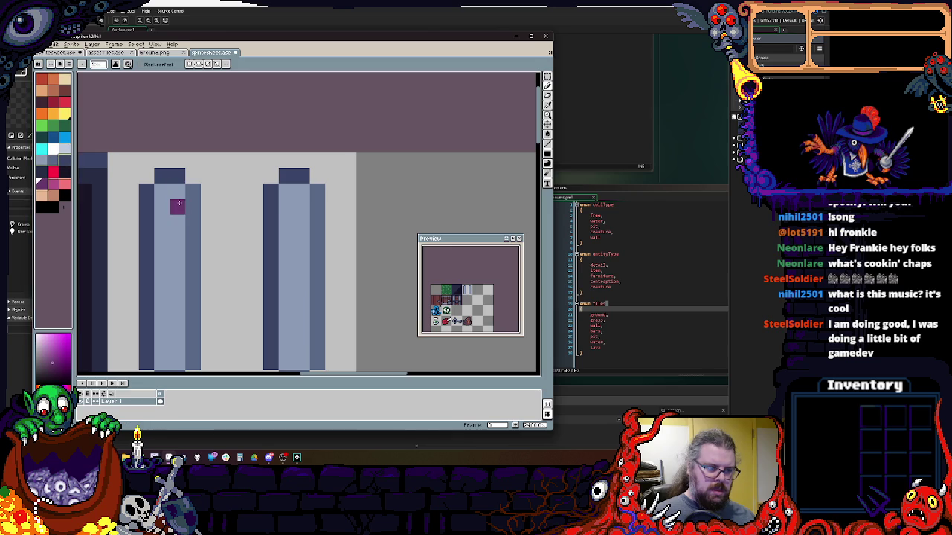
pyautogui.click(162, 206)
pyautogui.click(65, 159)
pyautogui.moveTo(161, 190); pyautogui.dragTo(173, 201)
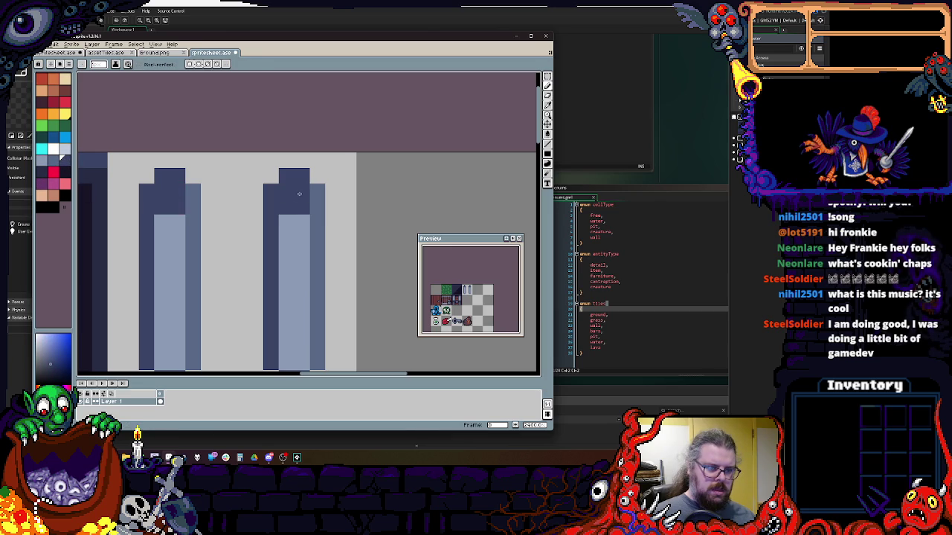
pyautogui.hotkey('ctrl', 'z')
# - Add a light highlight band across both pillar tops and touch up their top pixels
pyautogui.click(64, 152)
pyautogui.moveTo(302, 222); pyautogui.dragTo(287, 222)
pyautogui.moveTo(162, 222); pyautogui.dragTo(177, 221)
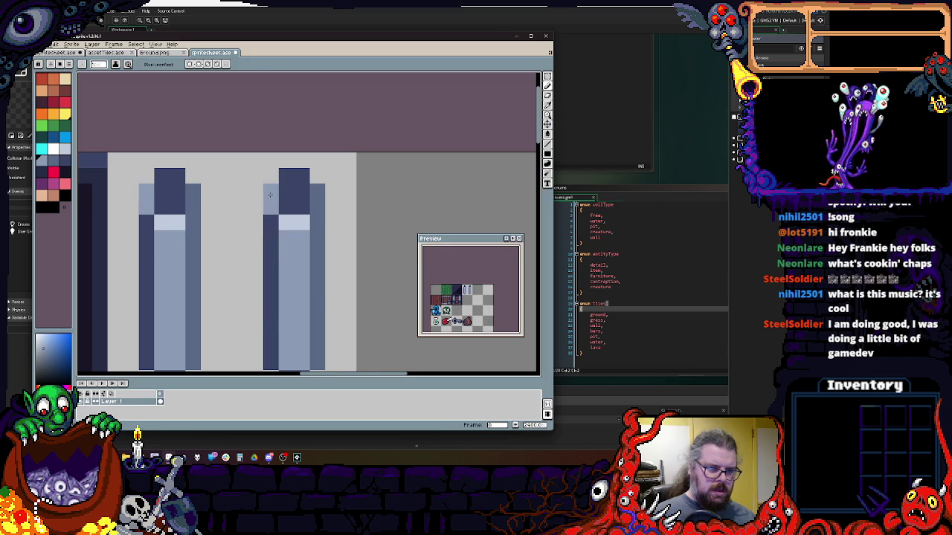
pyautogui.scroll(-1, 279, 216)
pyautogui.moveTo(288, 128); pyautogui.dragTo(298, 132)
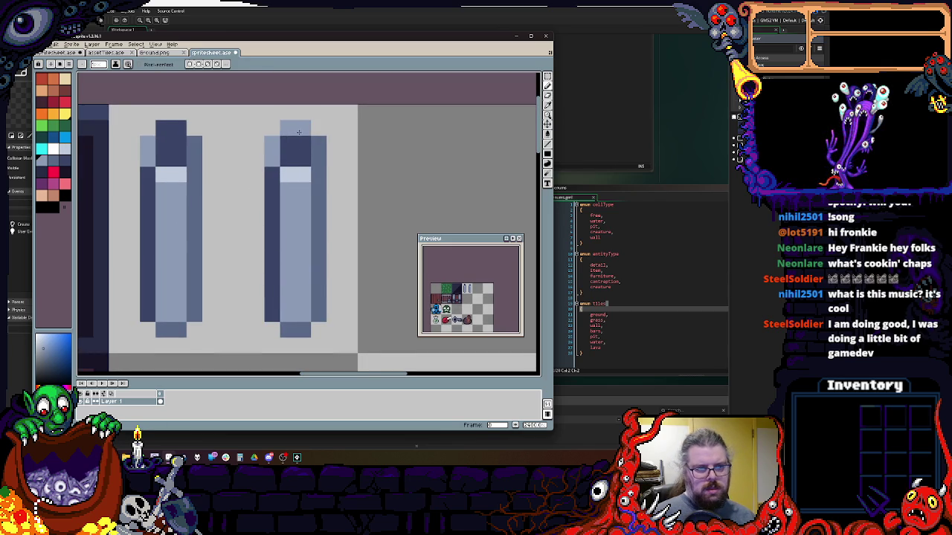
pyautogui.click(180, 143)
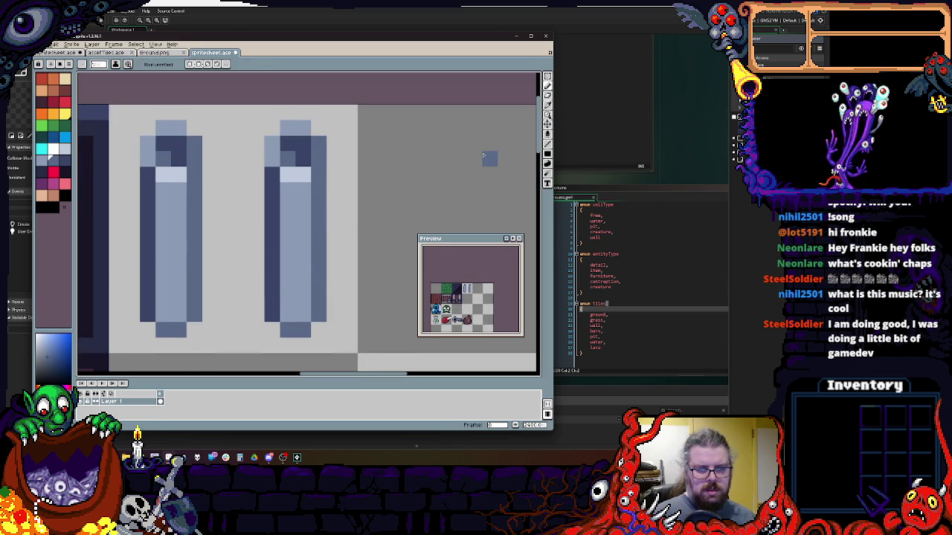
# - Outline the left pillar's left edge and the right pillar's right edge in black
pyautogui.moveTo(551, 145)
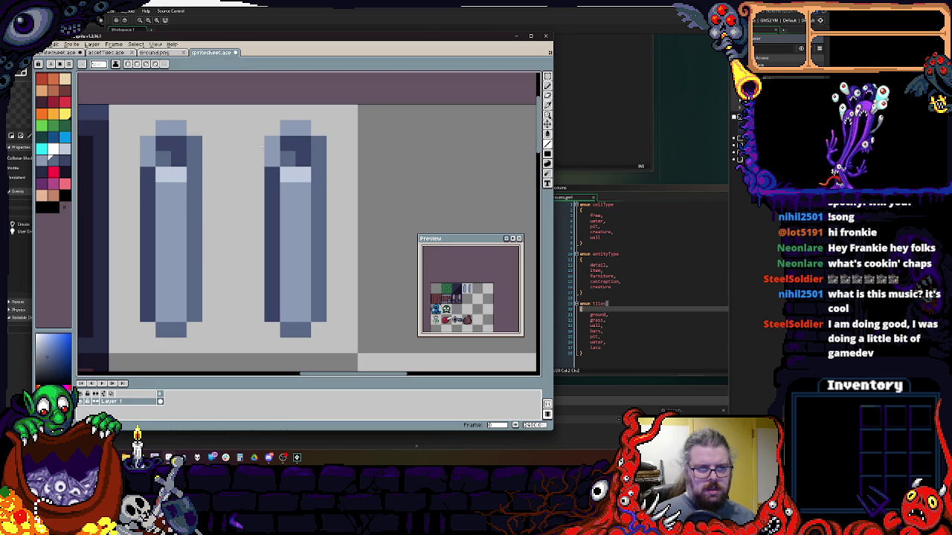
pyautogui.click(65, 194)
pyautogui.click(149, 325)
pyautogui.moveTo(134, 316)
pyautogui.mouseDown()
pyautogui.moveTo(132, 167)
pyautogui.moveTo(167, 116)
pyautogui.moveTo(194, 129)
pyautogui.moveTo(211, 261)
pyautogui.moveTo(203, 316)
pyautogui.moveTo(251, 141)
pyautogui.mouseUp()
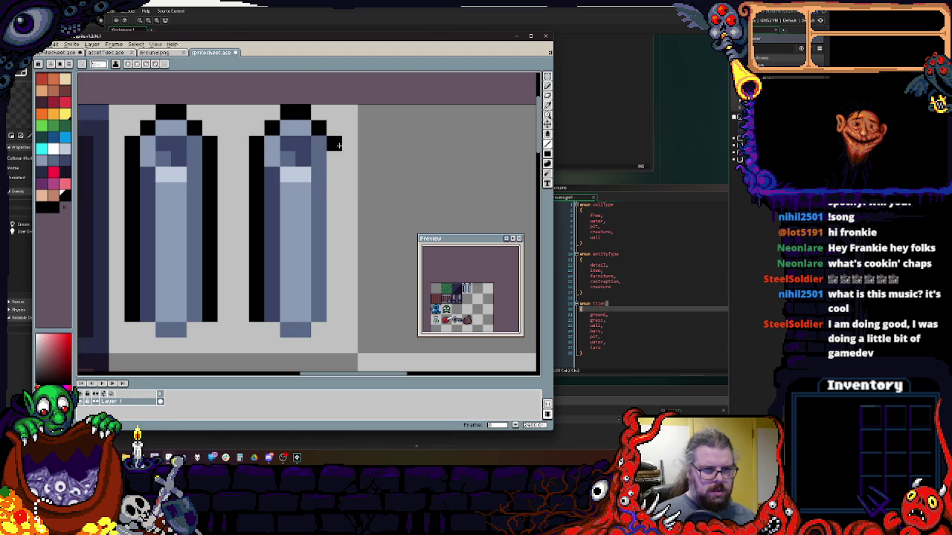
pyautogui.moveTo(338, 143); pyautogui.dragTo(329, 311)
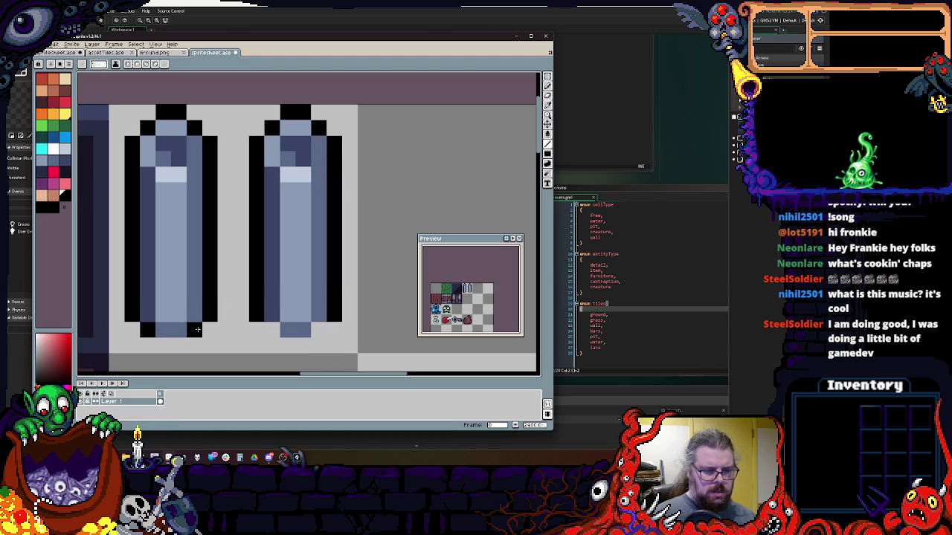
# - Erase the stray pixels at the left pillar's bottom-left corner
pyautogui.press('e')
pyautogui.moveTo(148, 329)
pyautogui.mouseDown()
pyautogui.moveTo(132, 329)
pyautogui.moveTo(132, 314)
pyautogui.mouseUp()
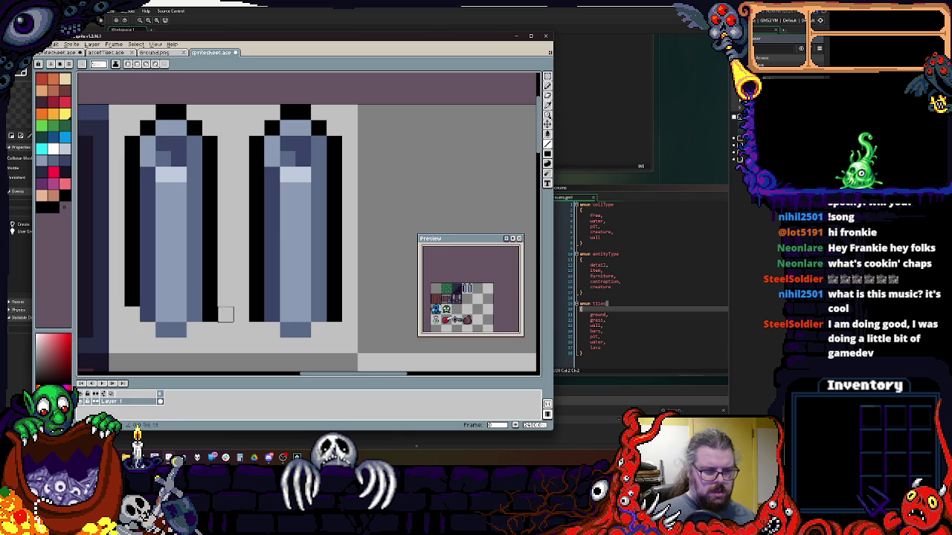
pyautogui.scroll(-3, 349, 315)
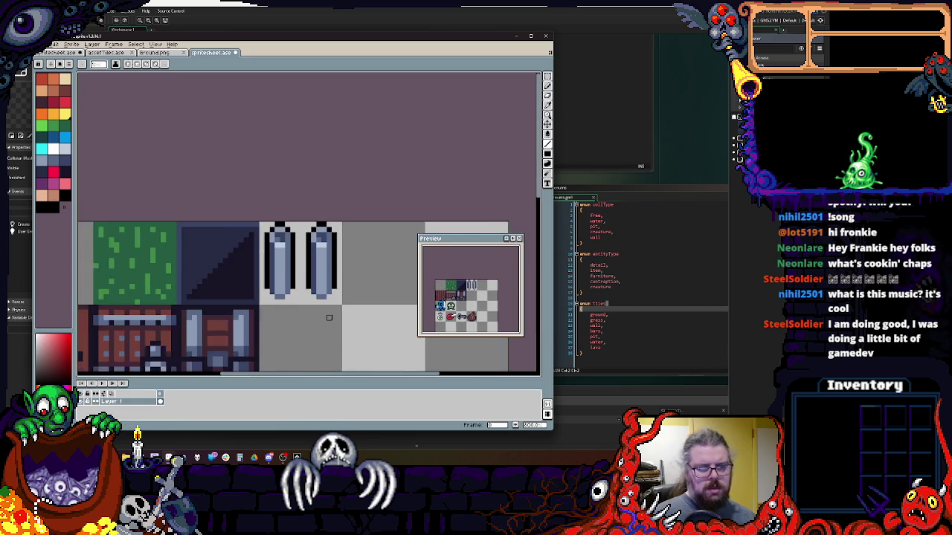
# - Add a 32-pixel right border in Canvas Size, widening the tilesheet to 128 pixels
pyautogui.moveTo(329, 323); pyautogui.dragTo(299, 290)
pyautogui.scroll(2, 298, 291)
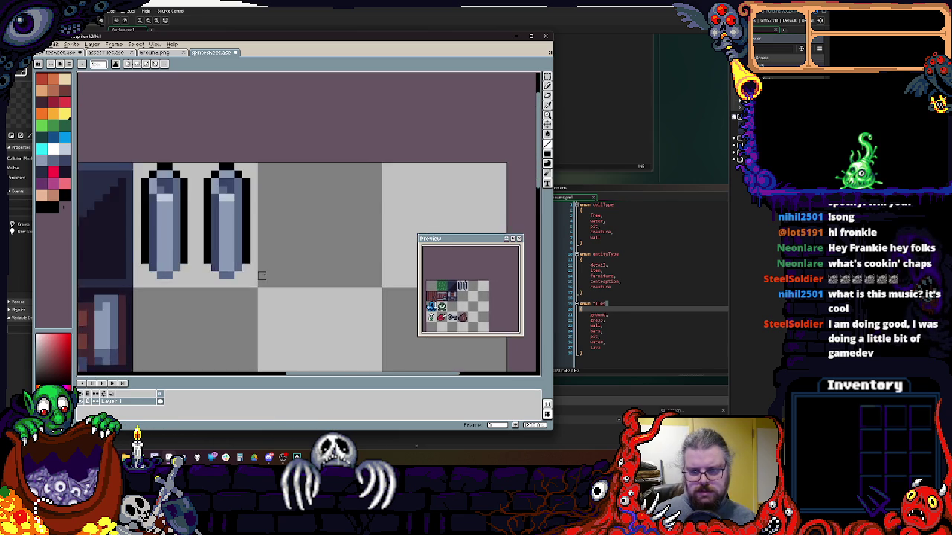
pyautogui.moveTo(256, 280); pyautogui.dragTo(400, 259)
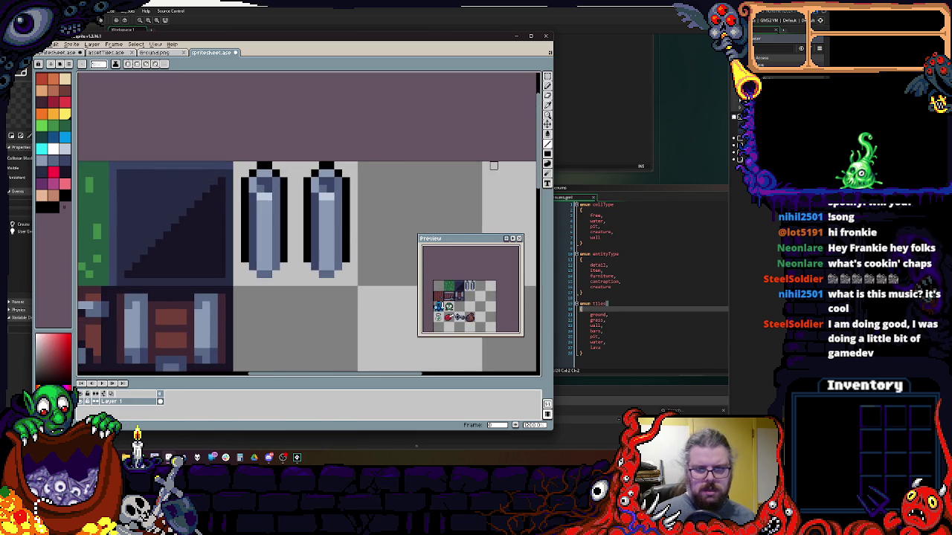
pyautogui.scroll(-2, 296, 241)
pyautogui.scroll(-1, 297, 242)
pyautogui.click(73, 45)
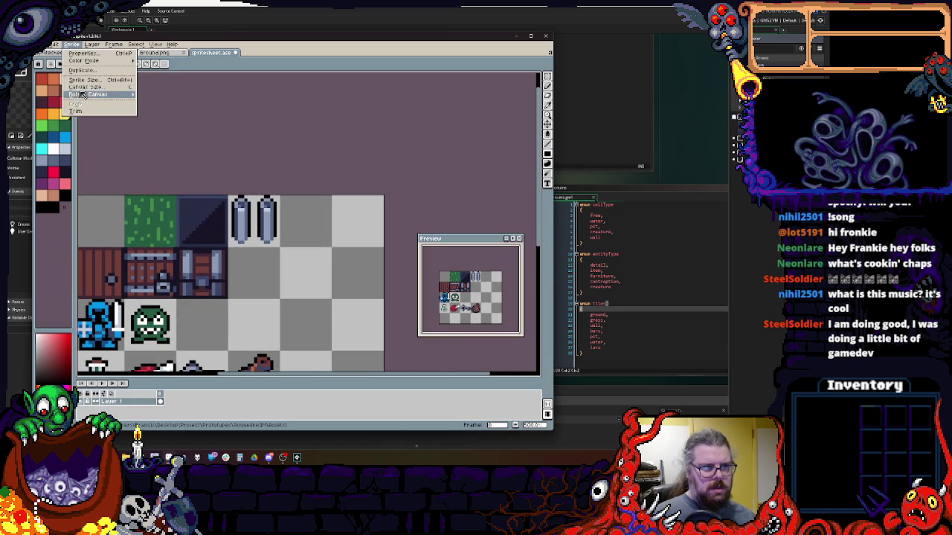
pyautogui.click(80, 93)
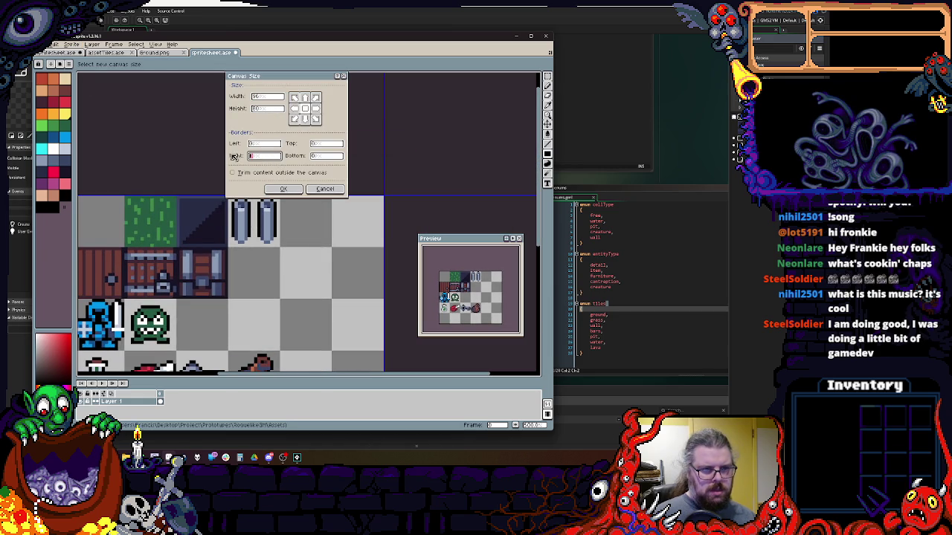
pyautogui.write('32')
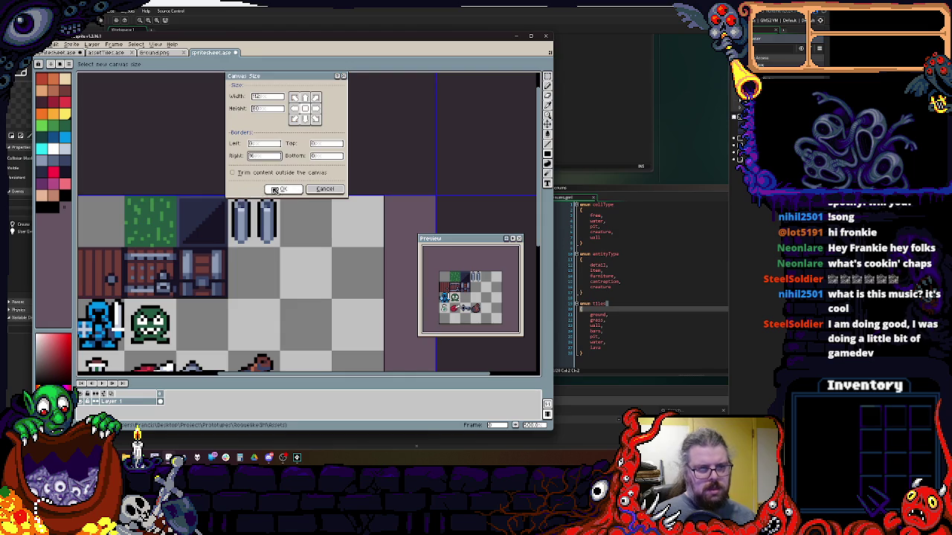
pyautogui.click(272, 189)
pyautogui.scroll(3, 314, 206)
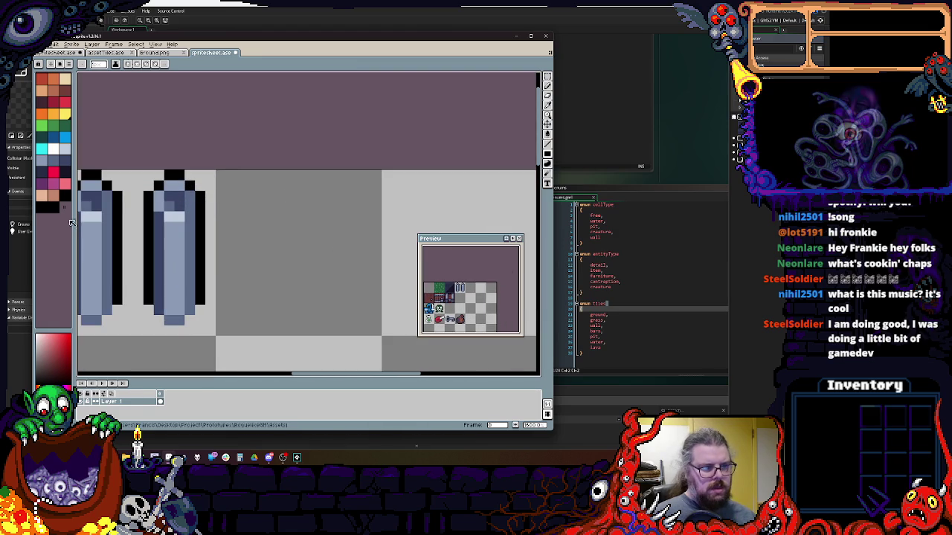
pyautogui.click(64, 195)
# - Fill the empty tile with a solid black rectangle and dot dark blue-grey pixels along its top
pyautogui.moveTo(217, 171)
pyautogui.mouseDown()
pyautogui.moveTo(287, 262)
pyautogui.moveTo(378, 326)
pyautogui.mouseUp()
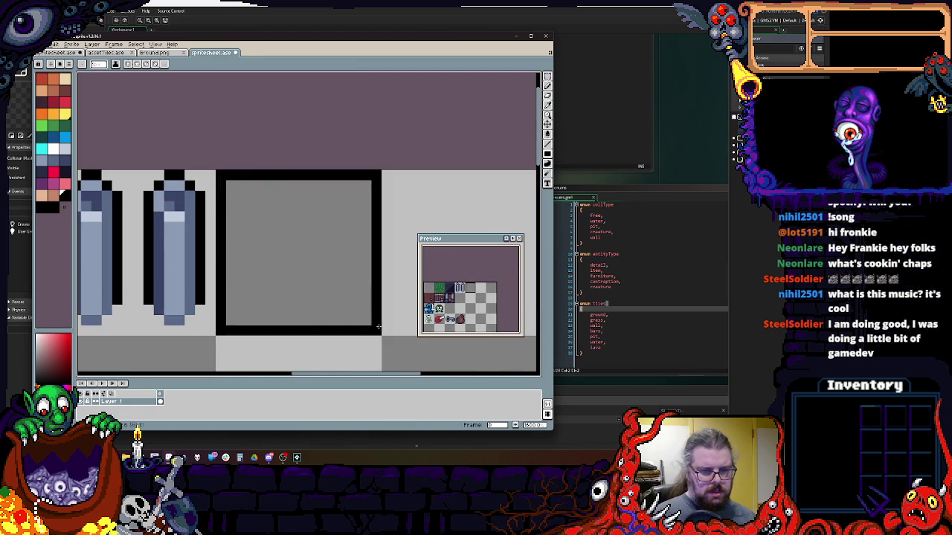
pyautogui.press('f')
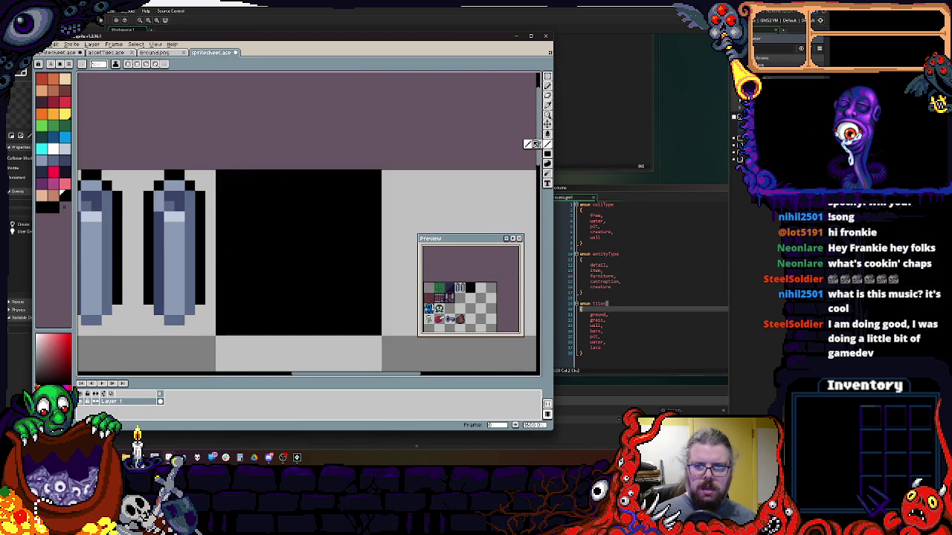
pyautogui.click(66, 172)
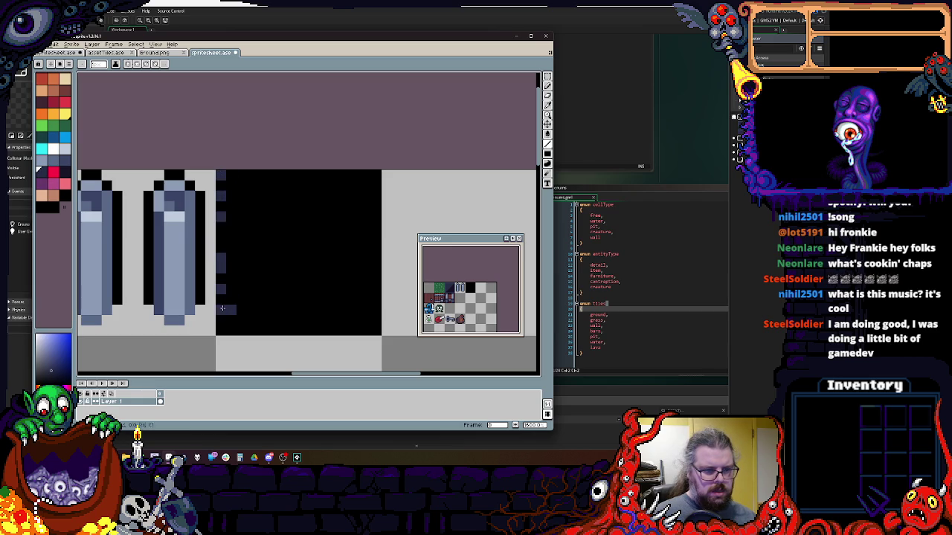
pyautogui.click(231, 175)
pyautogui.click(247, 175)
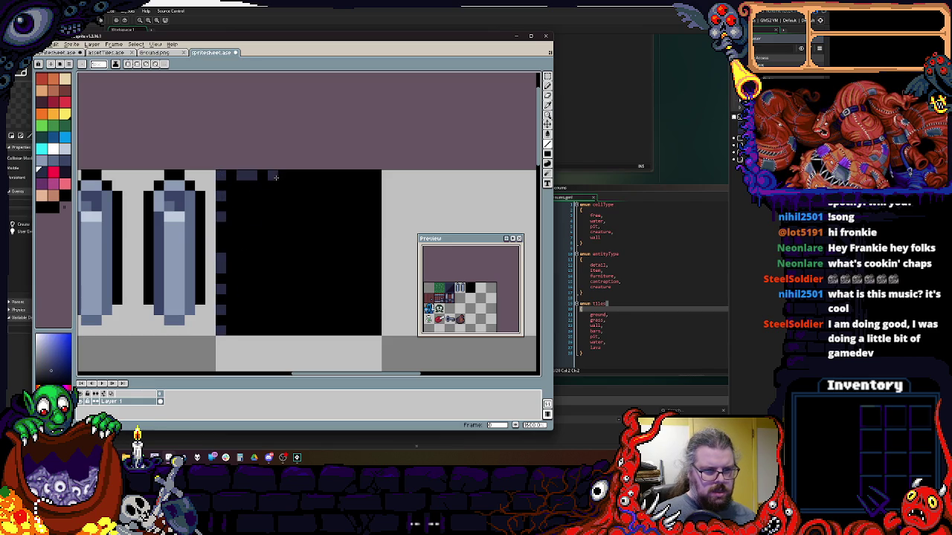
pyautogui.click(288, 176)
pyautogui.click(314, 175)
pyautogui.click(335, 176)
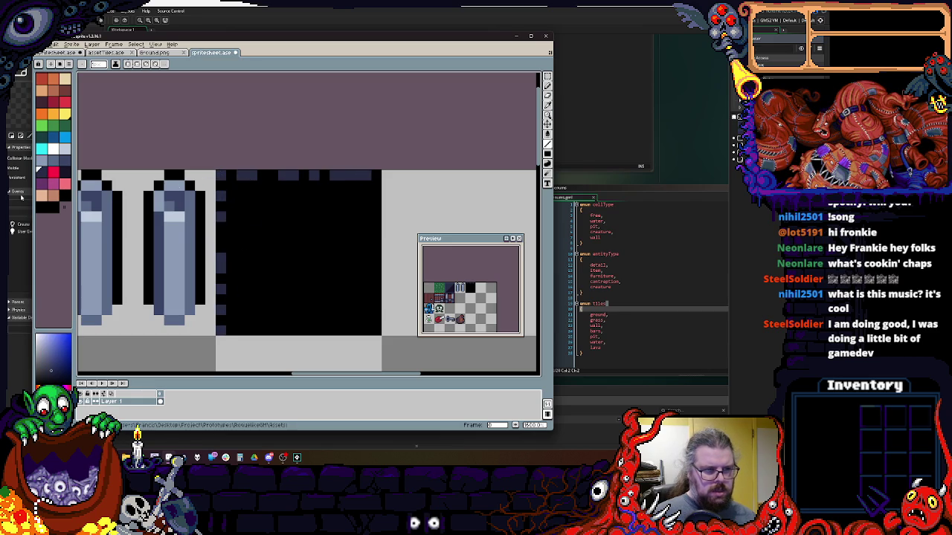
# - Add a darker shading run along the top edge and down the tile's left side
pyautogui.click(64, 176)
pyautogui.scroll(1, 261, 199)
pyautogui.moveTo(219, 174)
pyautogui.mouseDown()
pyautogui.moveTo(247, 199)
pyautogui.moveTo(412, 187)
pyautogui.mouseUp()
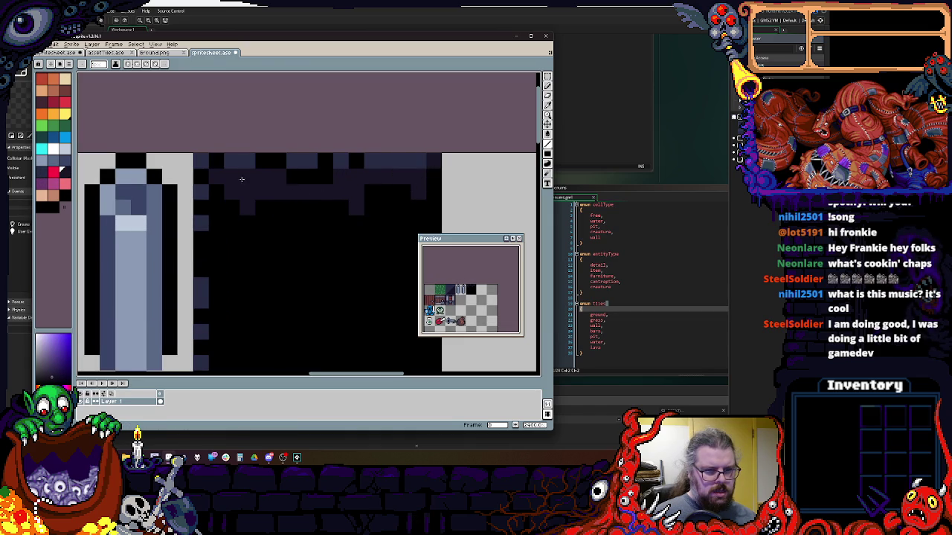
pyautogui.scroll(-2, 305, 174)
pyautogui.moveTo(213, 178)
pyautogui.mouseDown()
pyautogui.moveTo(213, 354)
pyautogui.moveTo(232, 289)
pyautogui.mouseUp()
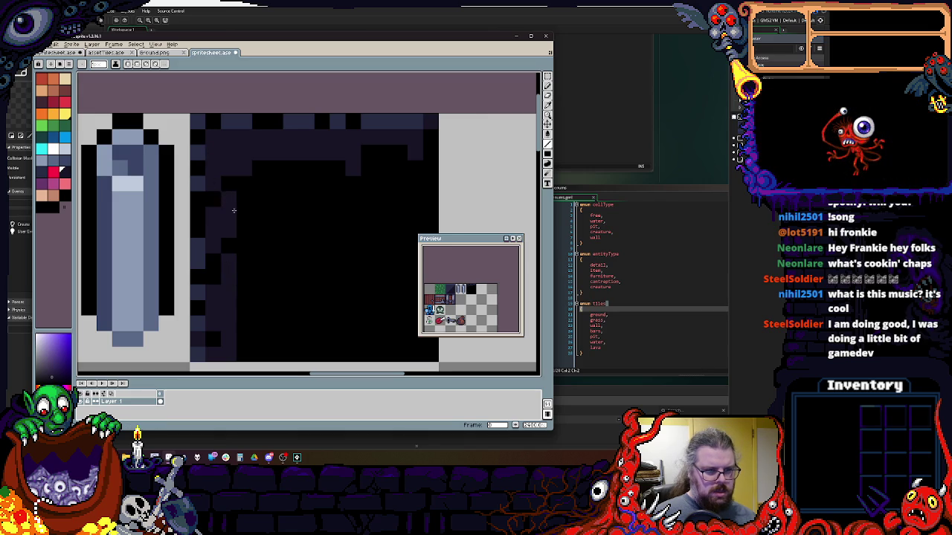
pyautogui.scroll(-2, 223, 297)
pyautogui.hscroll(2, 223, 297)
# - Blacken a stray shading pixel and brighten pixels along the left column
pyautogui.press('x')
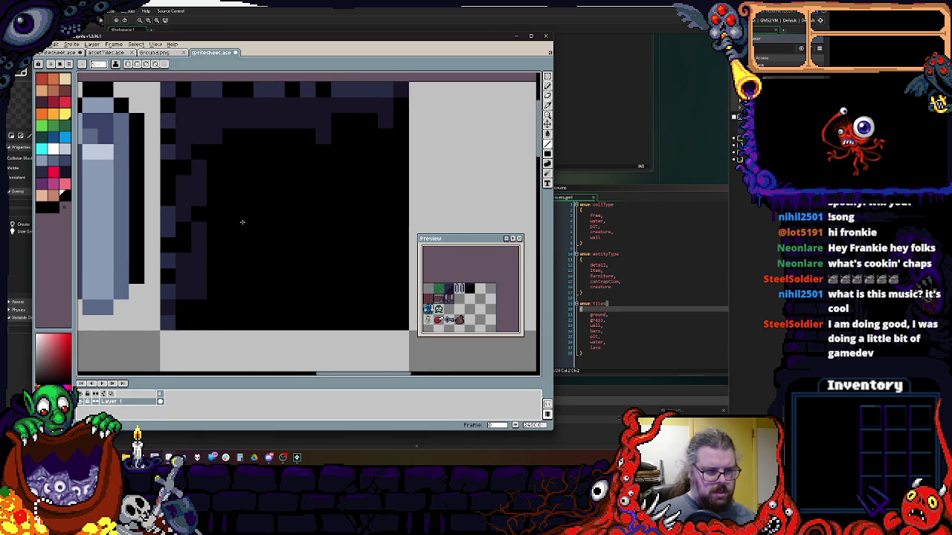
pyautogui.scroll(1, 312, 173)
pyautogui.hscroll(1, 312, 173)
pyautogui.press('x')
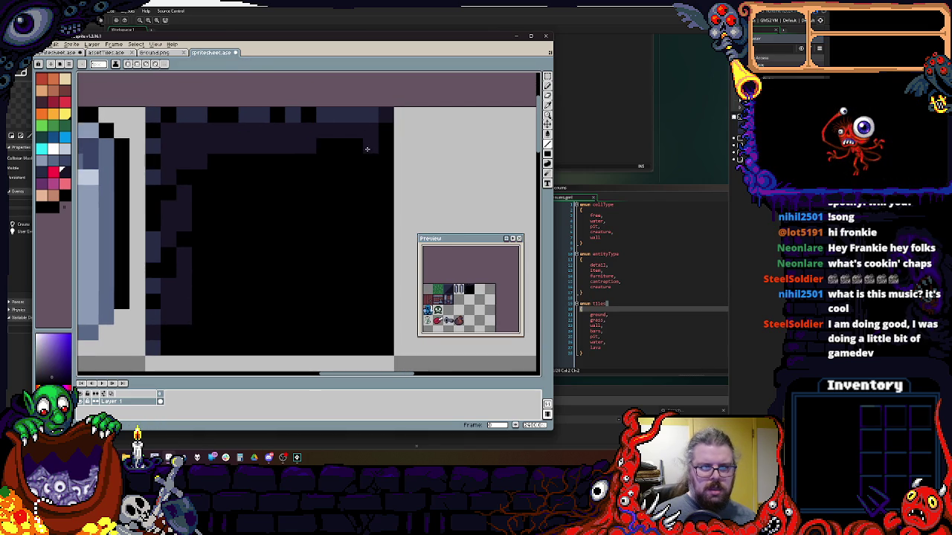
pyautogui.press('x')
pyautogui.click(183, 146)
pyautogui.press('x')
pyautogui.click(169, 115)
pyautogui.click(156, 131)
pyautogui.click(153, 194)
pyautogui.moveTo(152, 207); pyautogui.dragTo(152, 224)
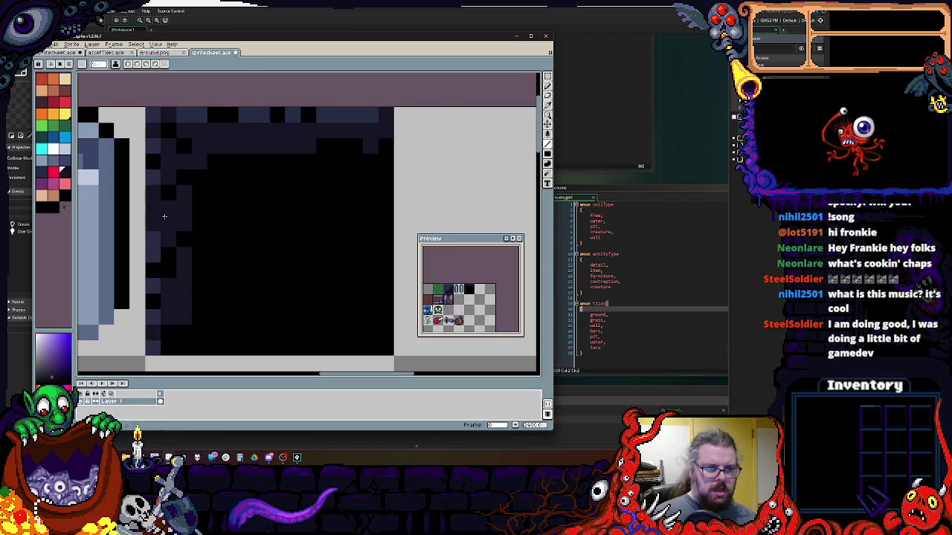
# - Dot dark purple speckles inside the tile, including two near the bottom
pyautogui.click(215, 192)
pyautogui.click(219, 177)
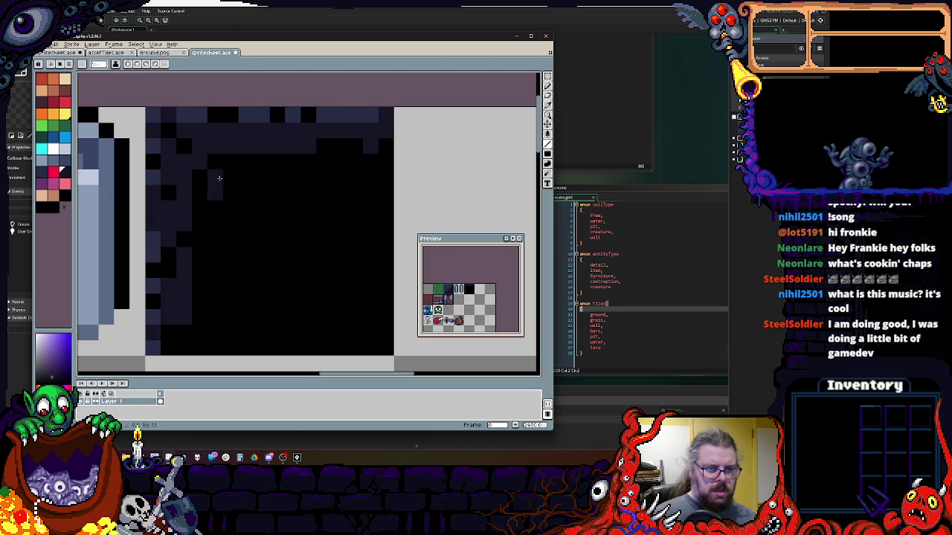
pyautogui.click(212, 318)
pyautogui.click(230, 332)
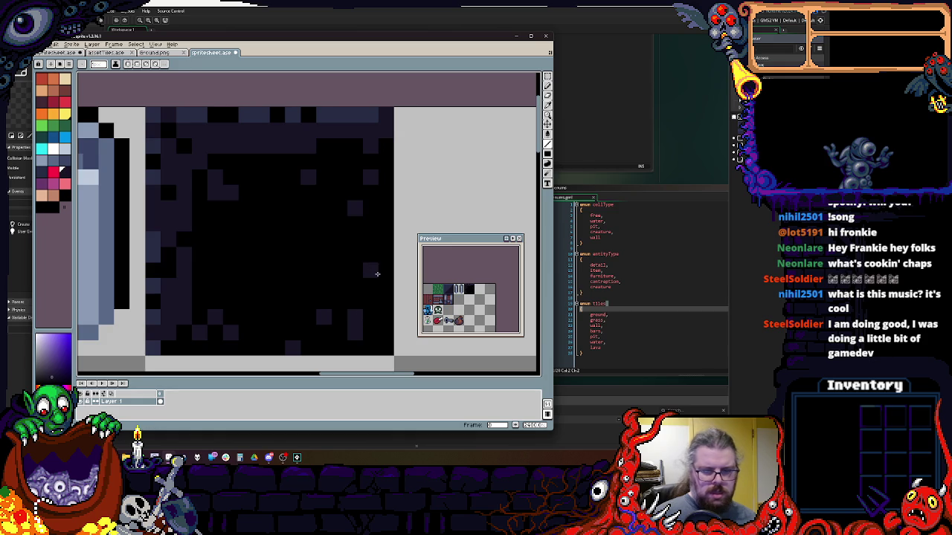
pyautogui.scroll(-3, 290, 257)
pyautogui.scroll(2, 289, 257)
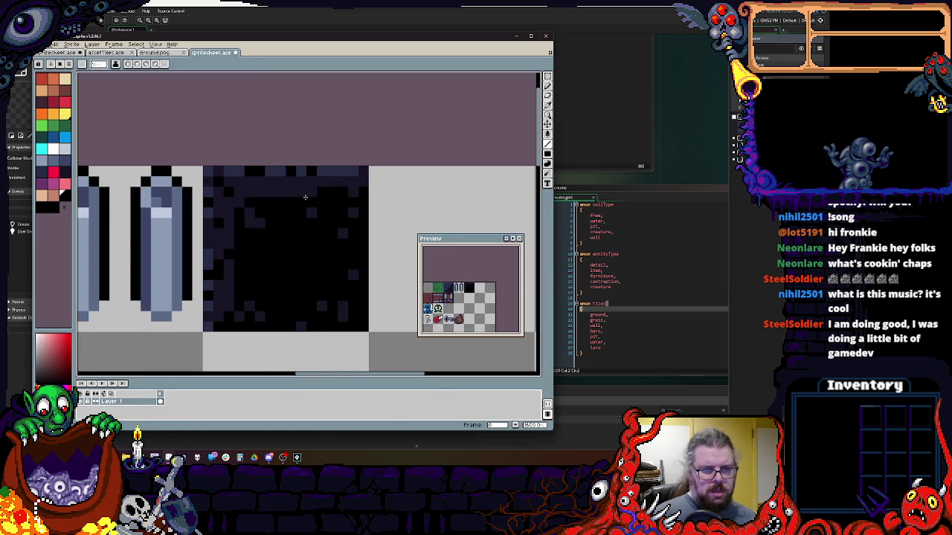
pyautogui.moveTo(312, 214); pyautogui.dragTo(278, 225)
pyautogui.scroll(-2, 277, 225)
pyautogui.scroll(2, 269, 253)
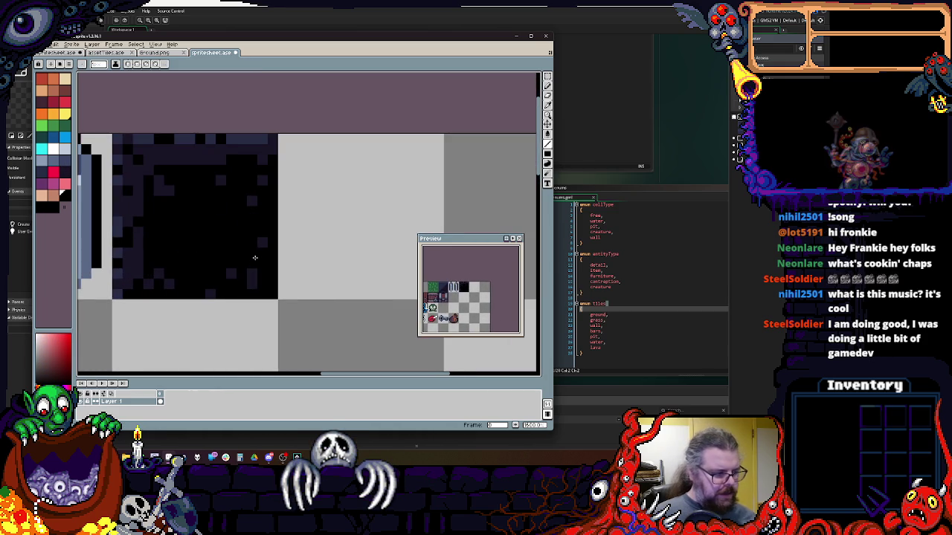
pyautogui.scroll(-2, 314, 204)
pyautogui.scroll(2, 314, 203)
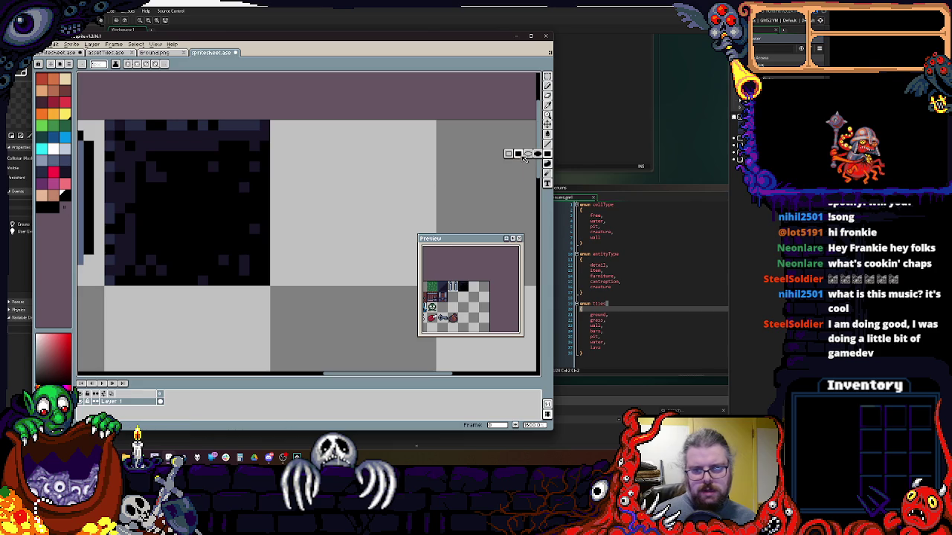
# - Fill the light tile with solid light blue and draw a dark blue wave line across it
pyautogui.hscroll(2, 79, 135)
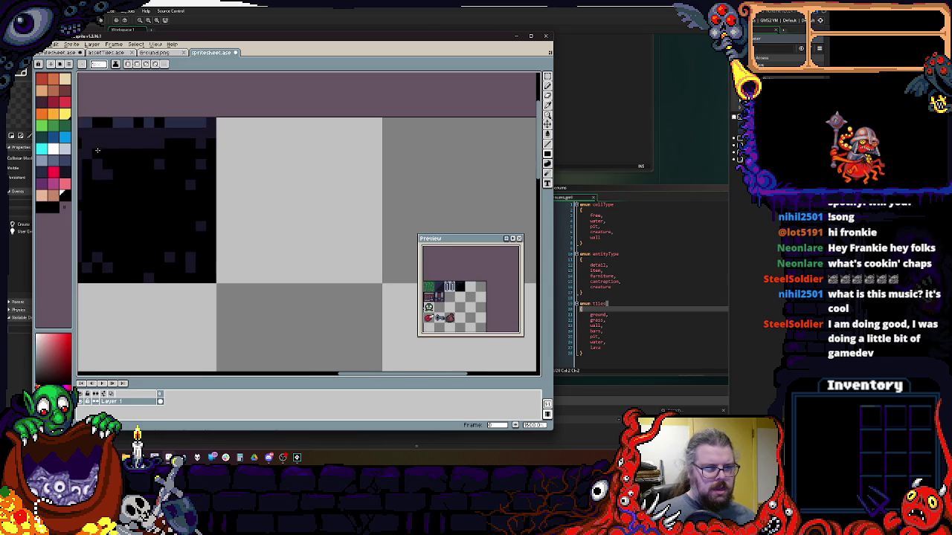
pyautogui.click(67, 137)
pyautogui.moveTo(227, 122); pyautogui.dragTo(377, 281)
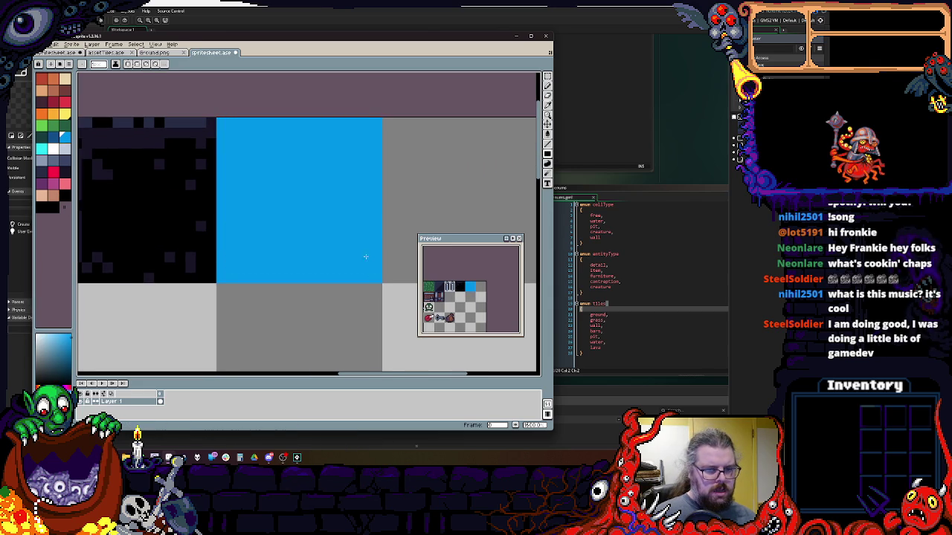
pyautogui.scroll(1, 363, 216)
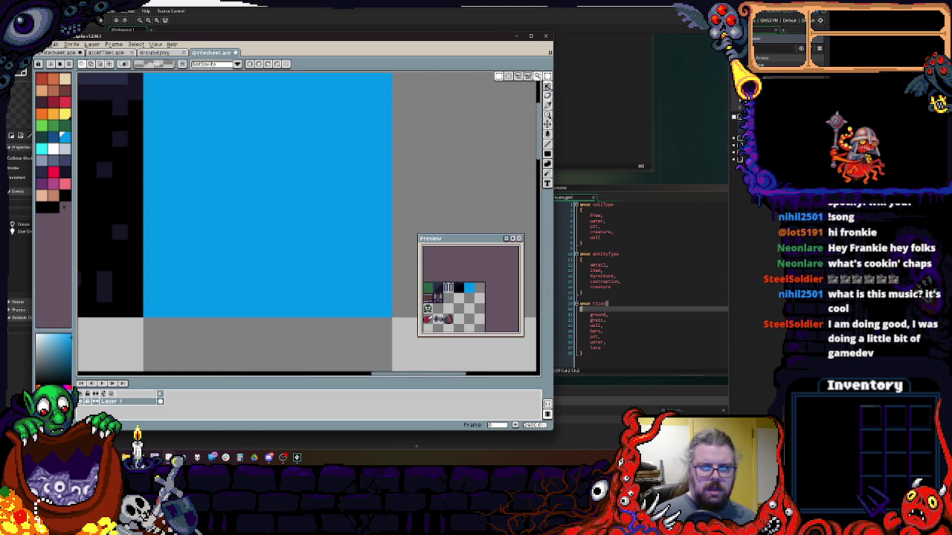
pyautogui.click(547, 84)
pyautogui.scroll(2, 237, 211)
pyautogui.click(53, 137)
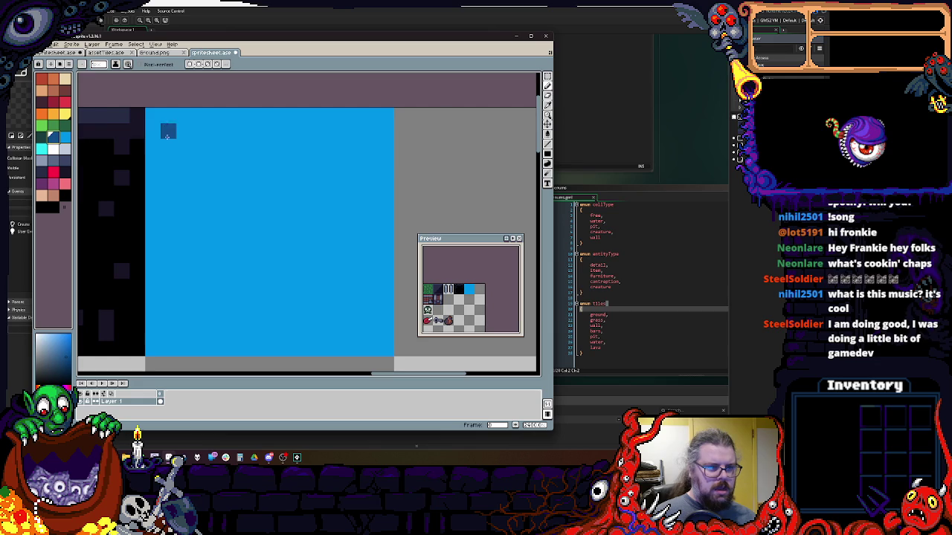
pyautogui.click(158, 160)
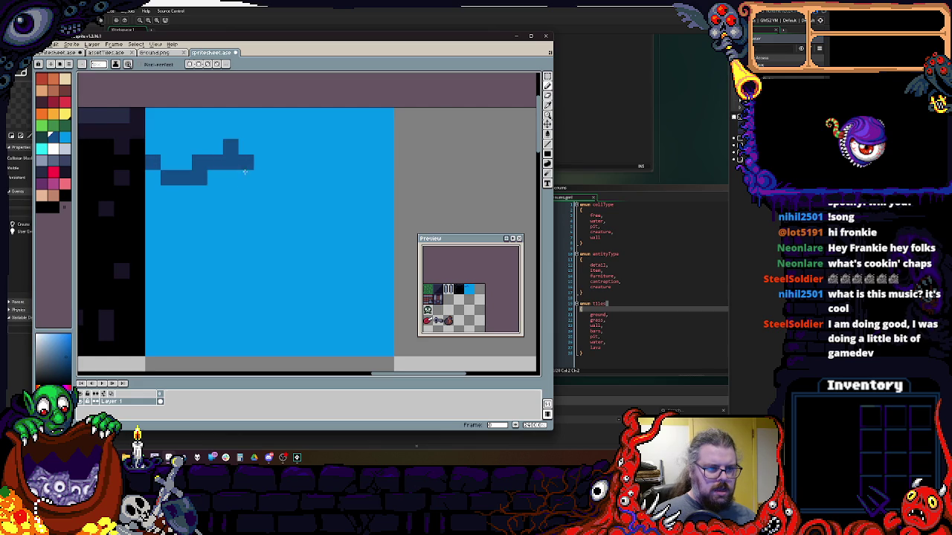
pyautogui.moveTo(241, 169); pyautogui.dragTo(292, 147)
# - Reshape the wave into a zigzag, extending its top step further right
pyautogui.press('alt')
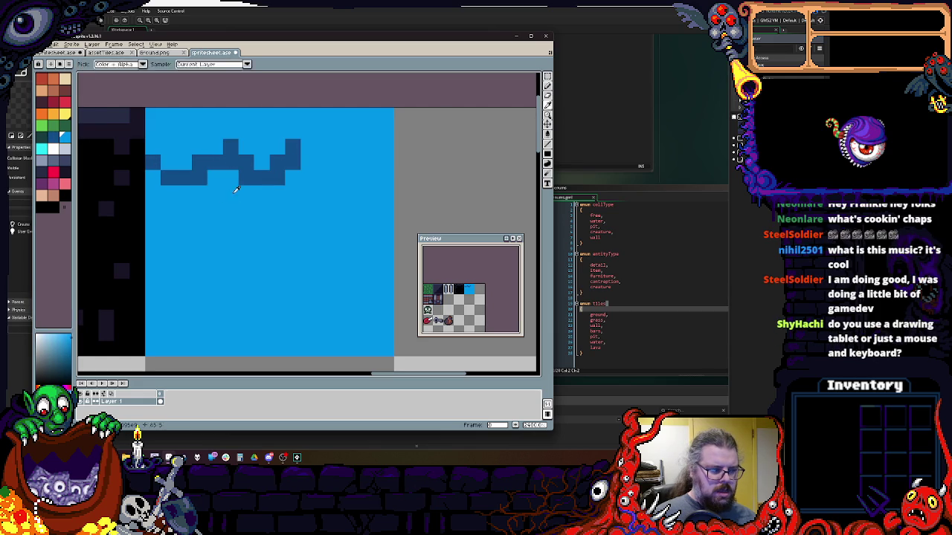
pyautogui.keyDown('alt'); pyautogui.click(236, 190); pyautogui.keyUp('alt')
pyautogui.click(231, 163)
pyautogui.click(246, 178)
pyautogui.keyDown('alt'); pyautogui.click(277, 177); pyautogui.keyUp('alt')
pyautogui.click(308, 146)
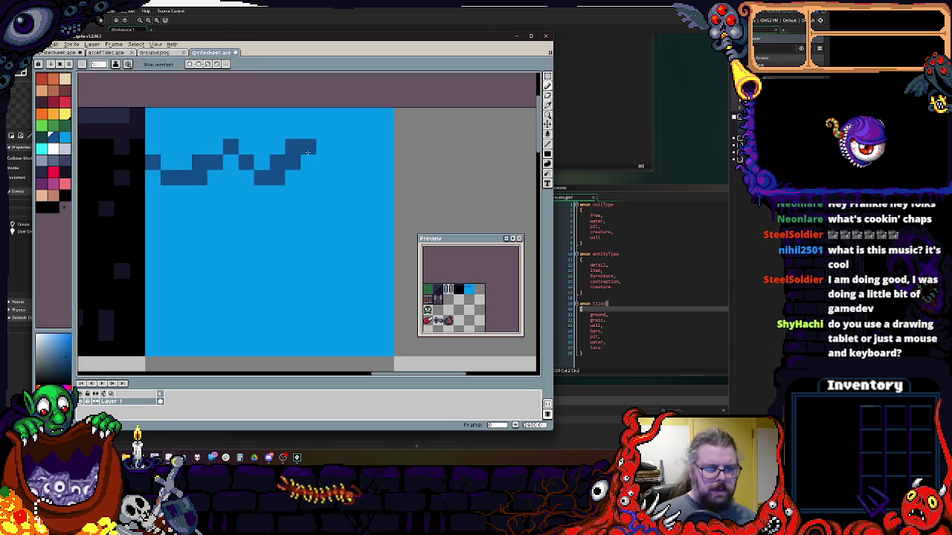
pyautogui.keyDown('alt'); pyautogui.click(293, 171); pyautogui.keyUp('alt')
pyautogui.click(292, 147)
pyautogui.keyDown('alt'); pyautogui.click(308, 146); pyautogui.keyUp('alt')
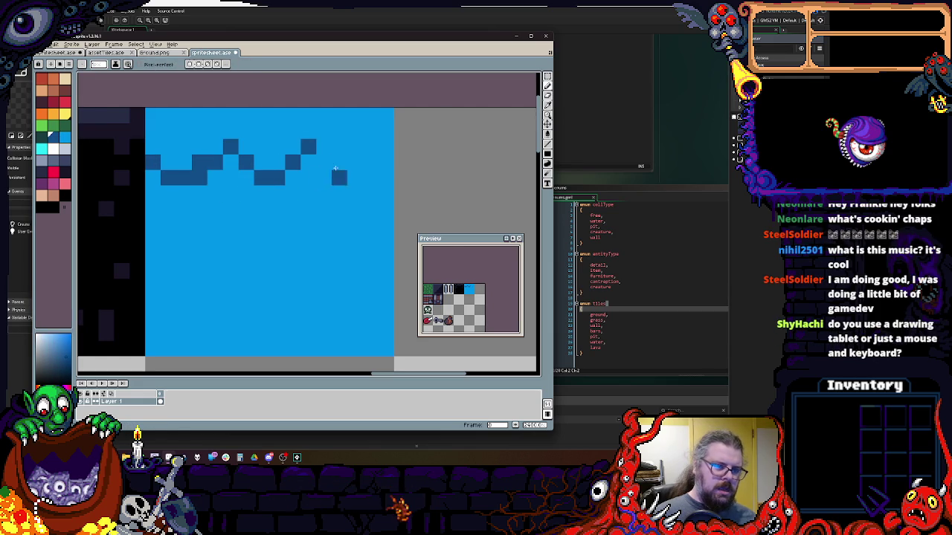
pyautogui.moveTo(324, 146); pyautogui.dragTo(325, 160)
# - Clean stray wave pixels back to light blue and extend the wave at its left end
pyautogui.keyDown('alt'); pyautogui.click(375, 167); pyautogui.keyUp('alt')
pyautogui.click(355, 161)
pyautogui.click(324, 146)
pyautogui.click(199, 161)
pyautogui.keyDown('alt'); pyautogui.click(178, 177); pyautogui.keyUp('alt')
pyautogui.click(169, 177)
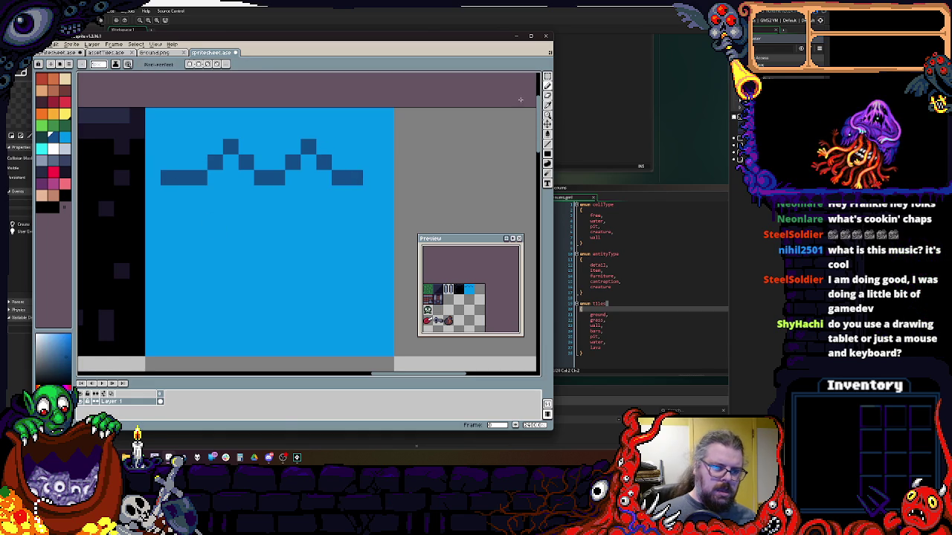
# - Copy the finished wave row lower in the tile and nudge all wave rows up one pixel
pyautogui.press('m')
pyautogui.moveTo(370, 178)
pyautogui.mouseDown()
pyautogui.moveTo(172, 149)
pyautogui.moveTo(200, 248)
pyautogui.mouseUp()
pyautogui.moveTo(286, 161)
pyautogui.mouseDown()
pyautogui.moveTo(267, 206)
pyautogui.moveTo(270, 317)
pyautogui.mouseUp()
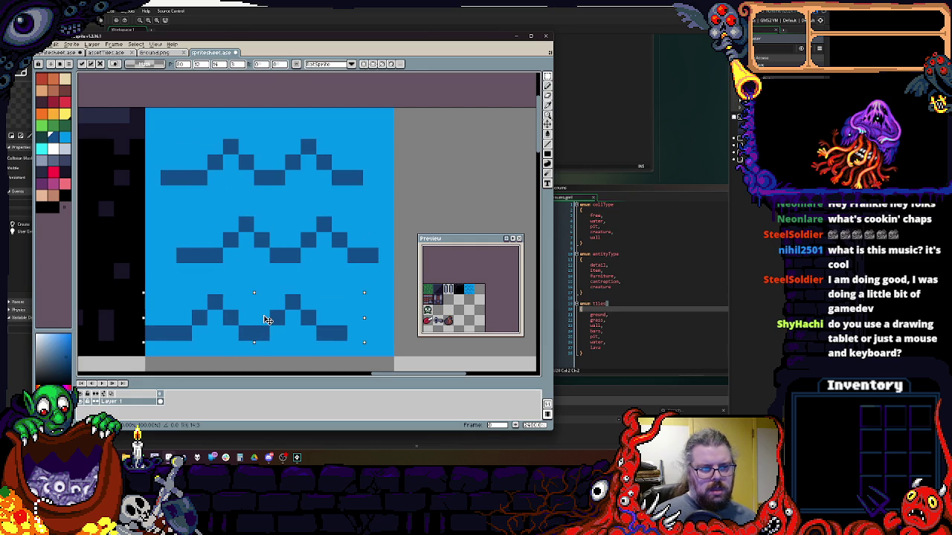
pyautogui.hotkey('ctrl', 'd')
pyautogui.press('u')
pyautogui.moveTo(387, 364)
pyautogui.mouseDown()
pyautogui.moveTo(242, 202)
pyautogui.moveTo(162, 142)
pyautogui.mouseUp()
pyautogui.hotkey('ctrl', 'z')
pyautogui.hotkey('ctrl', 'z')
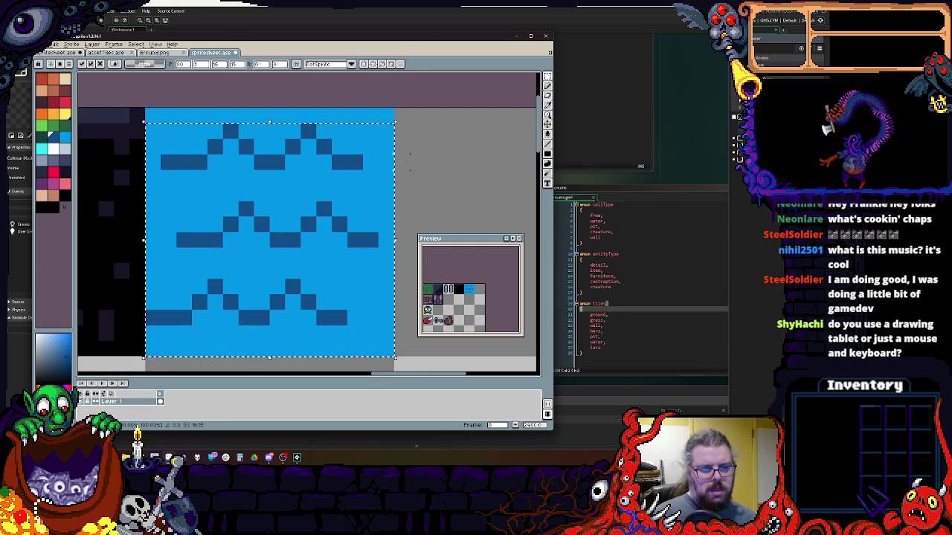
pyautogui.scroll(-3, 278, 192)
pyautogui.scroll(3, 278, 198)
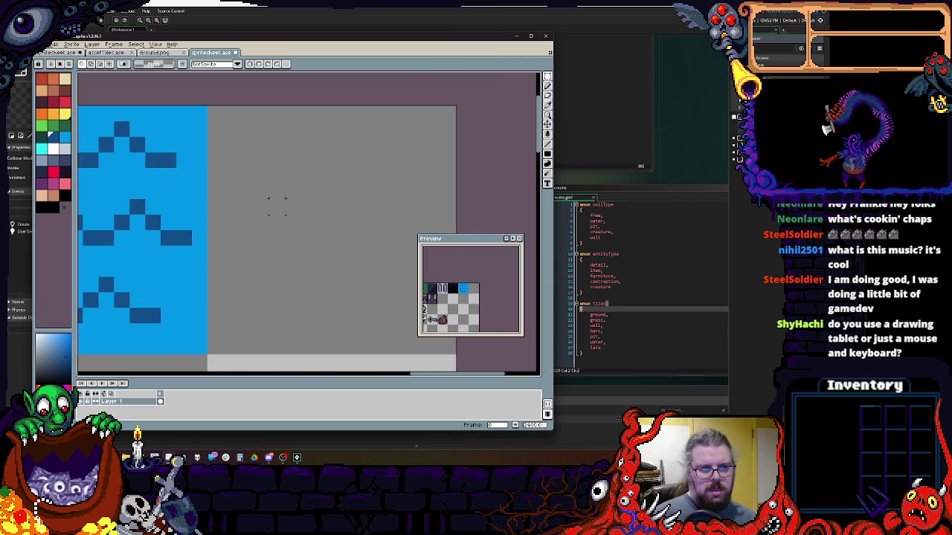
pyautogui.click(548, 154)
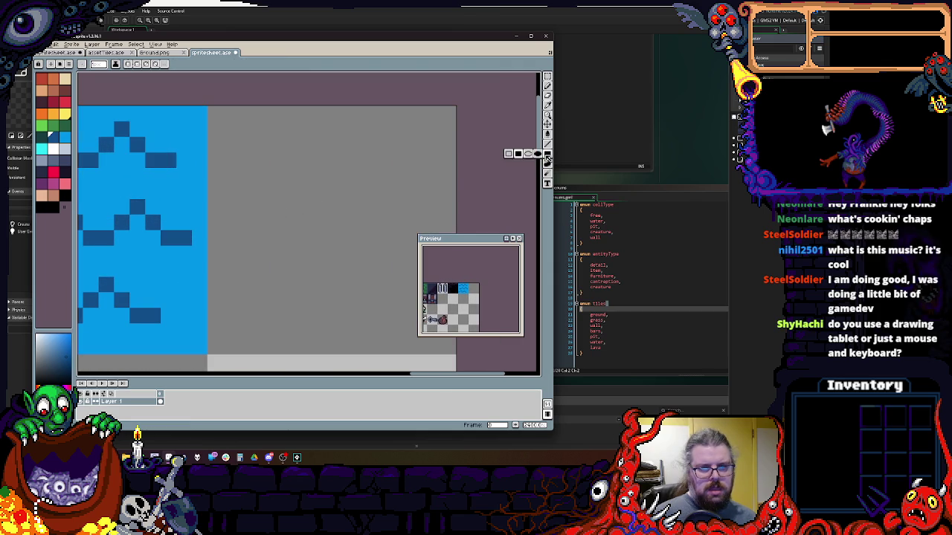
# - Fill the tile with solid red and begin pencilling yellow blocks onto it
pyautogui.click(65, 101)
pyautogui.moveTo(219, 112)
pyautogui.mouseDown()
pyautogui.moveTo(319, 289)
pyautogui.moveTo(457, 355)
pyautogui.mouseUp()
pyautogui.click(547, 87)
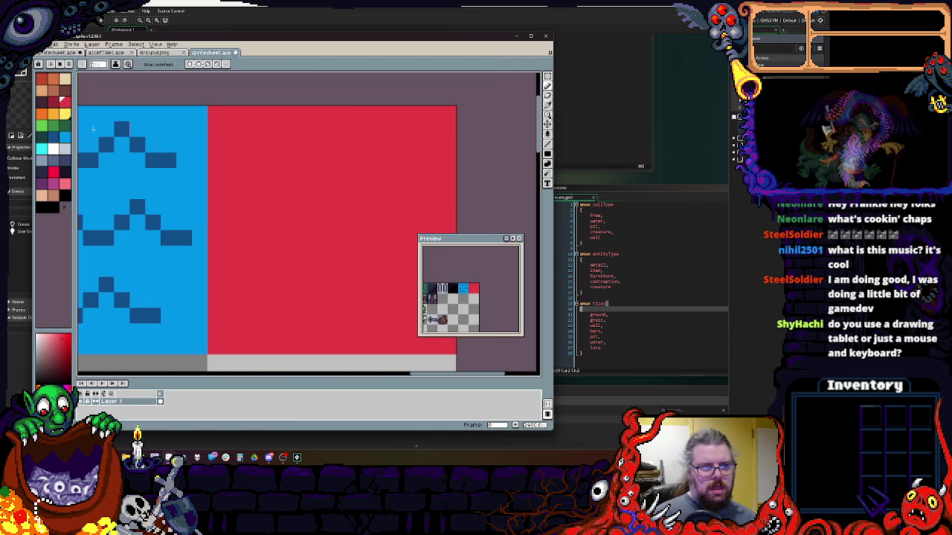
pyautogui.click(65, 113)
pyautogui.moveTo(213, 204); pyautogui.dragTo(171, 197)
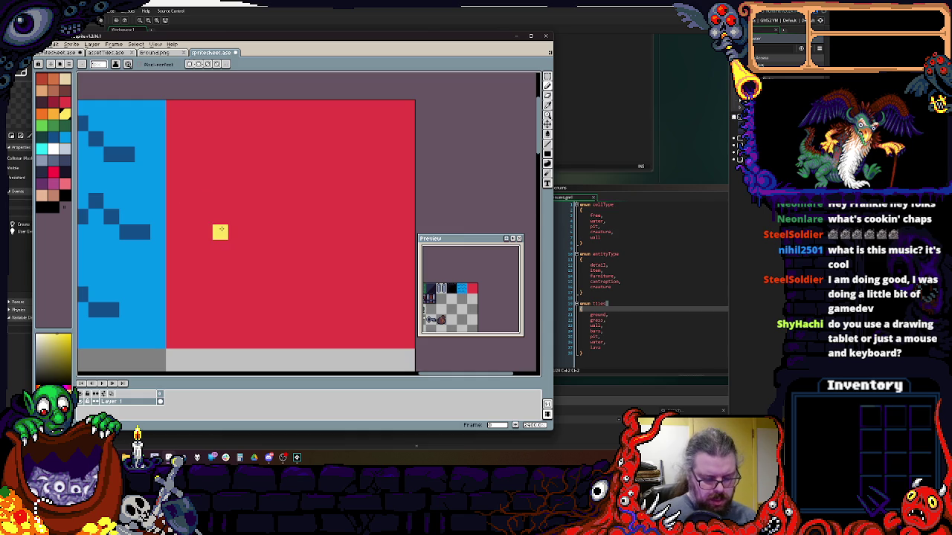
pyautogui.moveTo(220, 247)
pyautogui.mouseDown()
pyautogui.moveTo(212, 290)
pyautogui.moveTo(236, 248)
pyautogui.mouseUp()
# - Scatter more yellow blocks across the tile, then reshape and join the top blobs with red
pyautogui.moveTo(345, 329); pyautogui.dragTo(357, 298)
pyautogui.click(305, 209)
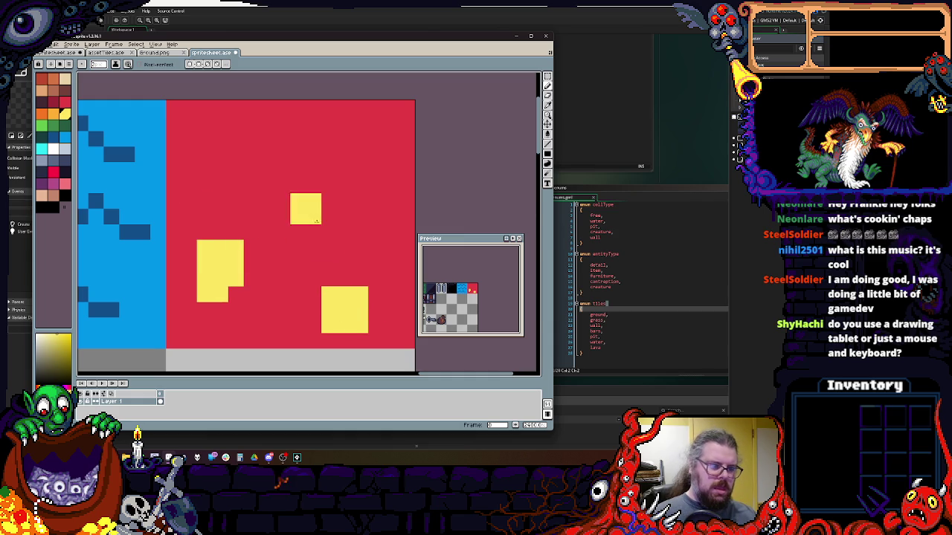
pyautogui.moveTo(297, 223); pyautogui.dragTo(320, 175)
pyautogui.click(196, 194)
pyautogui.moveTo(275, 318); pyautogui.dragTo(290, 302)
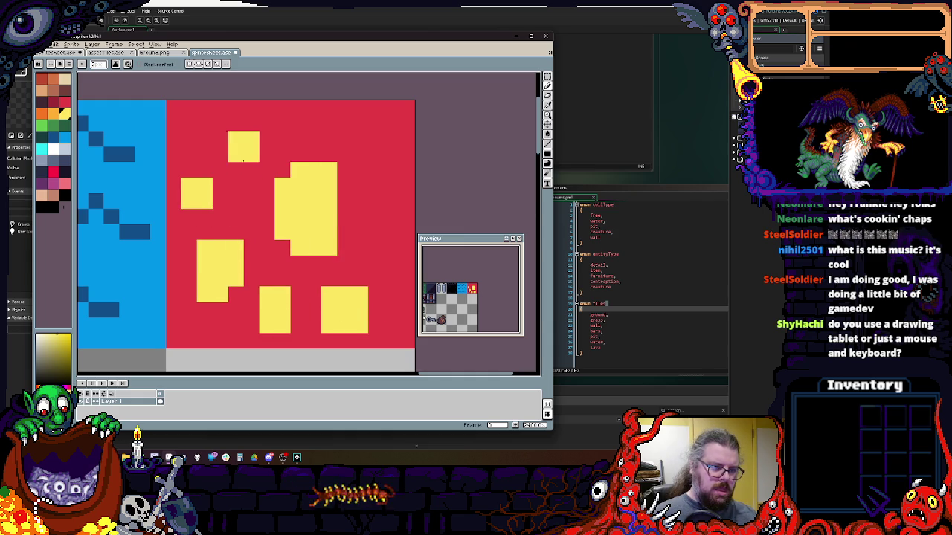
pyautogui.moveTo(242, 164); pyautogui.dragTo(223, 186)
pyautogui.moveTo(368, 148)
pyautogui.mouseDown()
pyautogui.moveTo(378, 173)
pyautogui.moveTo(376, 133)
pyautogui.mouseUp()
pyautogui.keyDown('alt'); pyautogui.click(374, 218); pyautogui.keyUp('alt')
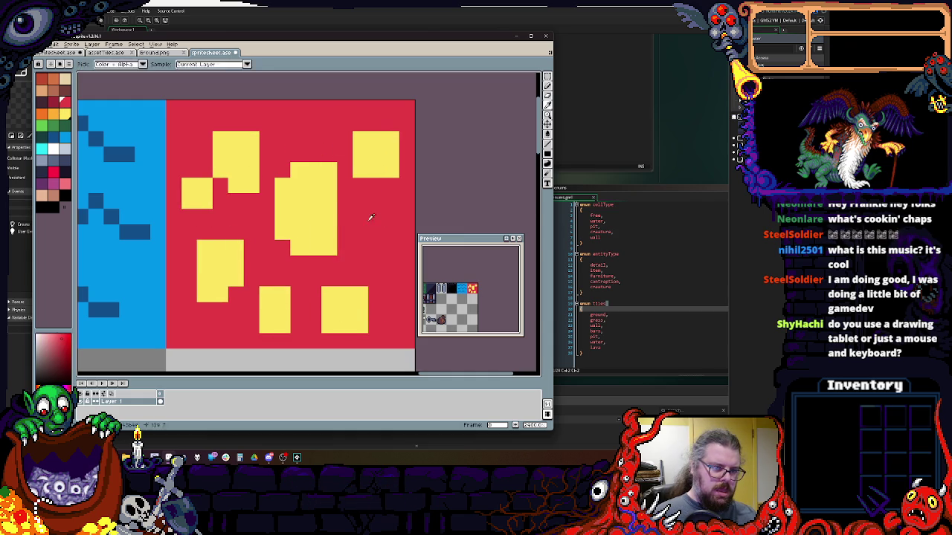
pyautogui.moveTo(331, 170); pyautogui.dragTo(319, 176)
pyautogui.moveTo(366, 192); pyautogui.dragTo(377, 196)
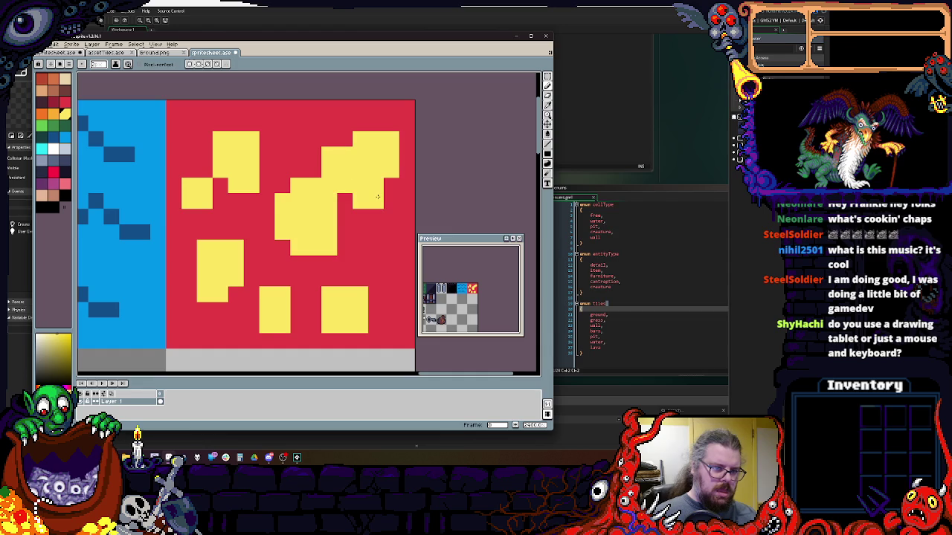
# - Ring the yellow blobs with orange from the palette
pyautogui.click(42, 113)
pyautogui.click(205, 217)
pyautogui.moveTo(189, 217); pyautogui.dragTo(190, 200)
pyautogui.moveTo(189, 170)
pyautogui.mouseDown()
pyautogui.moveTo(251, 216)
pyautogui.moveTo(336, 170)
pyautogui.moveTo(345, 232)
pyautogui.moveTo(325, 140)
pyautogui.moveTo(392, 157)
pyautogui.moveTo(391, 216)
pyautogui.moveTo(235, 109)
pyautogui.moveTo(204, 152)
pyautogui.moveTo(205, 140)
pyautogui.moveTo(244, 230)
pyautogui.moveTo(190, 264)
pyautogui.moveTo(249, 306)
pyautogui.moveTo(298, 312)
pyautogui.moveTo(267, 279)
pyautogui.mouseUp()
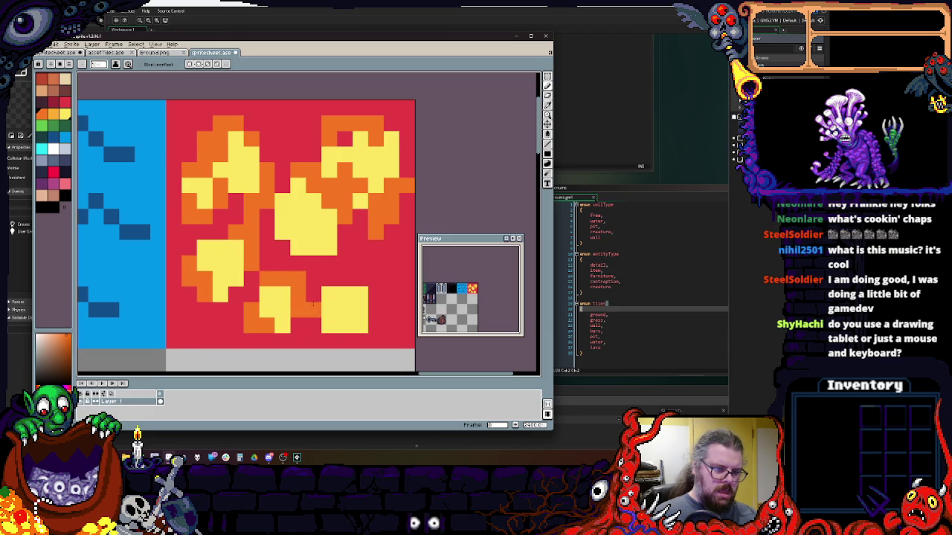
pyautogui.keyDown('shift'); pyautogui.click(360, 279); pyautogui.keyUp('shift')
pyautogui.click(392, 325)
pyautogui.moveTo(361, 326); pyautogui.dragTo(391, 294)
pyautogui.click(376, 264)
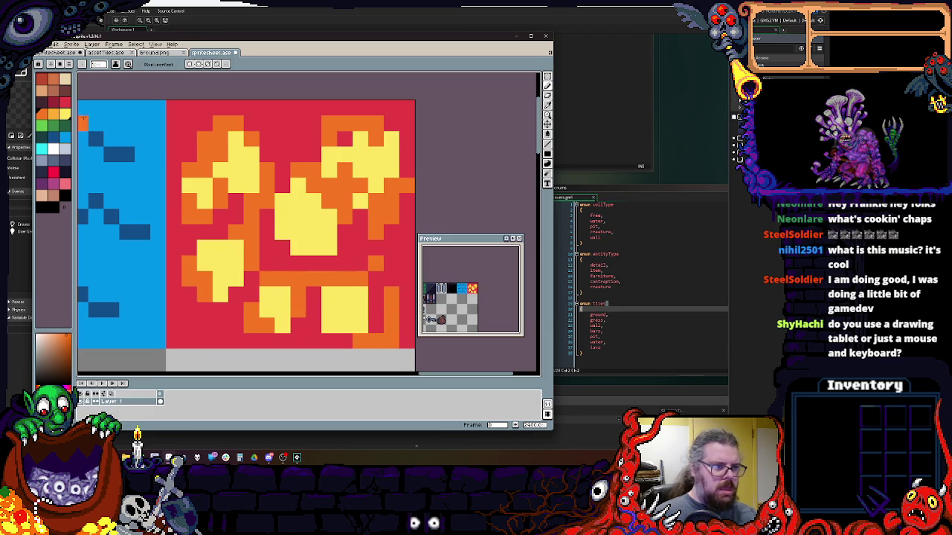
# - Add dark maroon pixels along the tile's edges and centre, removing one stray pixel
pyautogui.click(44, 102)
pyautogui.moveTo(206, 295)
pyautogui.mouseDown()
pyautogui.moveTo(189, 298)
pyautogui.moveTo(204, 325)
pyautogui.moveTo(174, 309)
pyautogui.moveTo(197, 231)
pyautogui.mouseUp()
pyautogui.moveTo(184, 126); pyautogui.dragTo(205, 108)
pyautogui.click(174, 123)
pyautogui.click(253, 108)
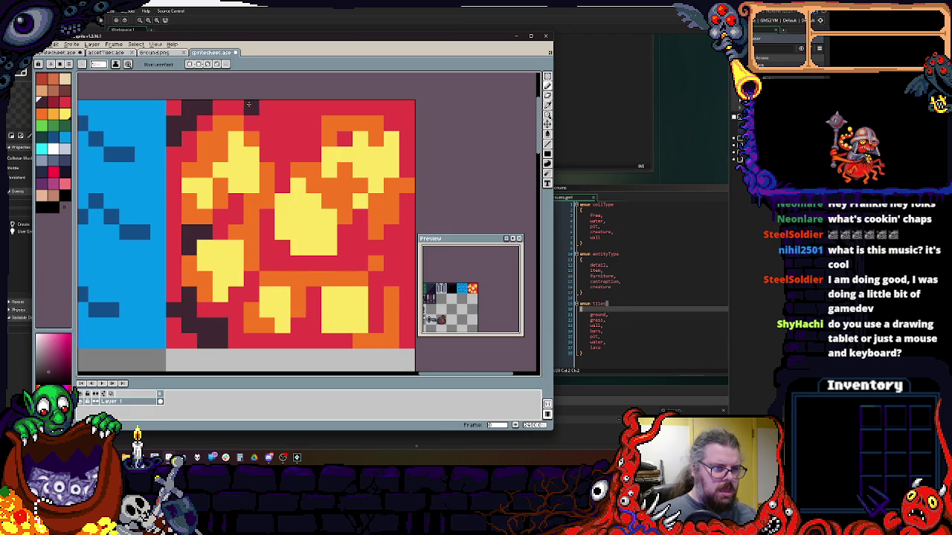
pyautogui.moveTo(282, 126); pyautogui.dragTo(293, 106)
pyautogui.moveTo(375, 107); pyautogui.dragTo(361, 171)
pyautogui.moveTo(388, 205)
pyautogui.mouseDown()
pyautogui.moveTo(367, 229)
pyautogui.moveTo(393, 256)
pyautogui.mouseUp()
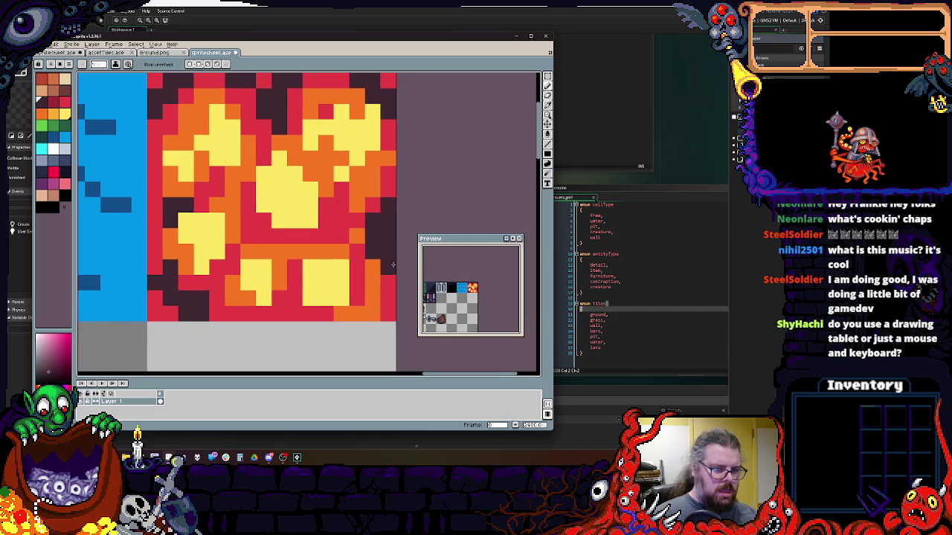
pyautogui.moveTo(397, 311); pyautogui.dragTo(372, 314)
pyautogui.moveTo(279, 297); pyautogui.dragTo(299, 318)
pyautogui.moveTo(246, 227); pyautogui.dragTo(263, 237)
pyautogui.rightClick(279, 329)
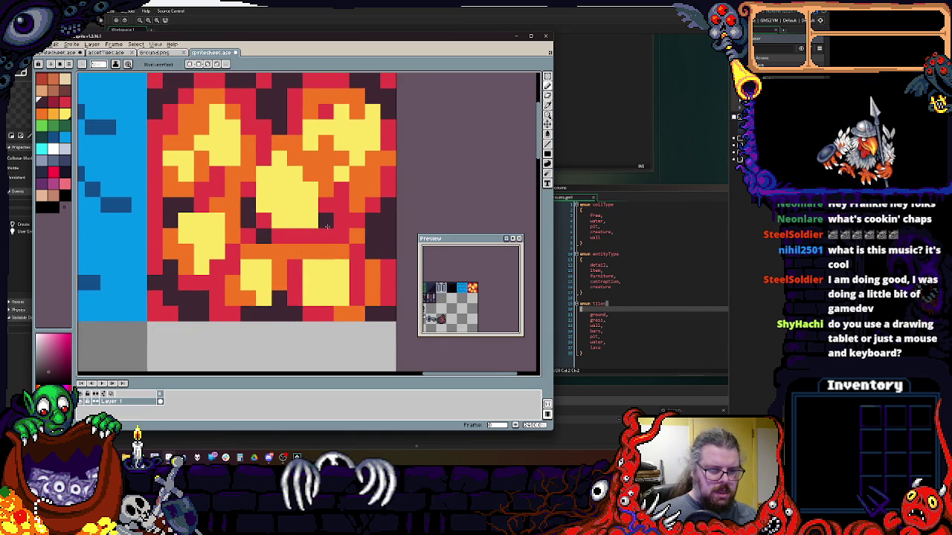
# - Open assetTiles.gif from the Assets folder through File > Open
pyautogui.scroll(-4, 385, 197)
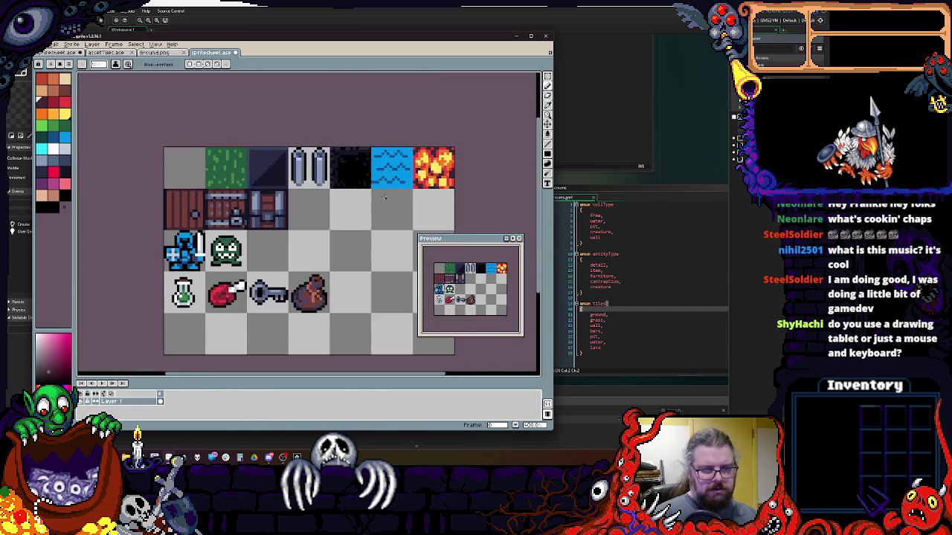
pyautogui.scroll(1, 376, 197)
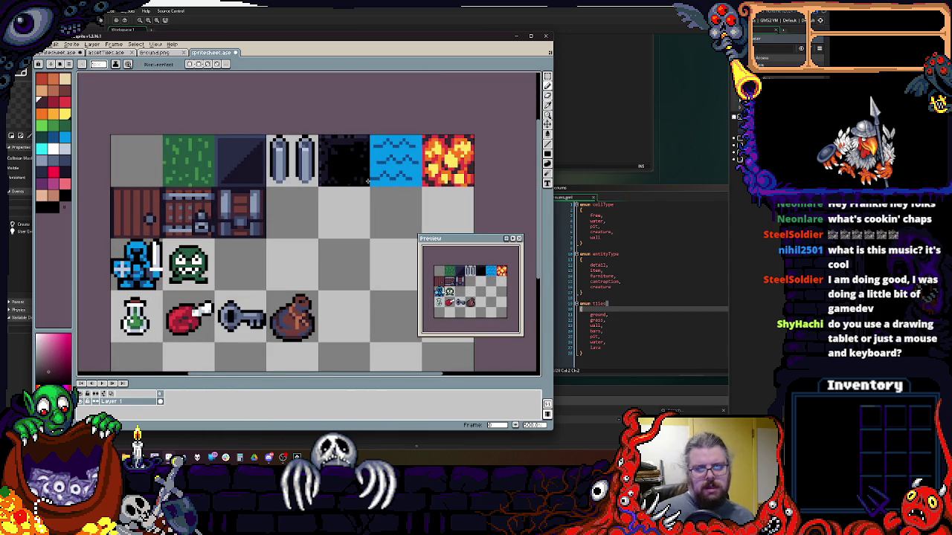
pyautogui.moveTo(329, 224); pyautogui.dragTo(317, 218)
pyautogui.moveTo(179, 176); pyautogui.dragTo(203, 155)
pyautogui.click(49, 44)
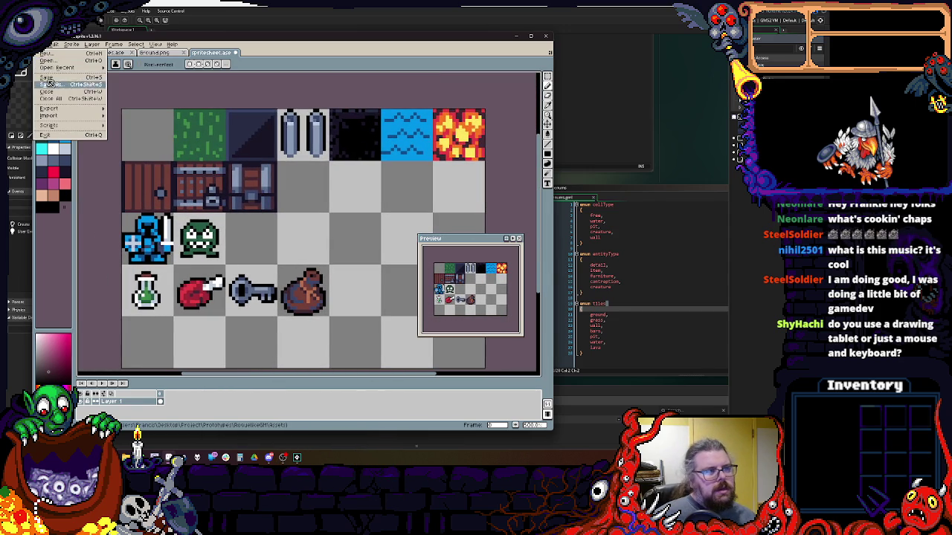
pyautogui.click(52, 46)
pyautogui.click(52, 45)
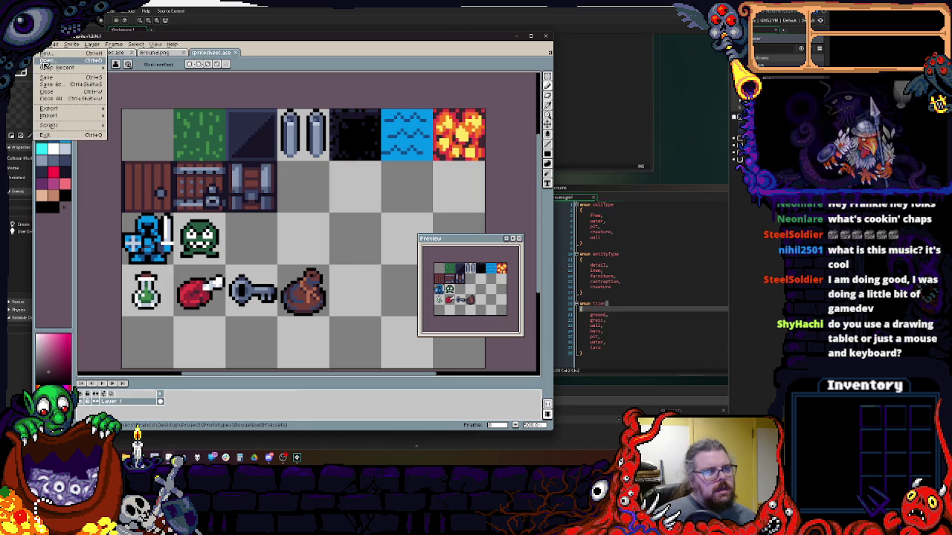
pyautogui.click(63, 61)
pyautogui.click(251, 105)
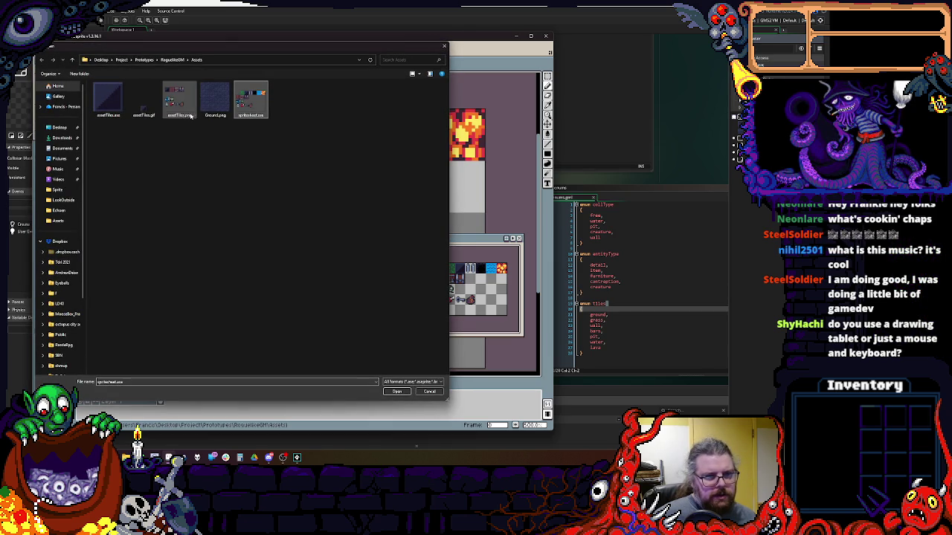
pyautogui.press('Left')
pyautogui.press('Left')
pyautogui.press('Left')
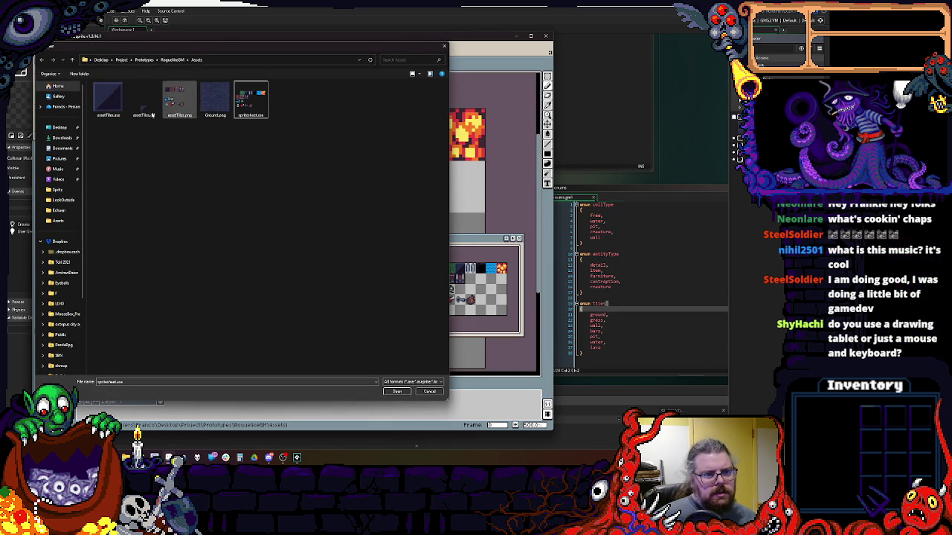
pyautogui.click(398, 392)
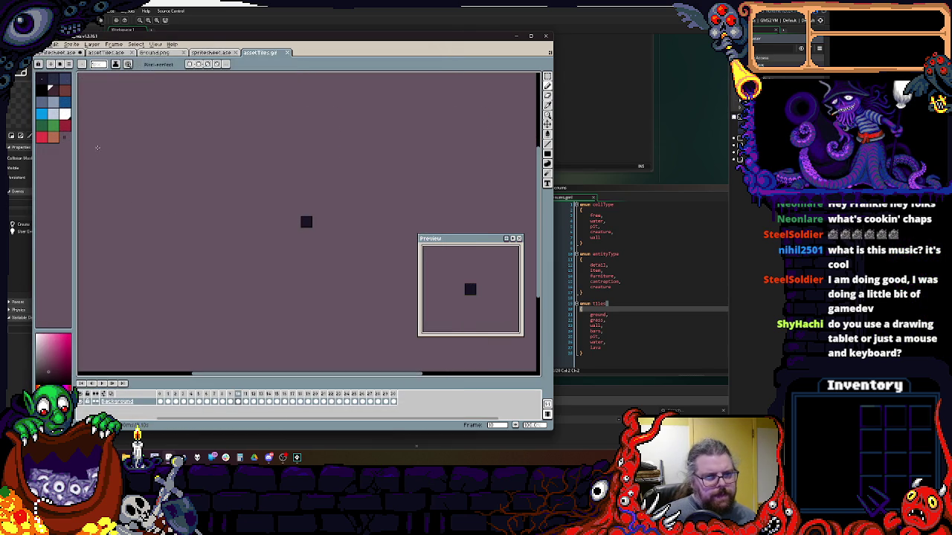
# - Import spritesheet.ase with Import Sprite Sheet, splitting it into separate tile frames
pyautogui.click(52, 45)
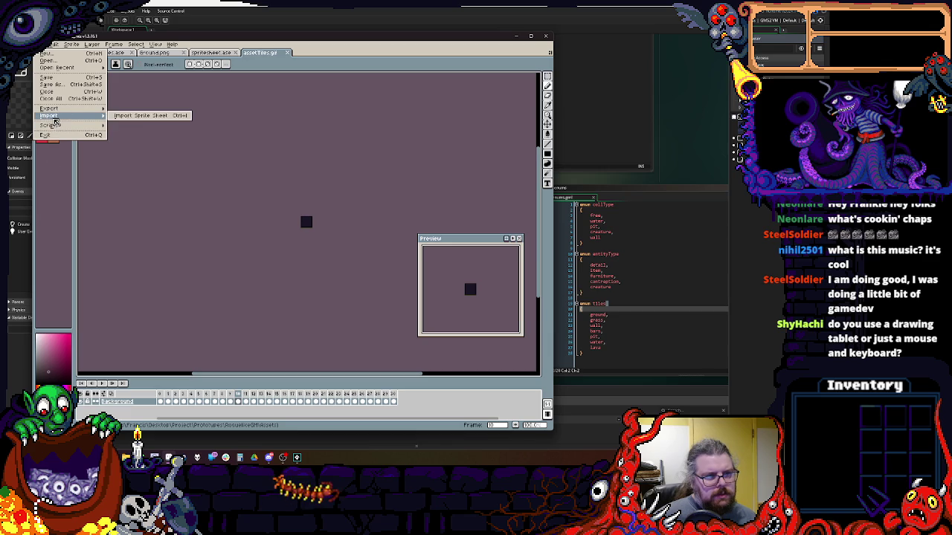
pyautogui.click(179, 120)
pyautogui.click(486, 139)
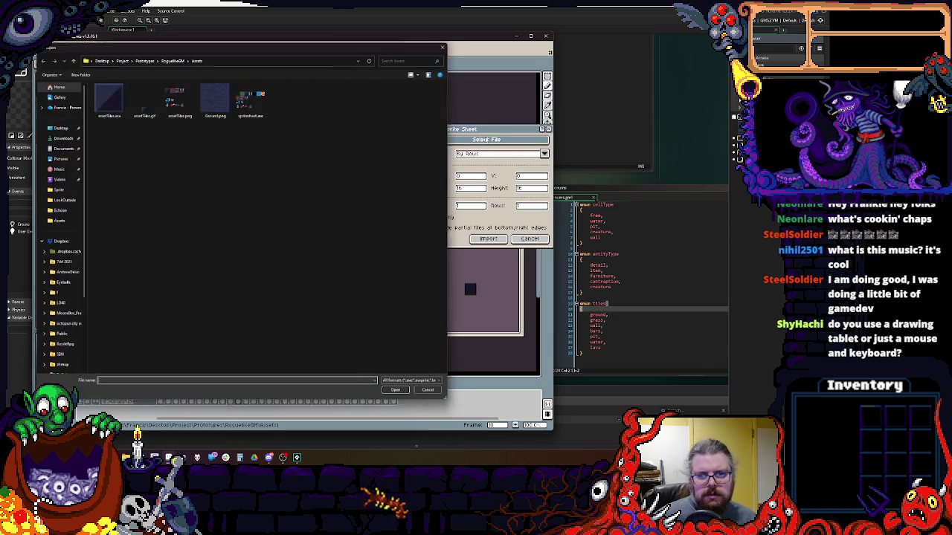
pyautogui.click(250, 99)
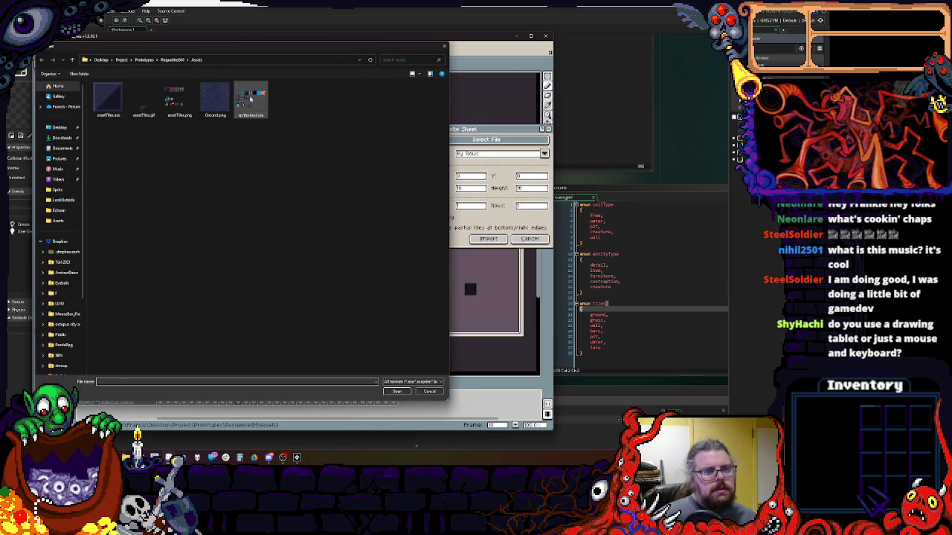
pyautogui.click(406, 392)
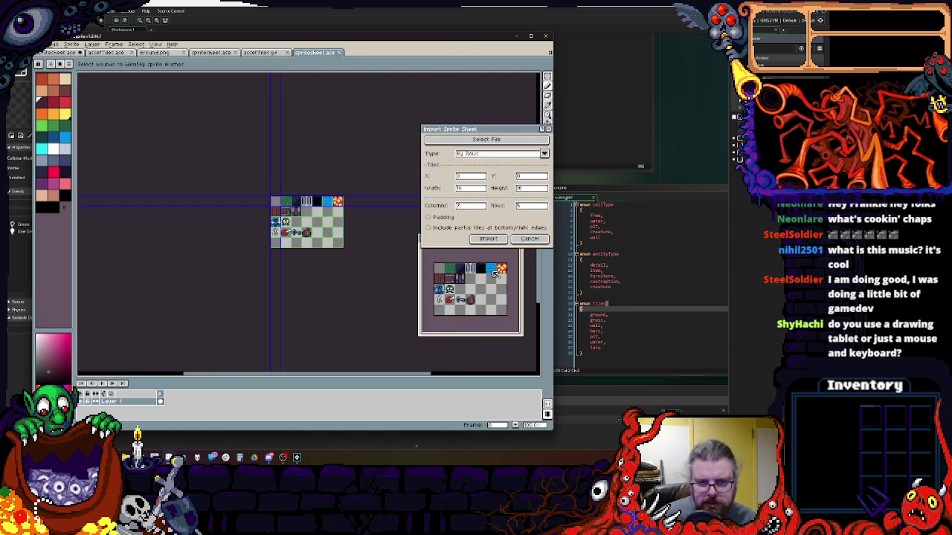
pyautogui.click(487, 239)
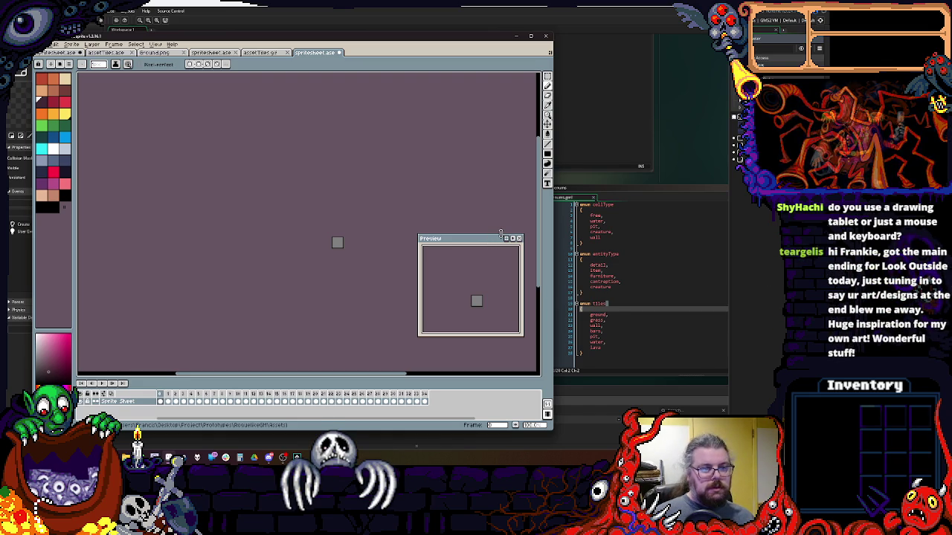
pyautogui.press('+')
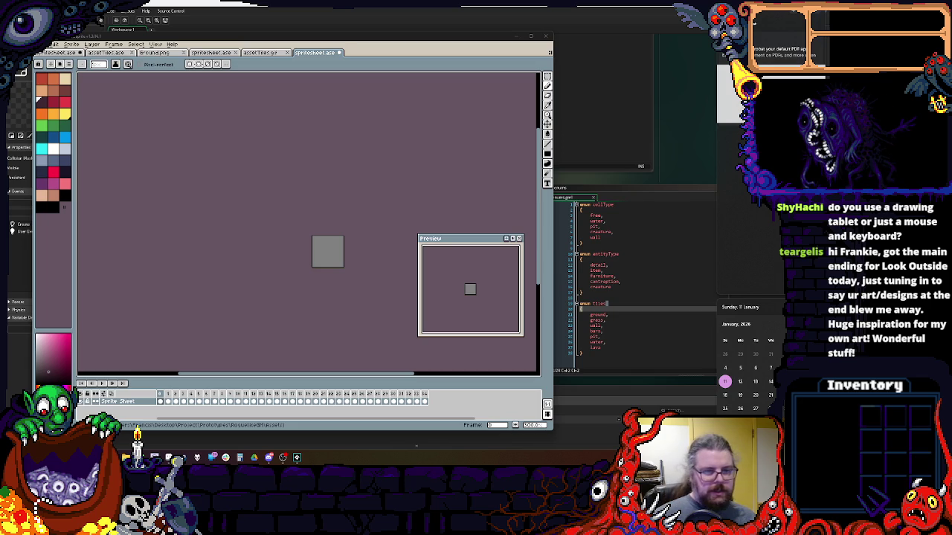
# - Scrub the imported frames to the grass tile and compare them against assetTiles.gif
pyautogui.scroll(2, 339, 256)
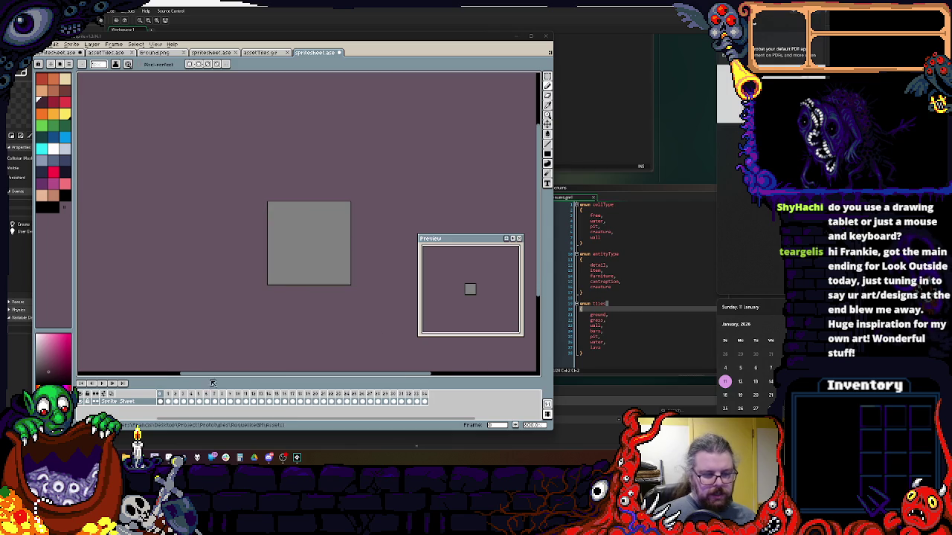
pyautogui.moveTo(189, 394); pyautogui.dragTo(160, 395)
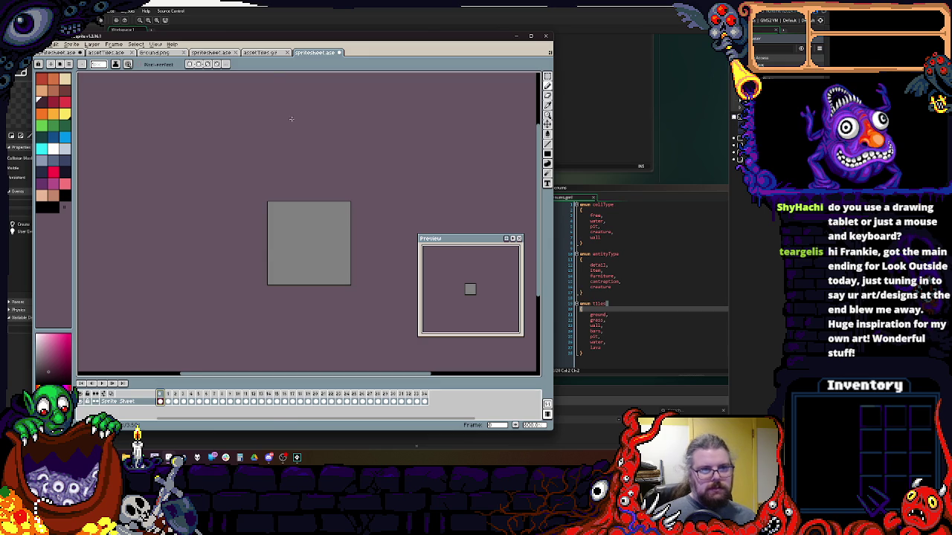
pyautogui.click(260, 54)
pyautogui.click(305, 54)
pyautogui.click(275, 53)
pyautogui.click(304, 54)
pyautogui.click(276, 53)
pyautogui.scroll(4, 304, 223)
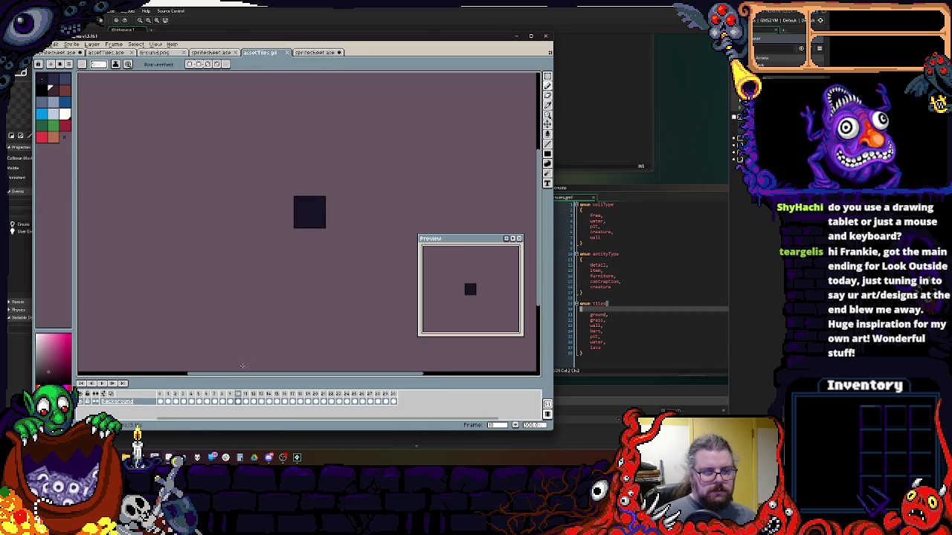
pyautogui.click(168, 399)
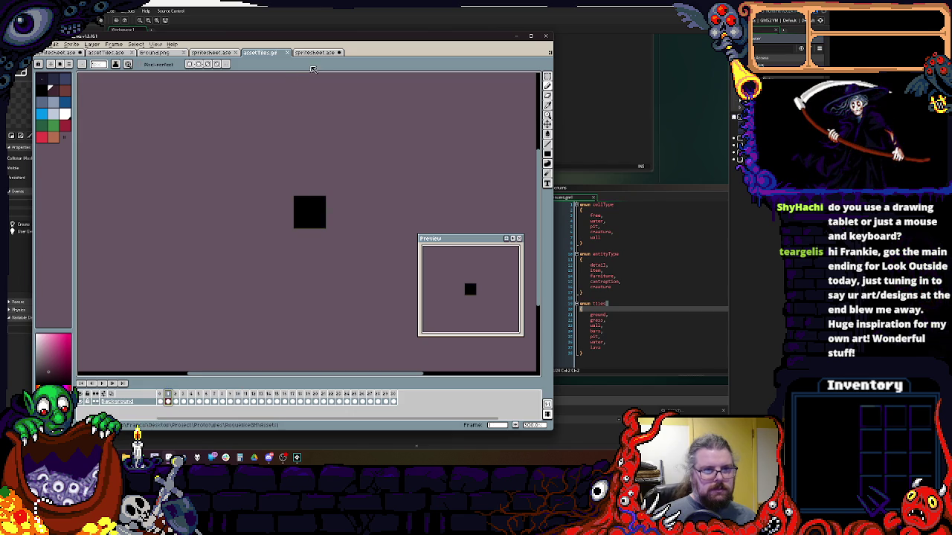
# - Back in the sprite sheet, select the grey first frame and bring up its context menu
pyautogui.click(316, 53)
pyautogui.click(171, 399)
pyautogui.click(175, 400)
pyautogui.click(159, 398)
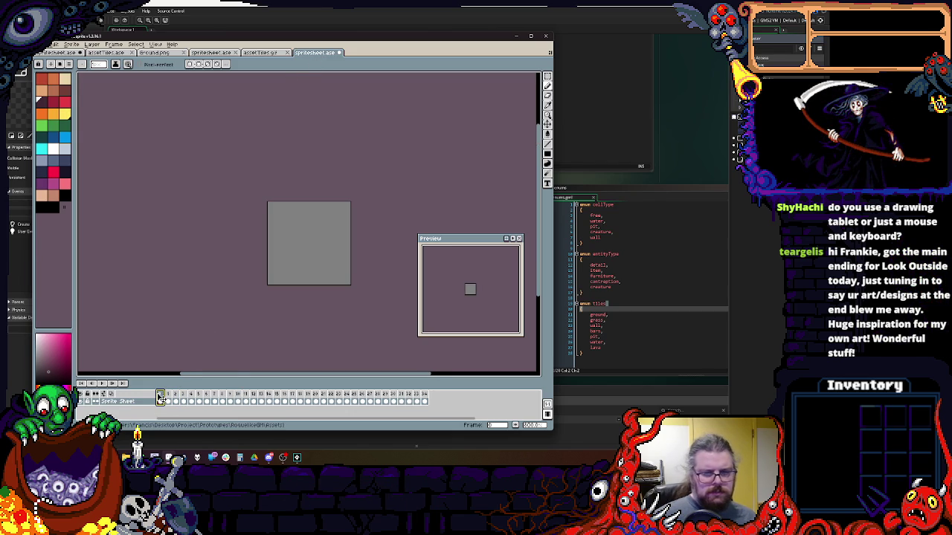
pyautogui.rightClick(159, 397)
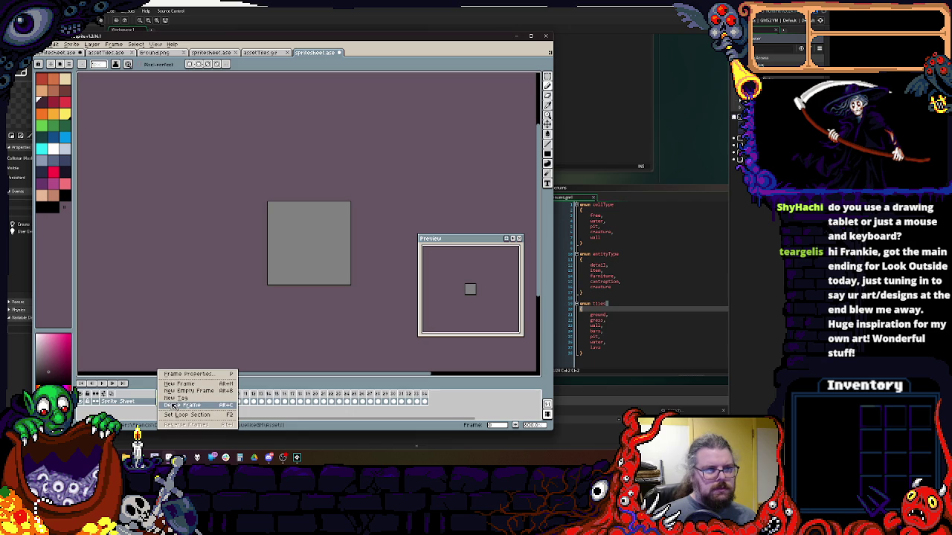
# - Delete the grey first frame, undo the deletion, and save the sprite
pyautogui.click(173, 406)
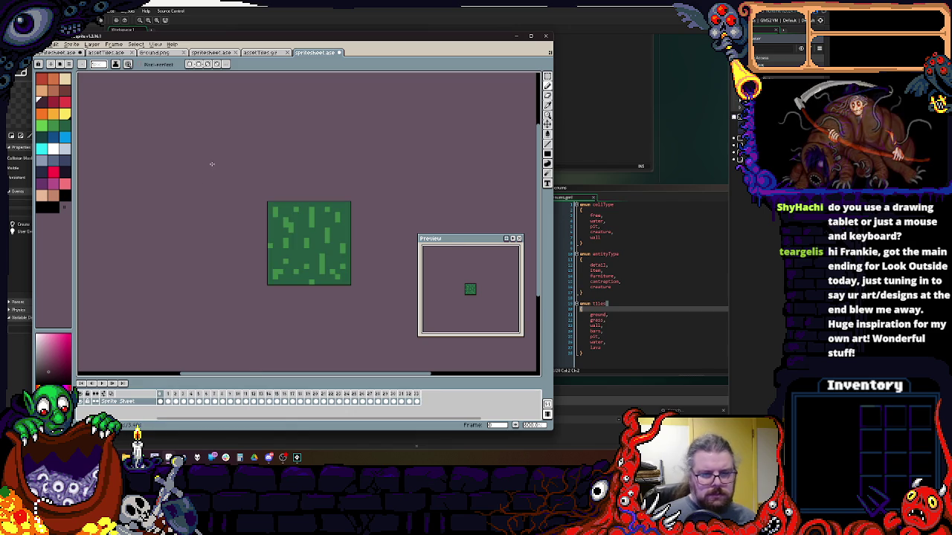
pyautogui.hotkey('ctrl', 'z')
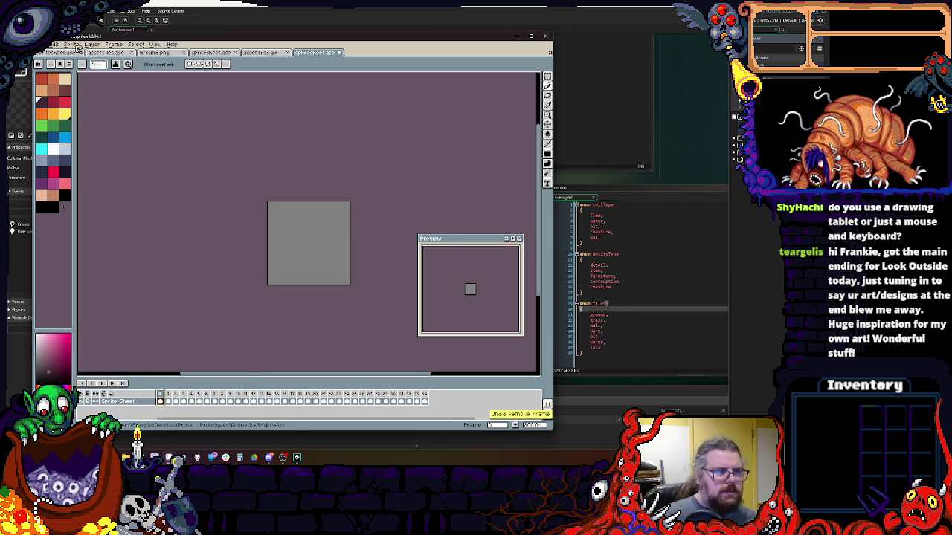
pyautogui.click(48, 45)
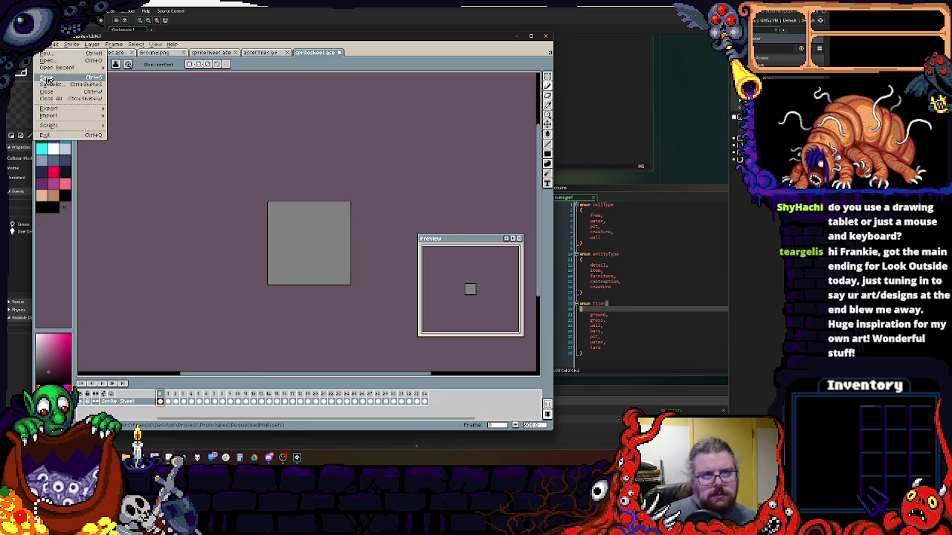
pyautogui.click(48, 79)
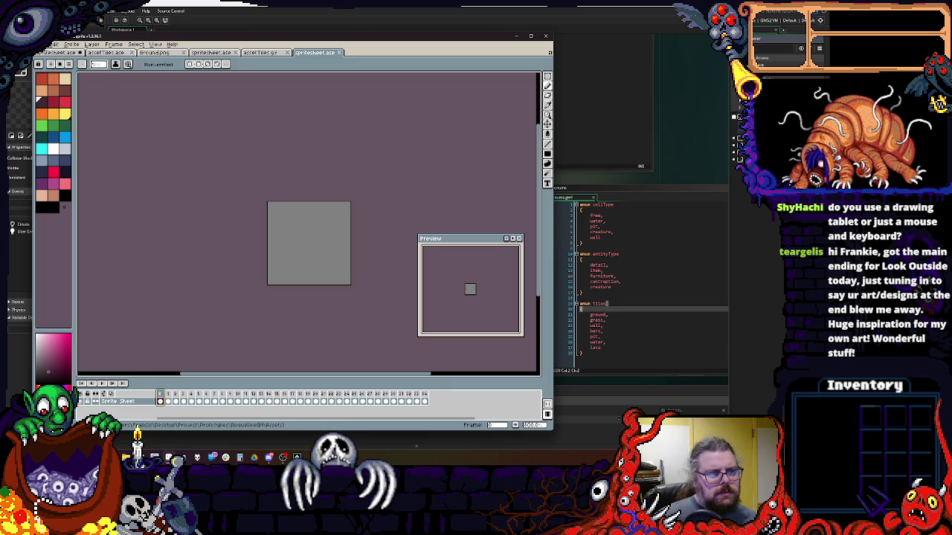
# - Save the sprite sheet as assetTiles.gif, confirming replacement of the existing file
pyautogui.click(48, 44)
pyautogui.click(57, 87)
pyautogui.click(145, 115)
pyautogui.click(428, 392)
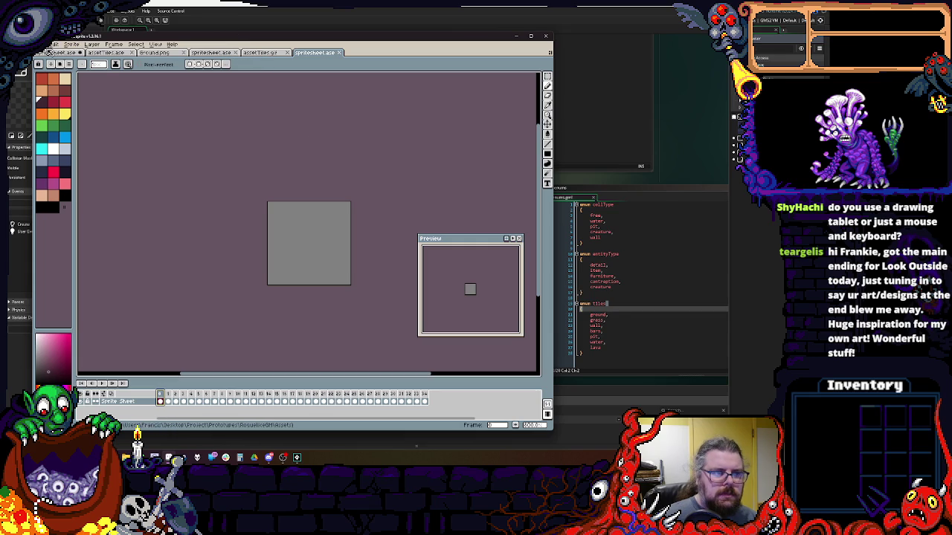
pyautogui.click(48, 43)
pyautogui.click(56, 87)
pyautogui.click(144, 100)
pyautogui.click(397, 392)
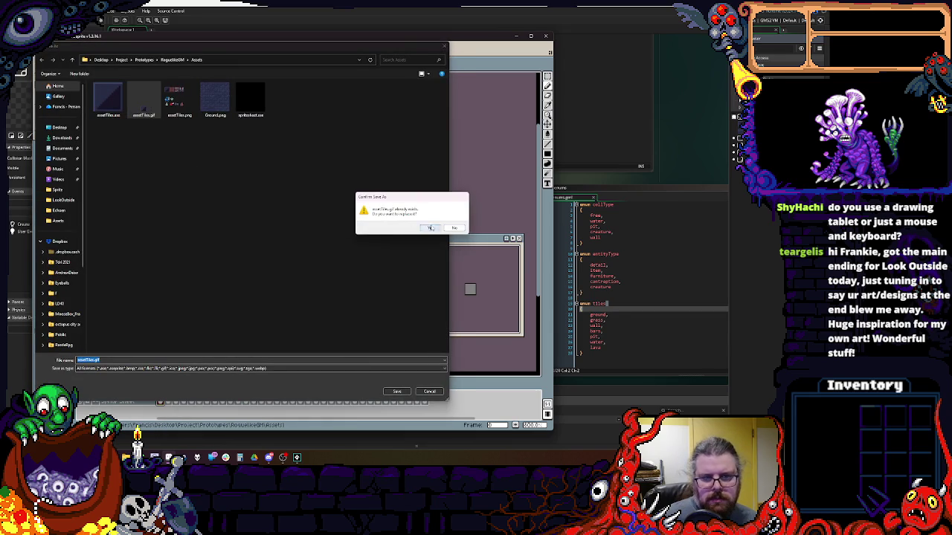
pyautogui.click(429, 228)
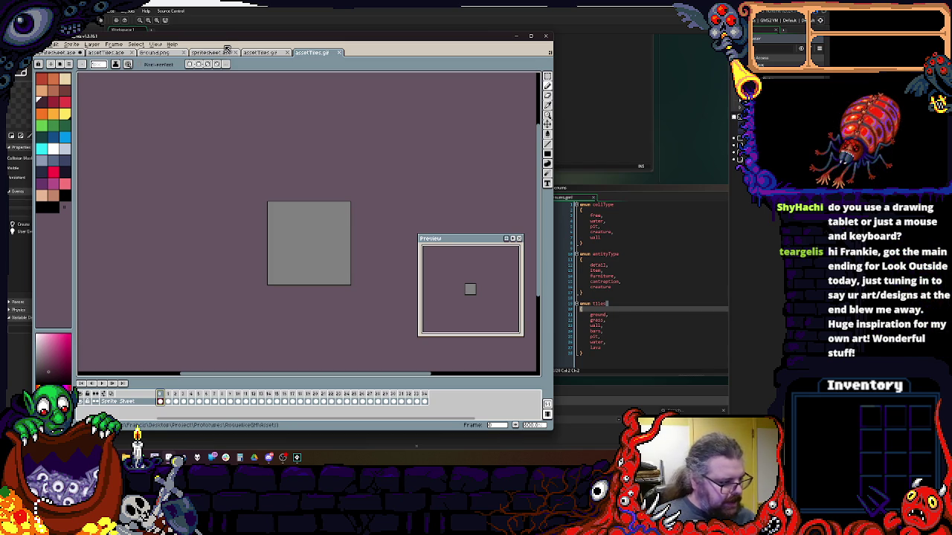
# - Close the assetTiles.ase document, switch to assetTiles.gif, and return to GameMaker
pyautogui.click(106, 53)
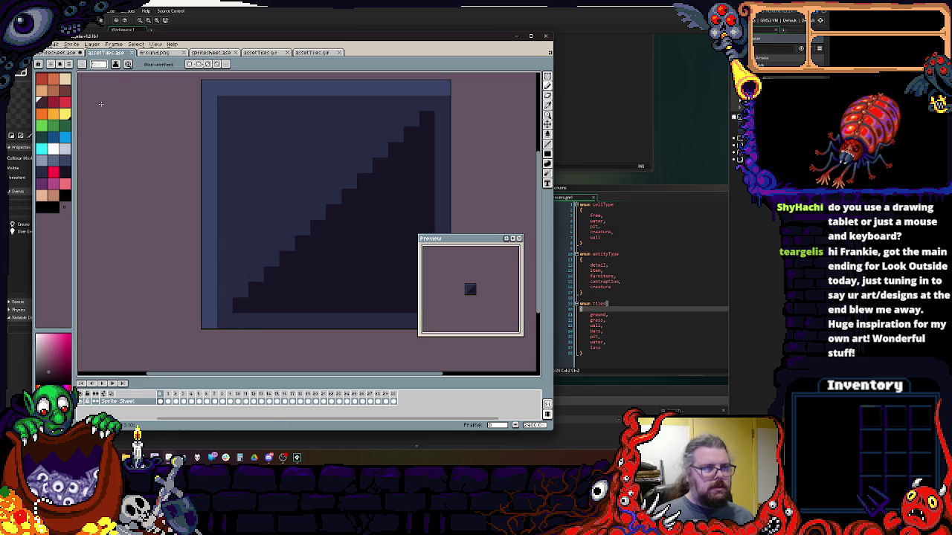
pyautogui.click(128, 53)
pyautogui.click(162, 54)
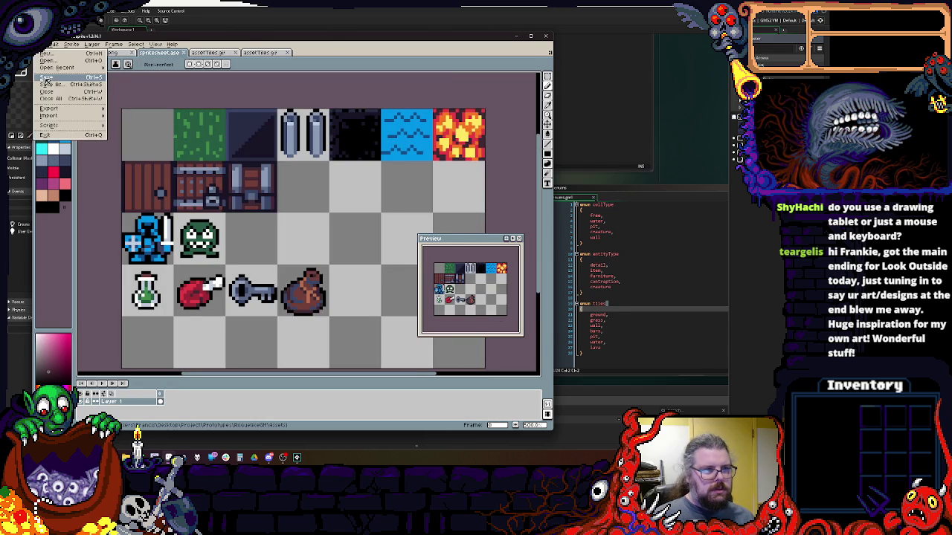
pyautogui.click(208, 53)
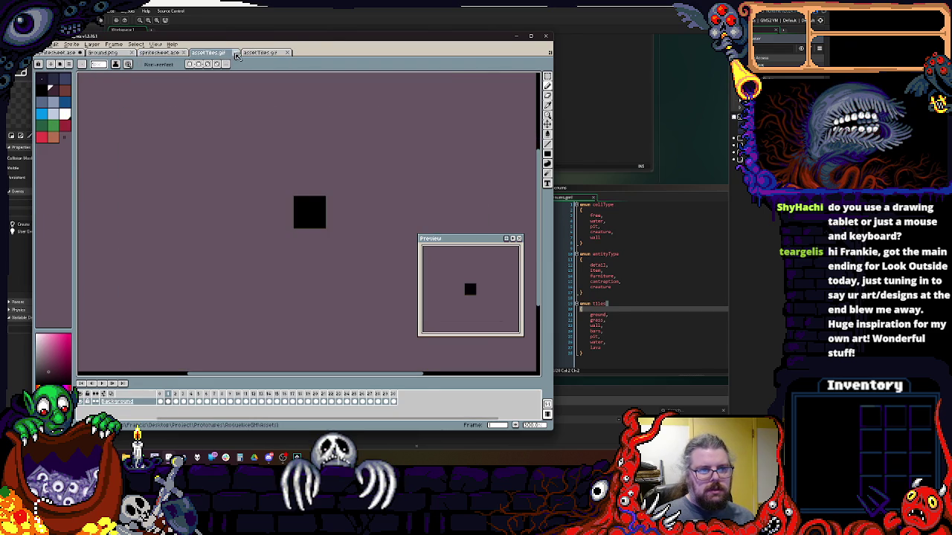
pyautogui.hotkey('alt', 'Tab')
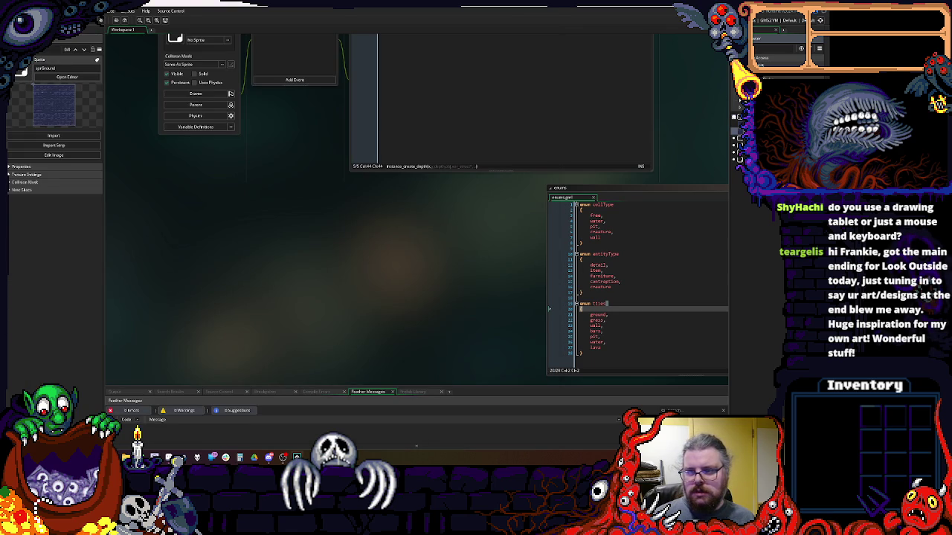
# - Import the assetTiles image into sprGameAssets, check its tile frames, and collapse the sprite editor
pyautogui.click(67, 77)
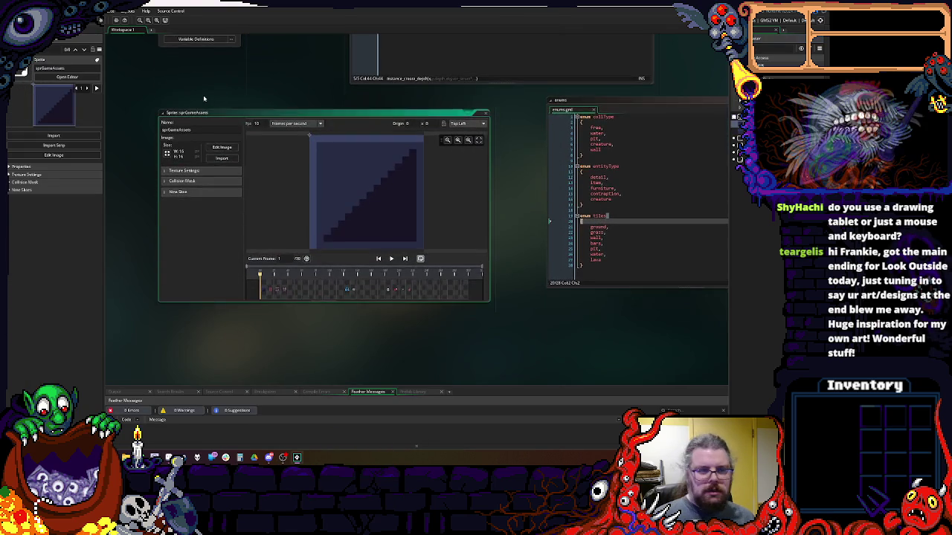
pyautogui.click(221, 157)
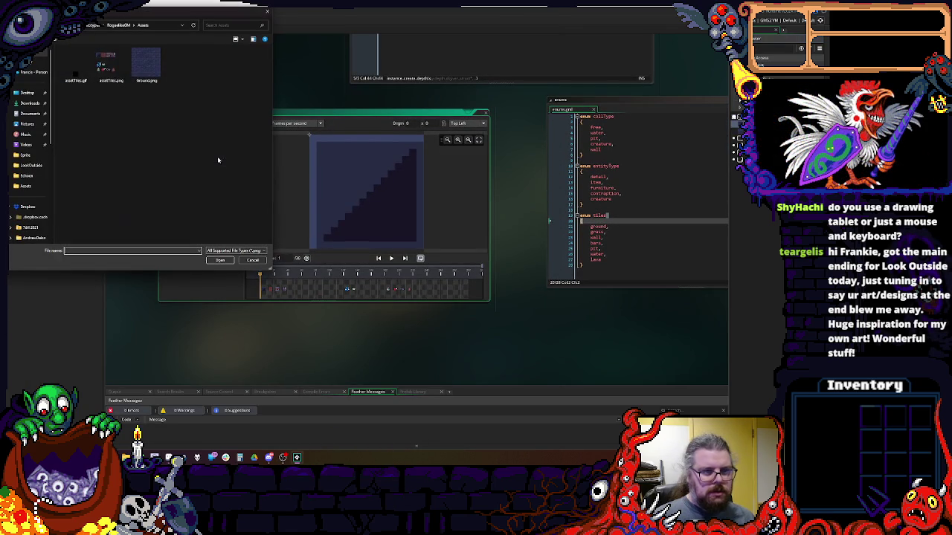
pyautogui.click(111, 65)
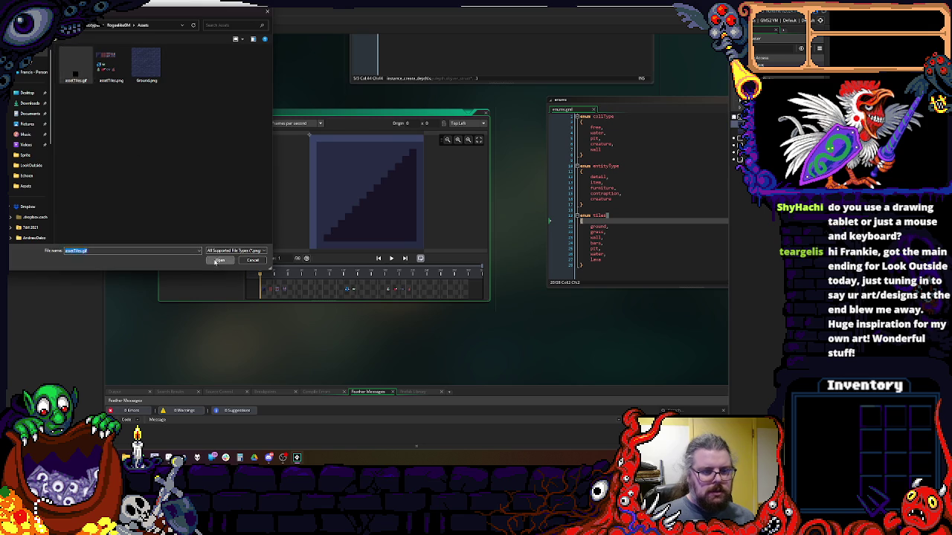
pyautogui.click(220, 260)
pyautogui.moveTo(273, 305)
pyautogui.mouseDown()
pyautogui.moveTo(265, 294)
pyautogui.moveTo(310, 295)
pyautogui.moveTo(296, 292)
pyautogui.mouseUp()
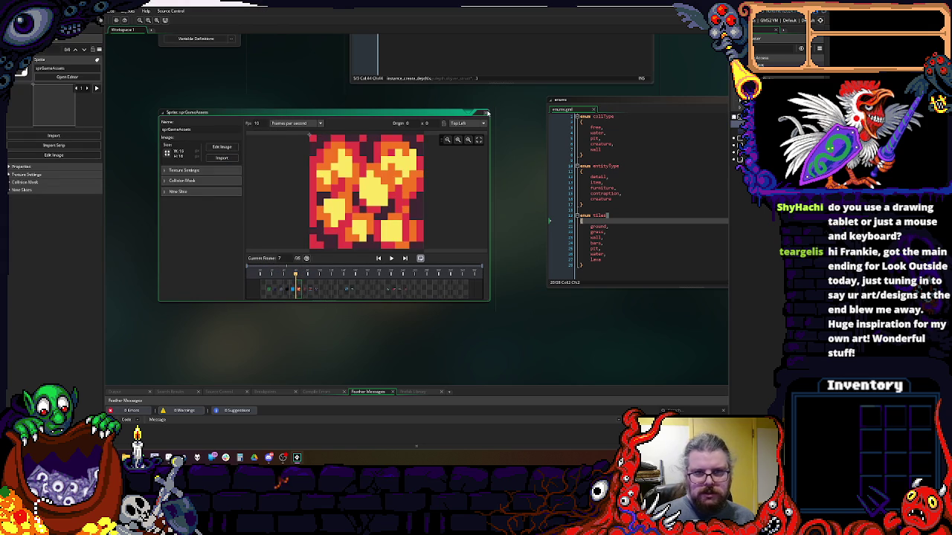
pyautogui.click(487, 113)
pyautogui.scroll(5, 470, 156)
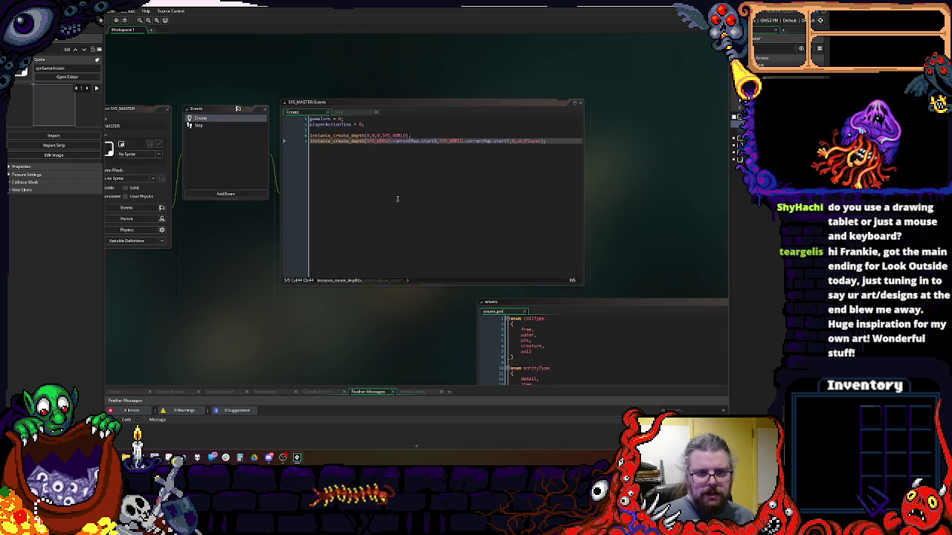
# - Rearrange and enlarge the SYS_MASTER editor windows around the player spawn line
pyautogui.hscroll(-2, 354, 215)
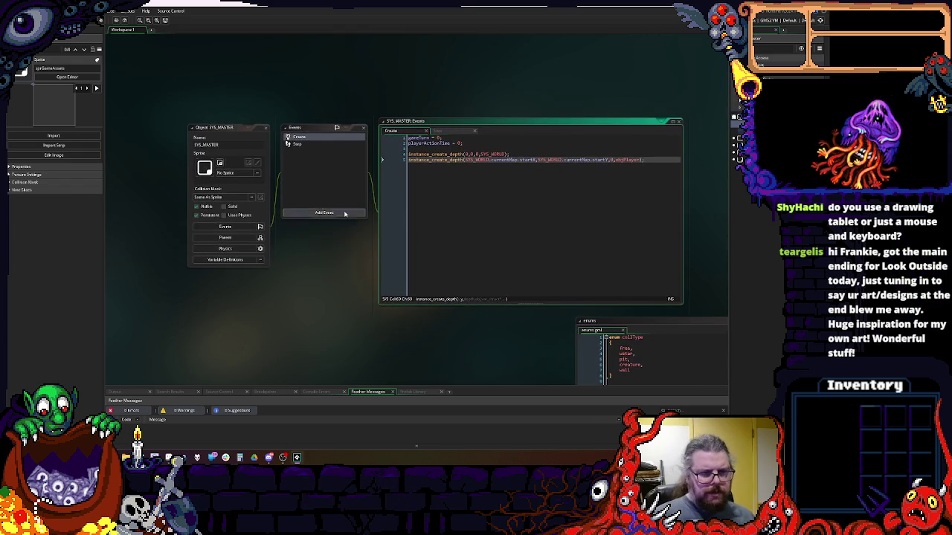
pyautogui.click(318, 153)
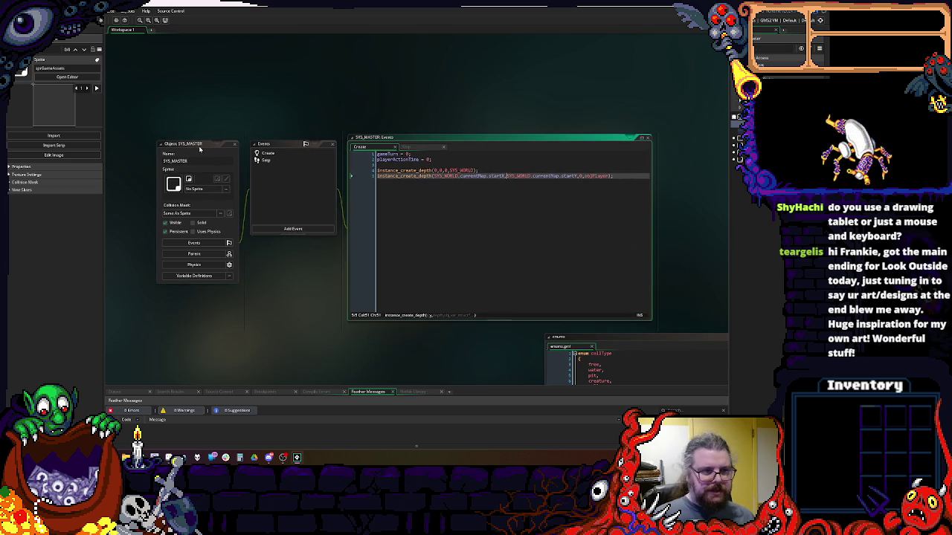
pyautogui.moveTo(200, 150); pyautogui.dragTo(197, 124)
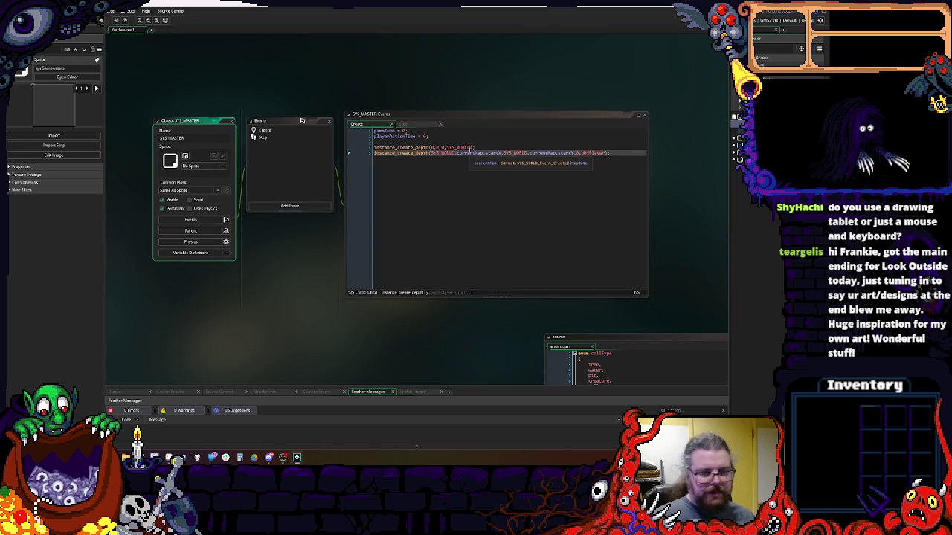
pyautogui.moveTo(183, 120)
pyautogui.mouseDown()
pyautogui.moveTo(175, 91)
pyautogui.moveTo(169, 119)
pyautogui.mouseUp()
pyautogui.click(424, 204)
pyautogui.press('End')
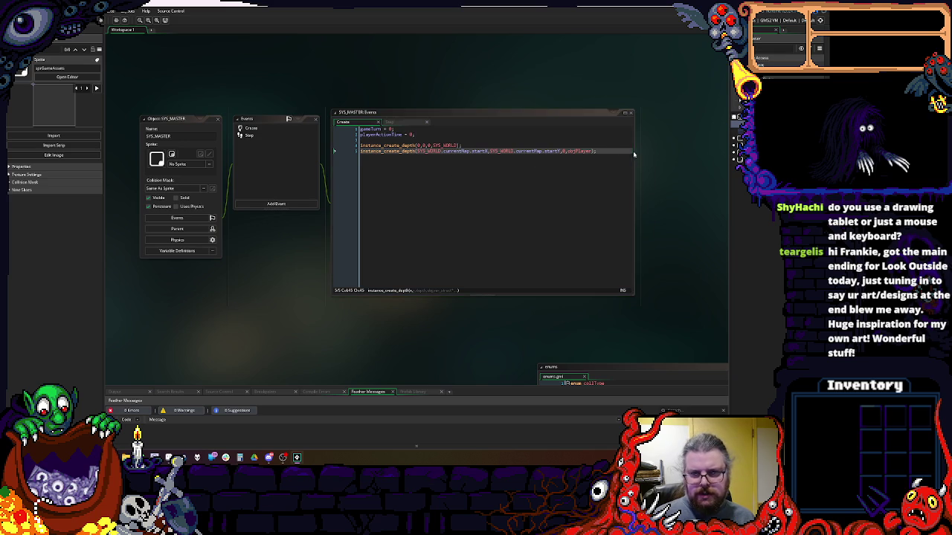
pyautogui.moveTo(470, 113); pyautogui.dragTo(470, 109)
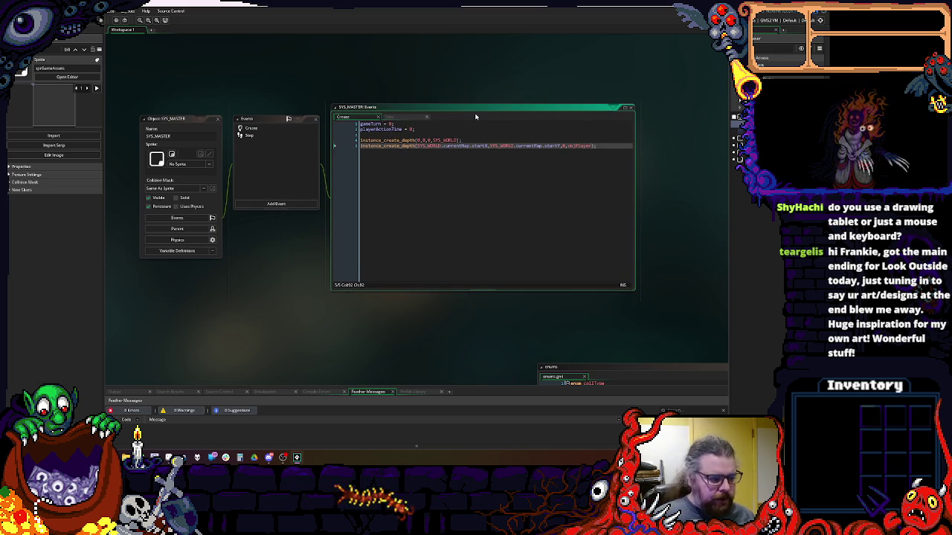
pyautogui.moveTo(633, 290); pyautogui.dragTo(650, 315)
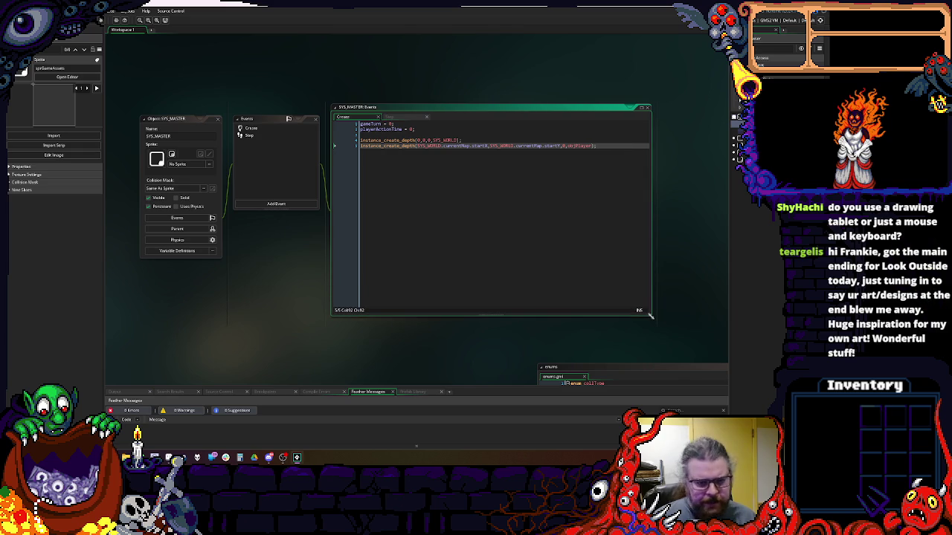
pyautogui.moveTo(491, 230)
pyautogui.mouseDown()
pyautogui.moveTo(536, 237)
pyautogui.moveTo(528, 257)
pyautogui.moveTo(416, 255)
pyautogui.moveTo(441, 255)
pyautogui.mouseUp()
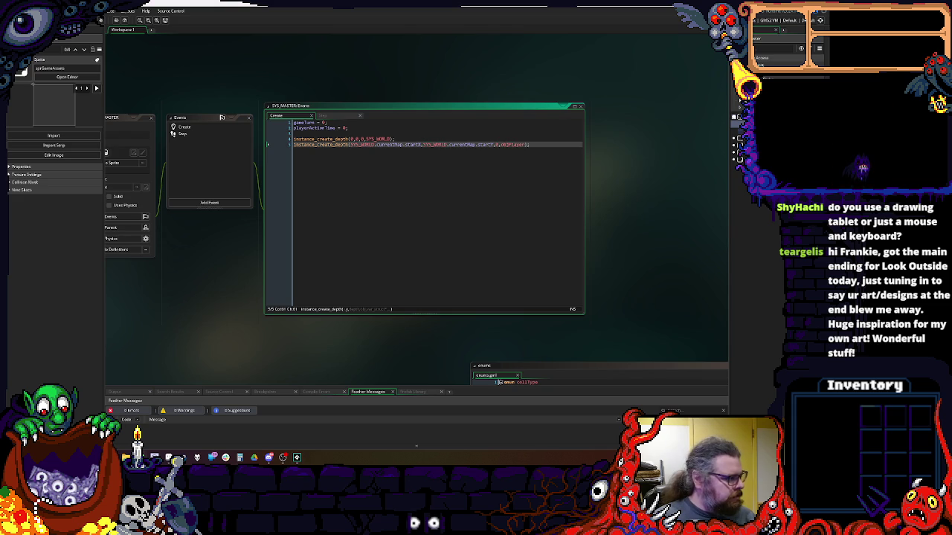
# - Place the caret after startX and jump to SYS_WORLD's Create code with F12
pyautogui.click(488, 174)
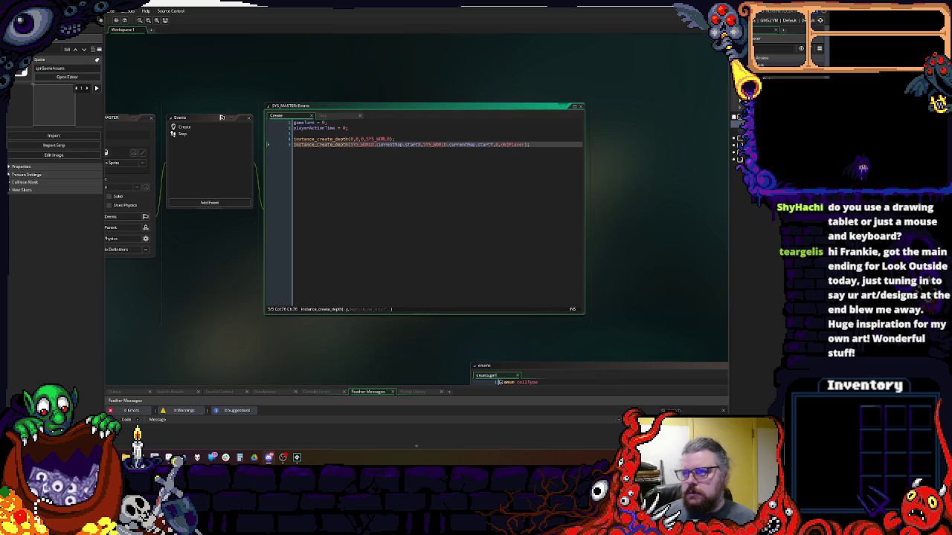
pyautogui.click(423, 144)
pyautogui.moveTo(431, 204)
pyautogui.mouseDown()
pyautogui.moveTo(592, 166)
pyautogui.moveTo(488, 90)
pyautogui.mouseUp()
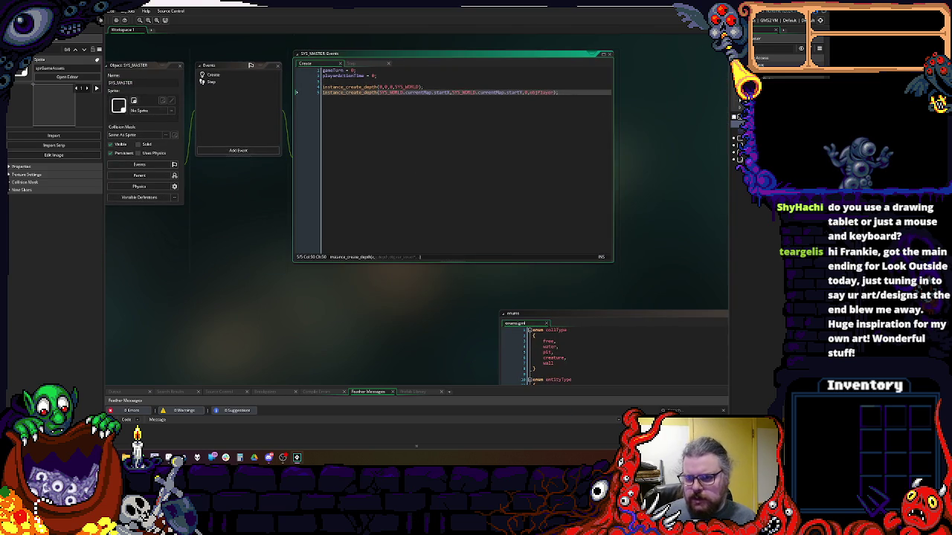
pyautogui.press('F12')
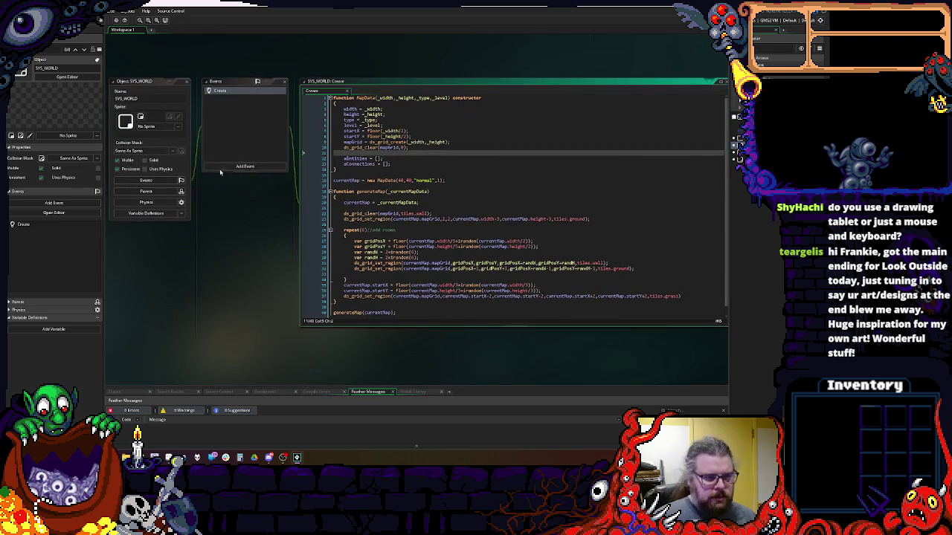
# - Add a Draw event to SYS_WORLD with an outer for loop over _i up to MapData.width
pyautogui.click(244, 167)
pyautogui.moveTo(252, 216)
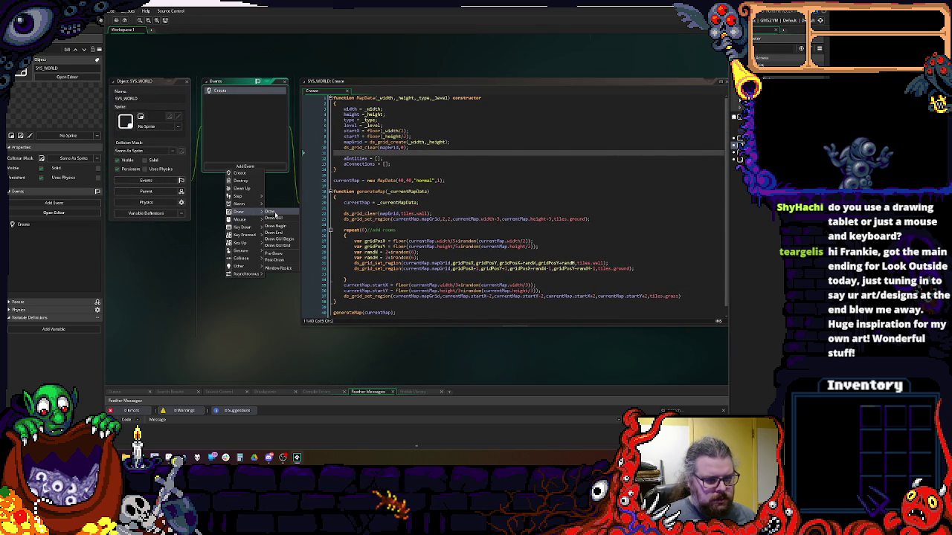
pyautogui.click(272, 212)
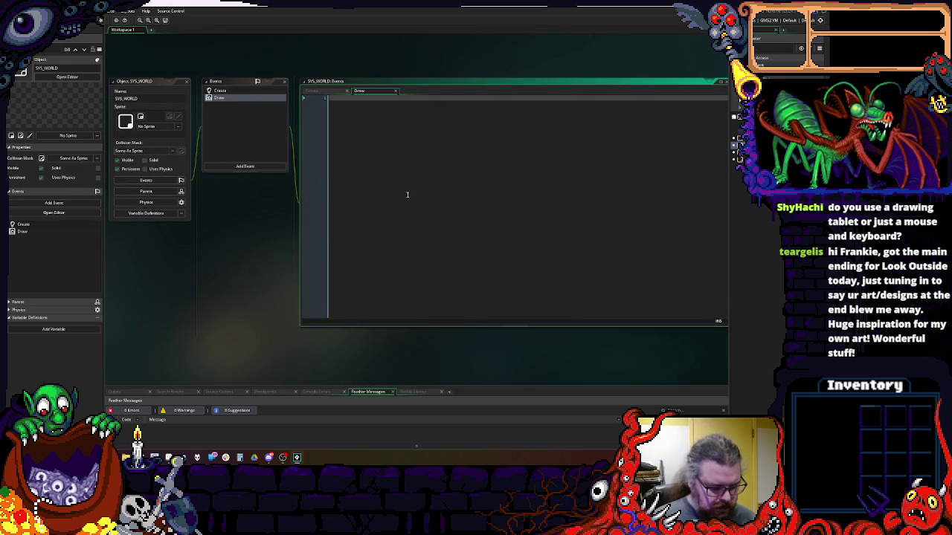
pyautogui.write('for (var _')
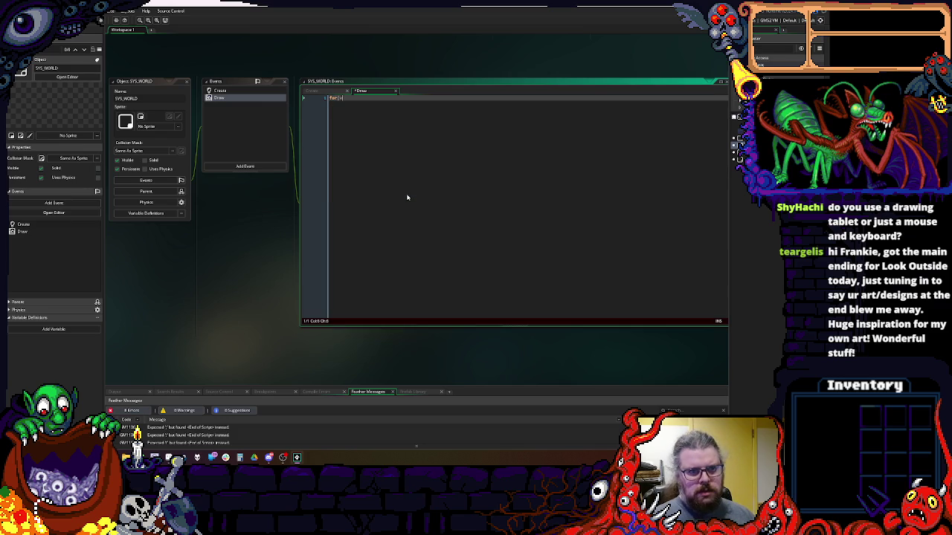
pyautogui.write('i = 0; ')
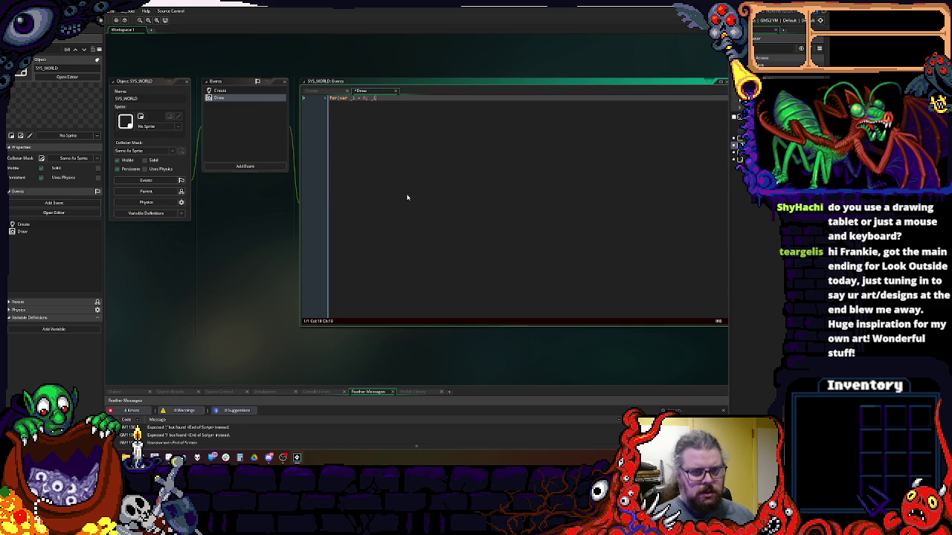
pyautogui.write('_')
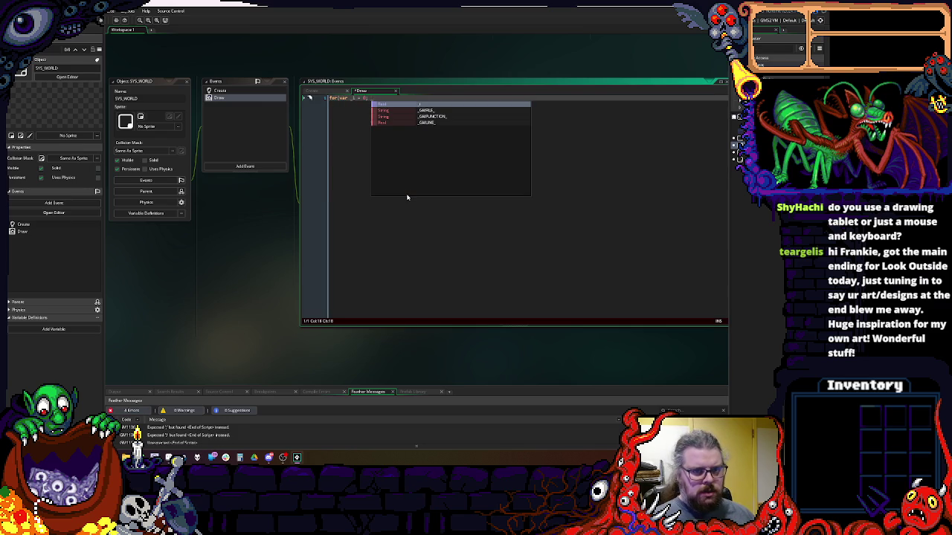
pyautogui.press('BackSpace')
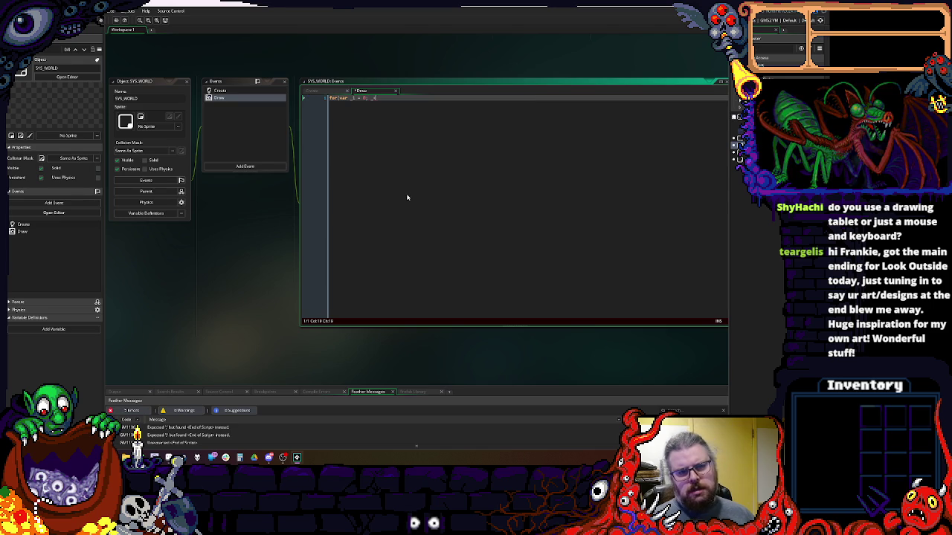
pyautogui.write('_')
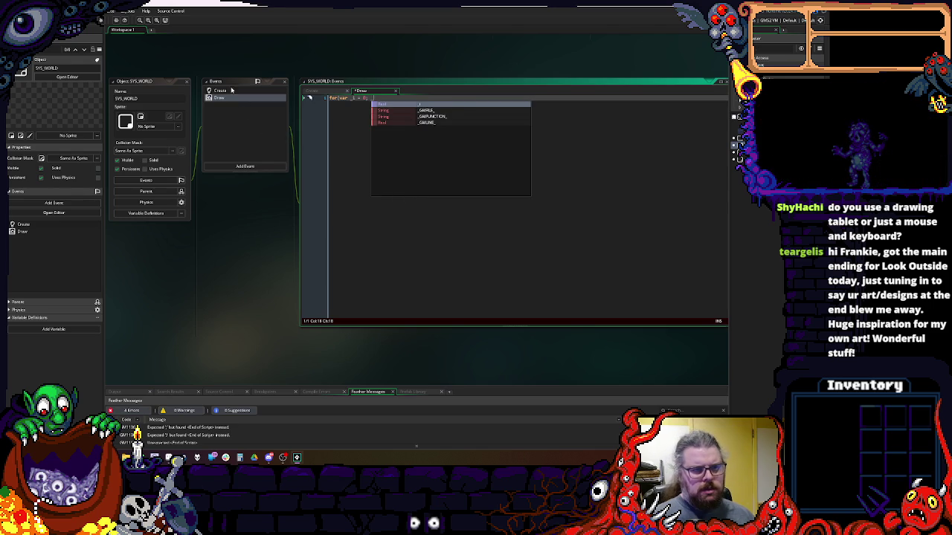
pyautogui.click(220, 90)
pyautogui.doubleClick(362, 97)
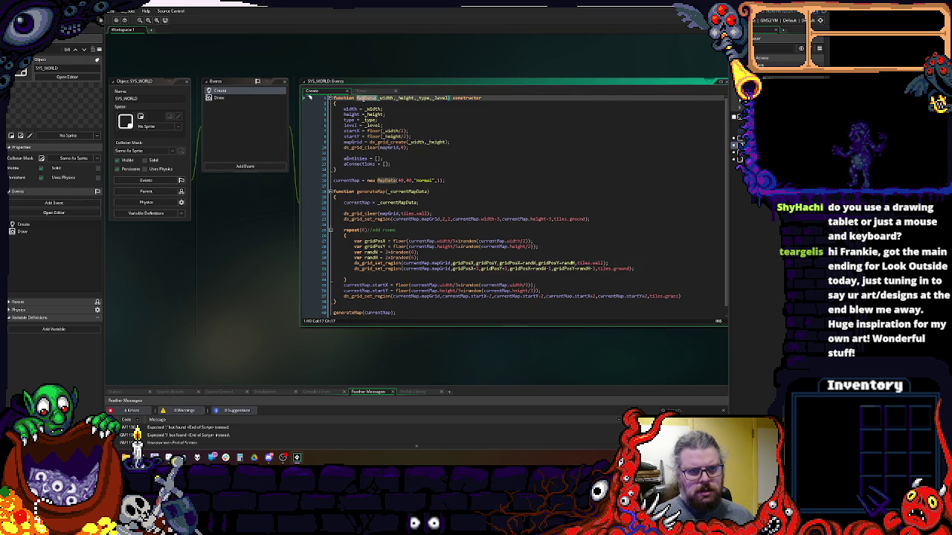
pyautogui.click(219, 97)
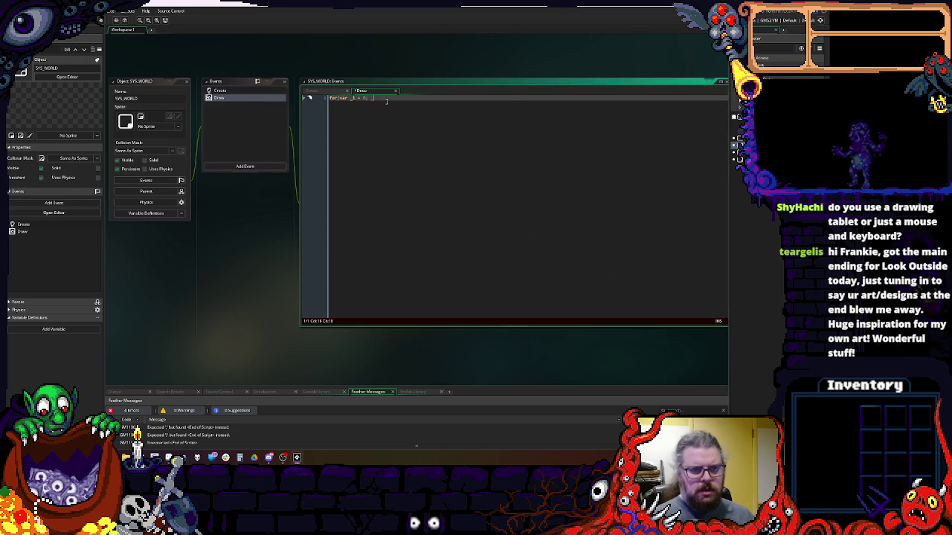
pyautogui.write('i<MapData')
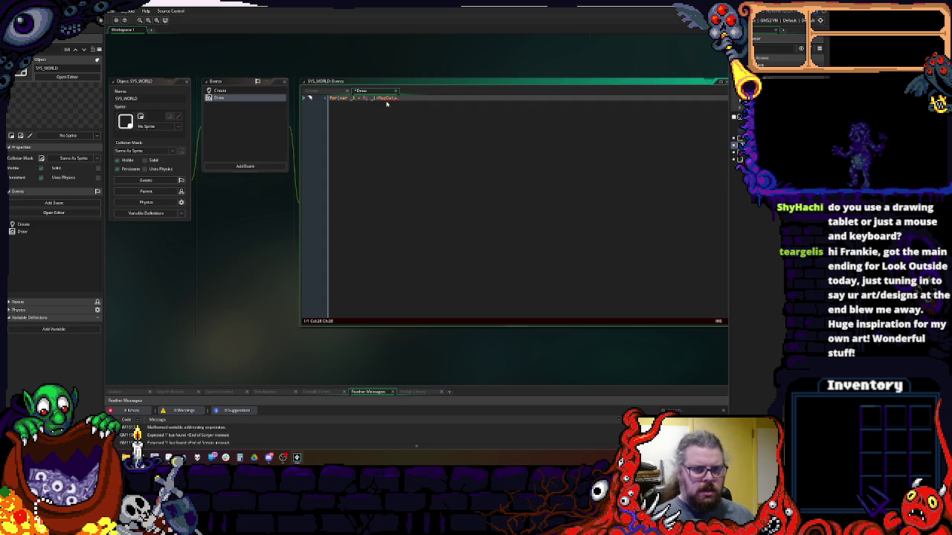
pyautogui.write('.width; _i++')
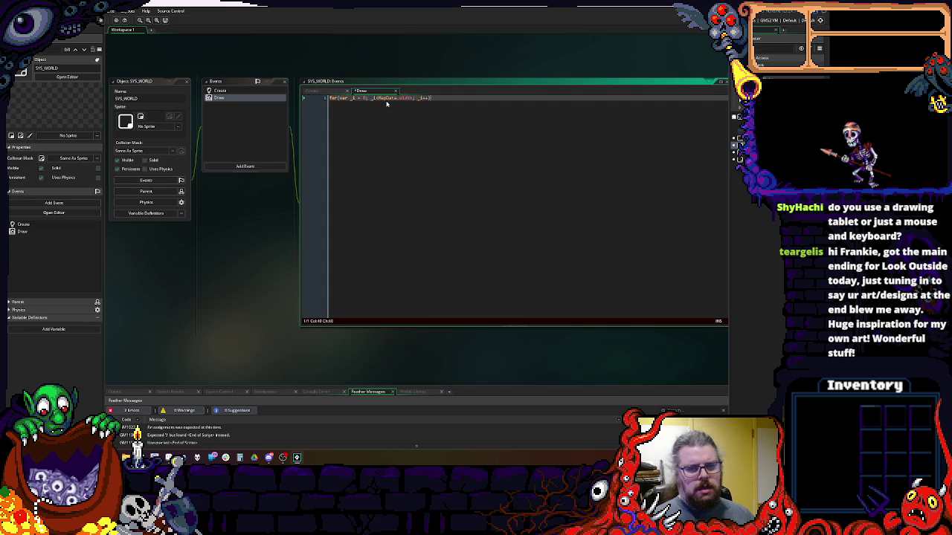
pyautogui.press('Return')
pyautogui.write('{')
pyautogui.press('Return')
# - Nest a copy of the loop inside, using _j and MapData.height as its limit
pyautogui.hotkey('ctrl', 'v')
pyautogui.press('Return')
pyautogui.write('{')
pyautogui.press('Return')
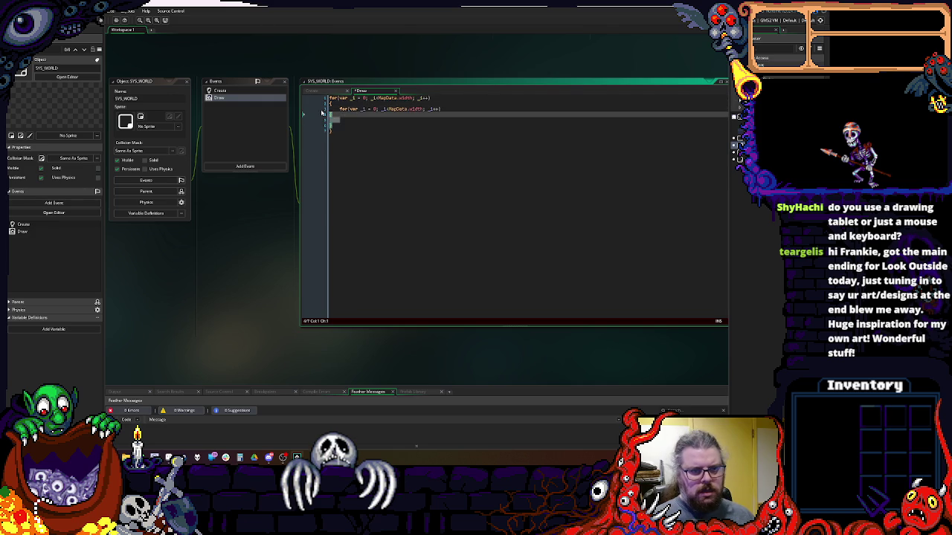
pyautogui.click(362, 109)
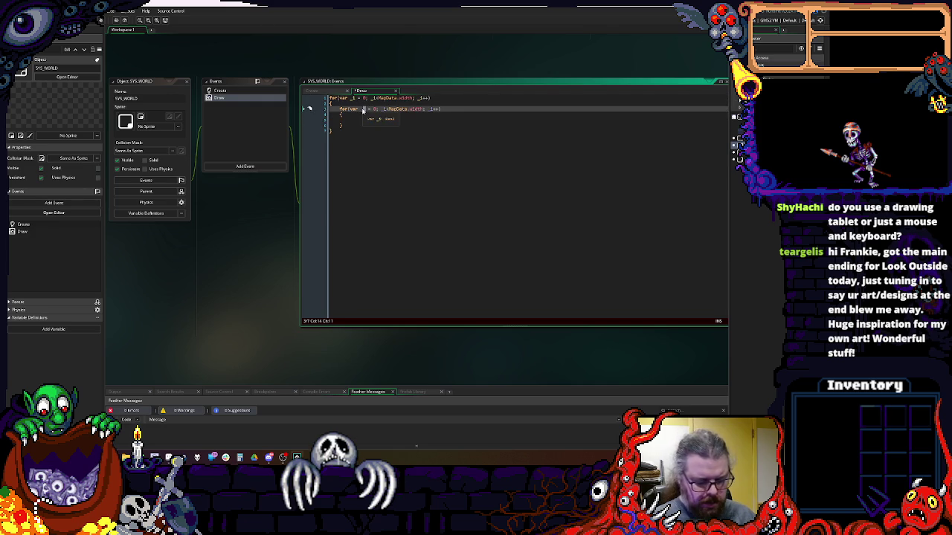
pyautogui.press('Delete')
pyautogui.write('j')
pyautogui.press('Right')
pyautogui.press('Right')
pyautogui.press('Right')
pyautogui.press('Delete')
pyautogui.write('j')
pyautogui.press('Right')
pyautogui.press('Right')
pyautogui.press('Right')
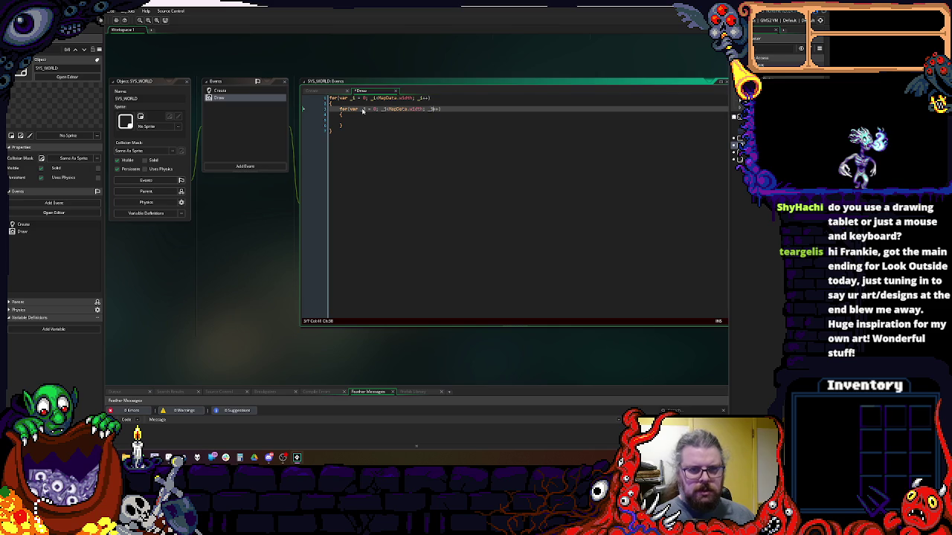
pyautogui.press('BackSpace')
pyautogui.press('BackSpace')
pyautogui.press('BackSpace')
pyautogui.write('height')
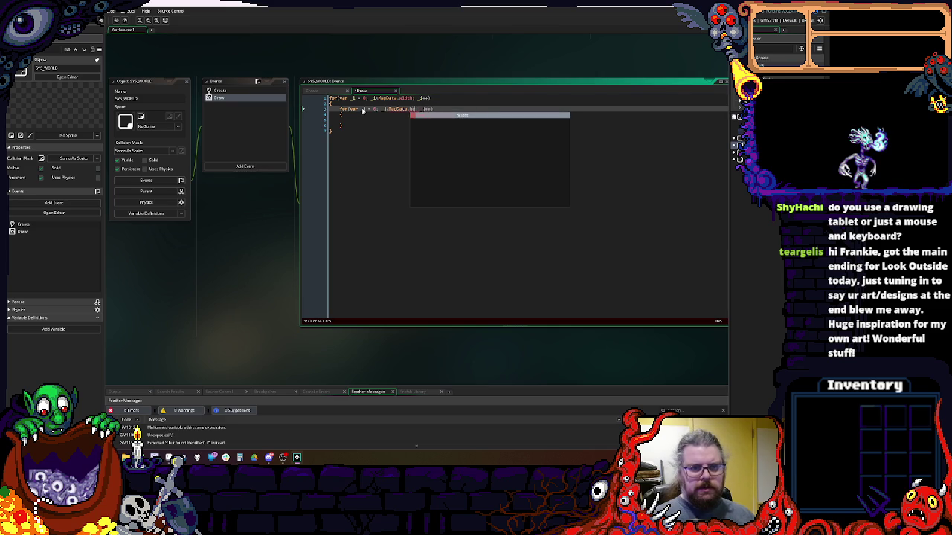
pyautogui.press('Down')
pyautogui.press('Down')
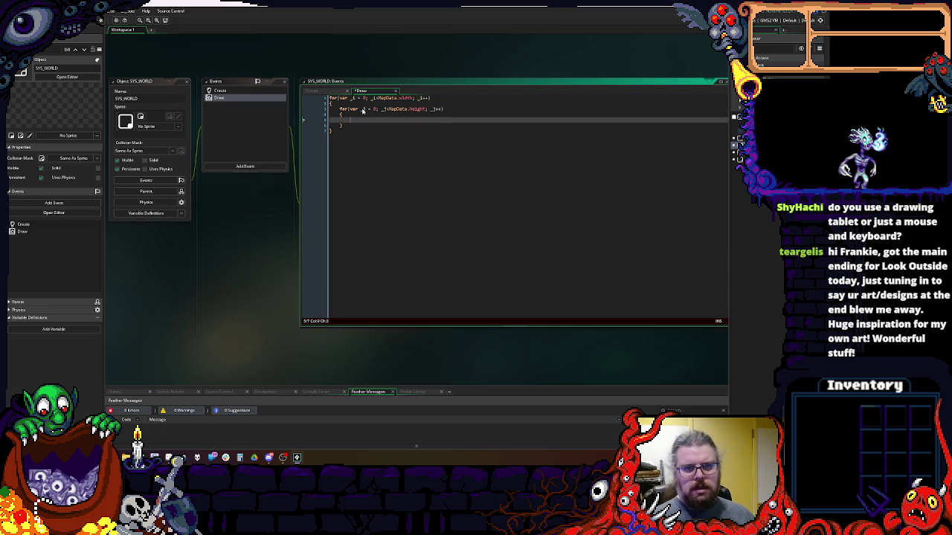
# - Start a draw_sprite call in the inner loop body with sprGameAssets as the sprite
pyautogui.write('draw_sprit')
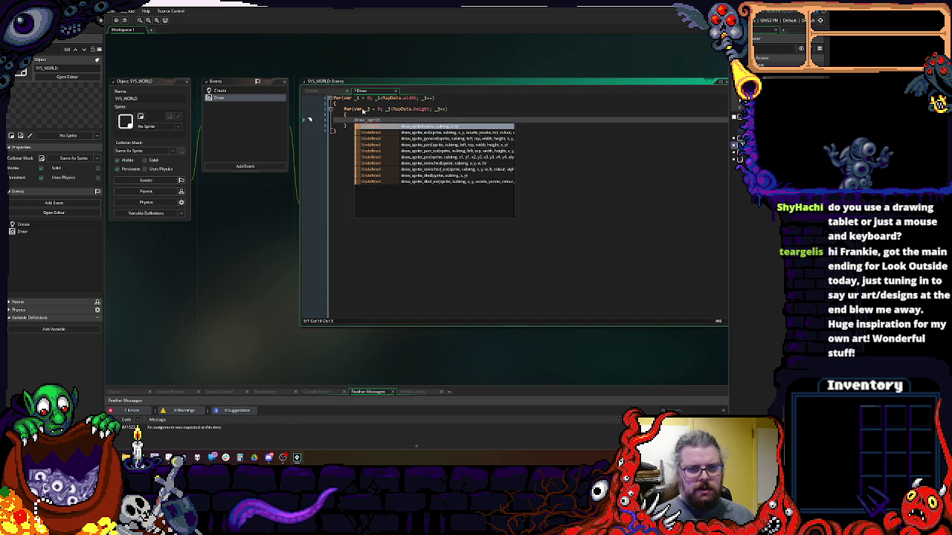
pyautogui.press('Return')
pyautogui.press('Right')
pyautogui.write(';')
pyautogui.press('Left')
pyautogui.press('Left')
pyautogui.write('sp')
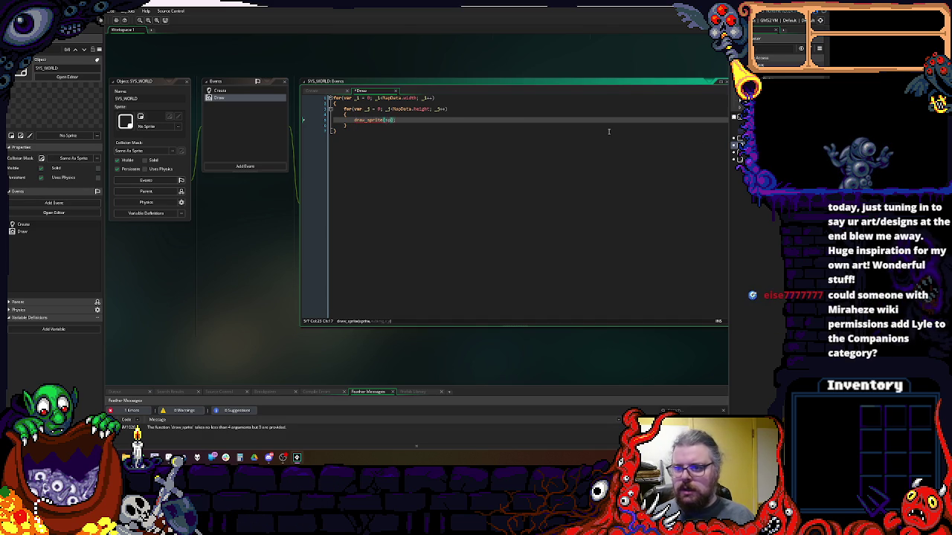
pyautogui.write('rGameAsset')
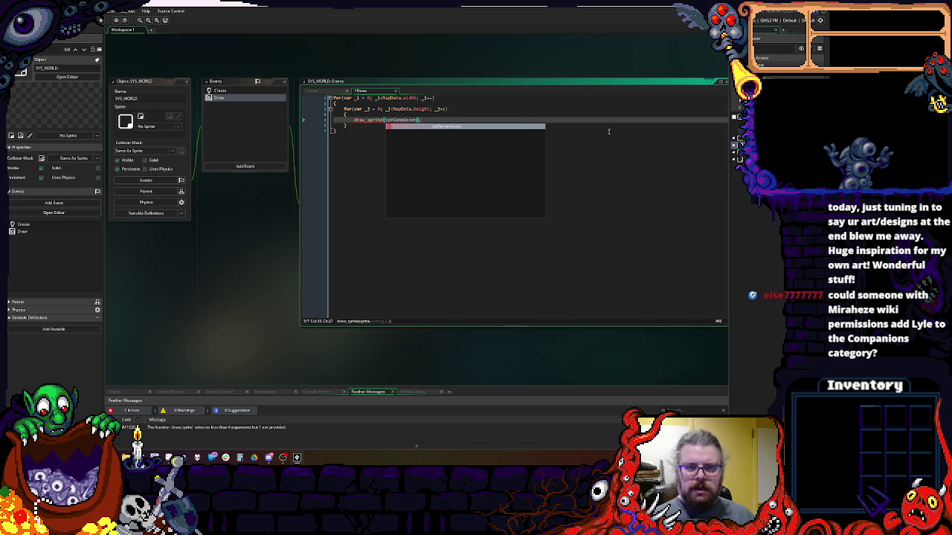
pyautogui.write(',')
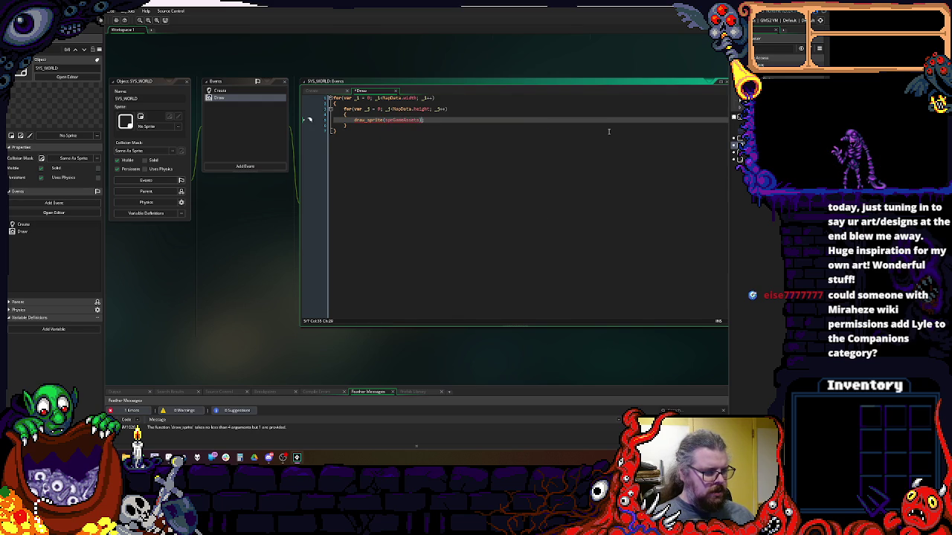
# - Above the draw call, add var tile = ds_grid_get(MapData.mapGrid, _i, _j);
pyautogui.press('Up')
pyautogui.press('Return')
pyautogui.write('var ')
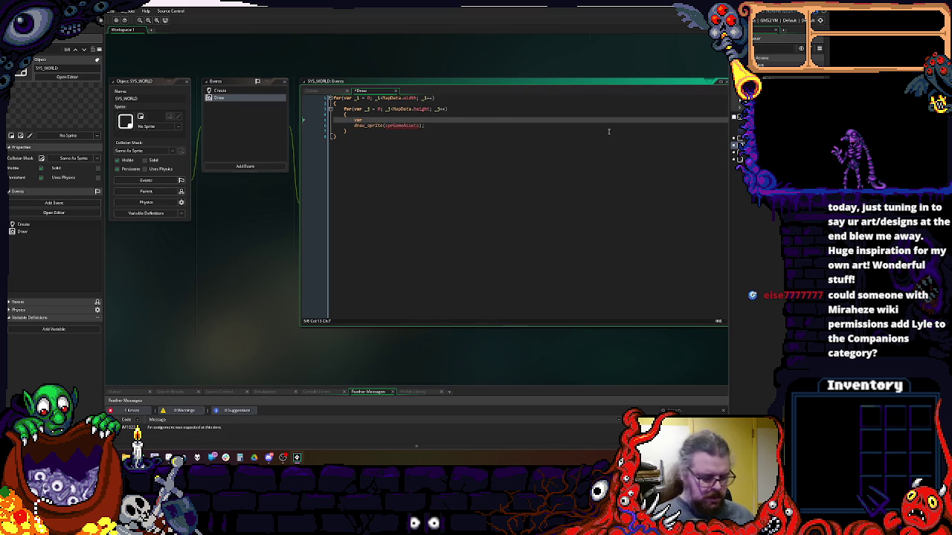
pyautogui.write('tile =')
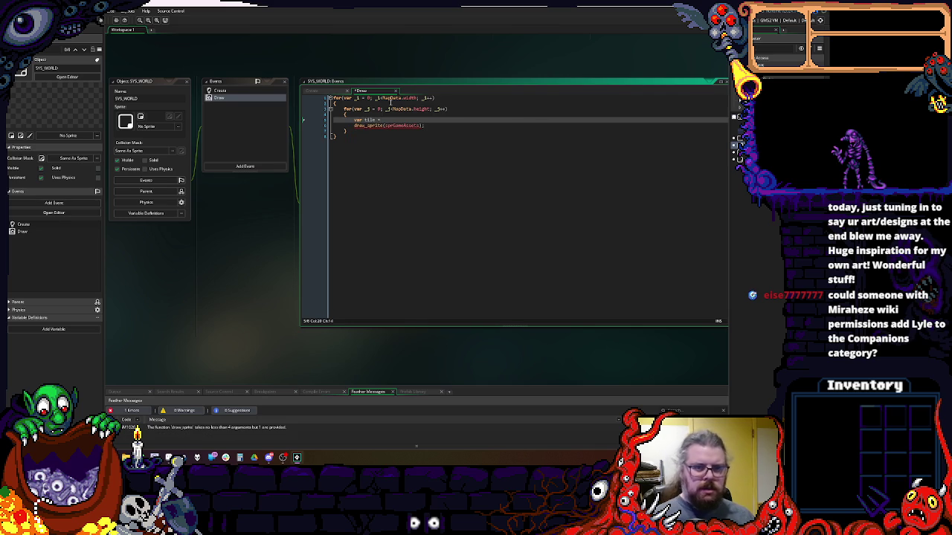
pyautogui.write('MapData')
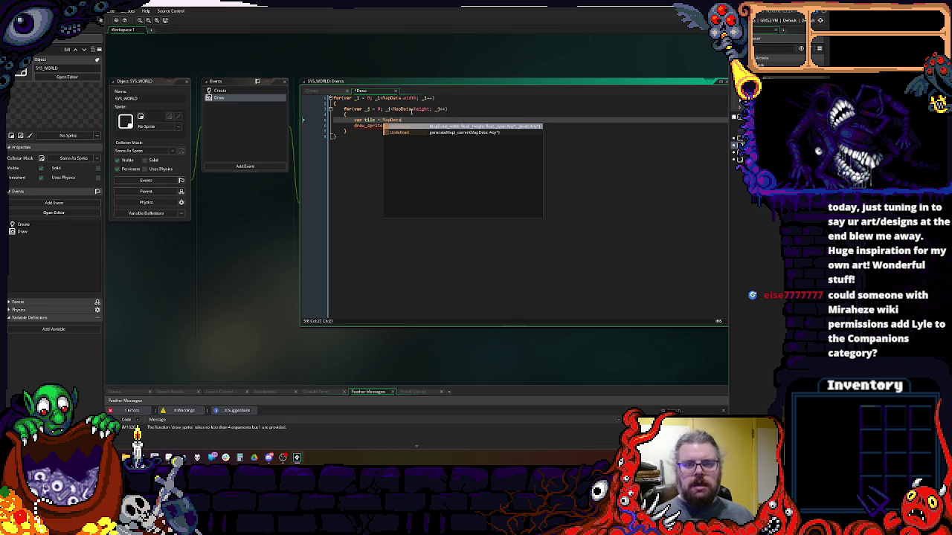
pyautogui.write('.')
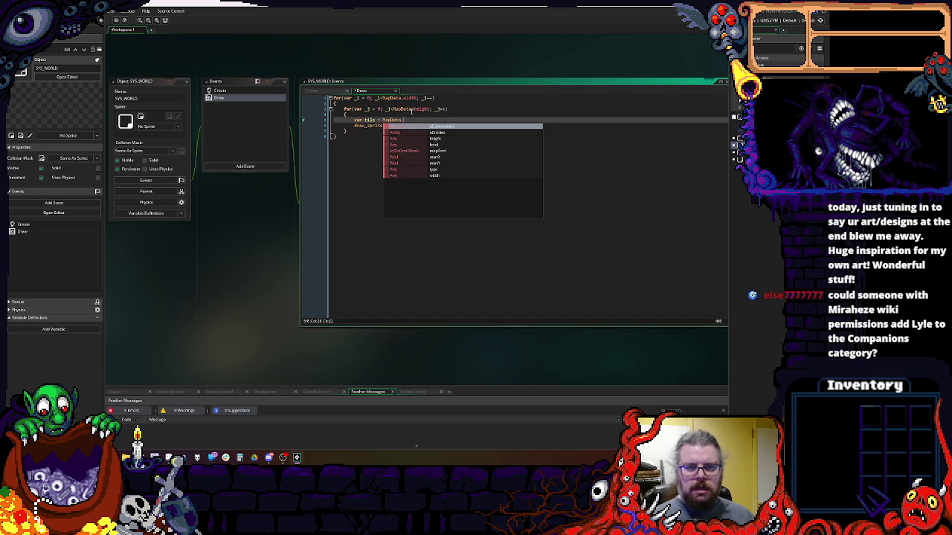
pyautogui.write('map')
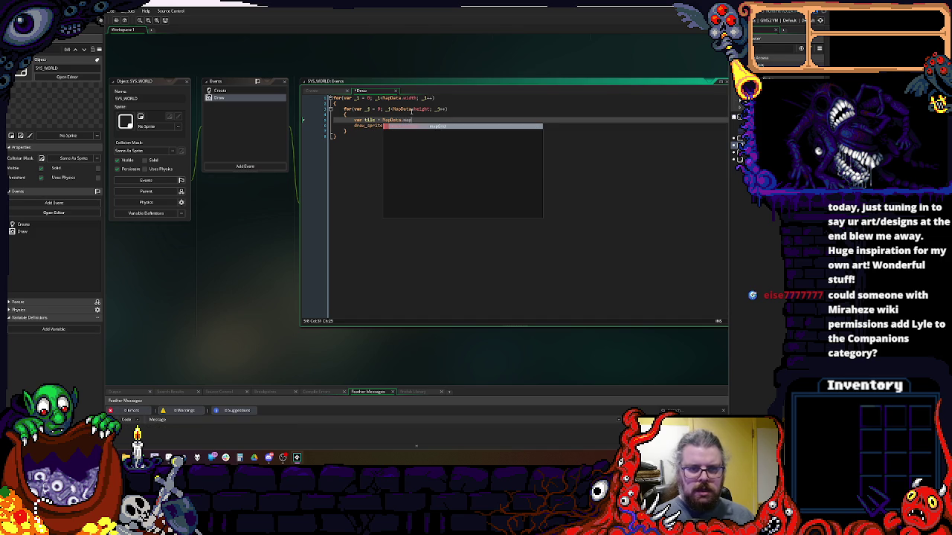
pyautogui.write('Grid,')
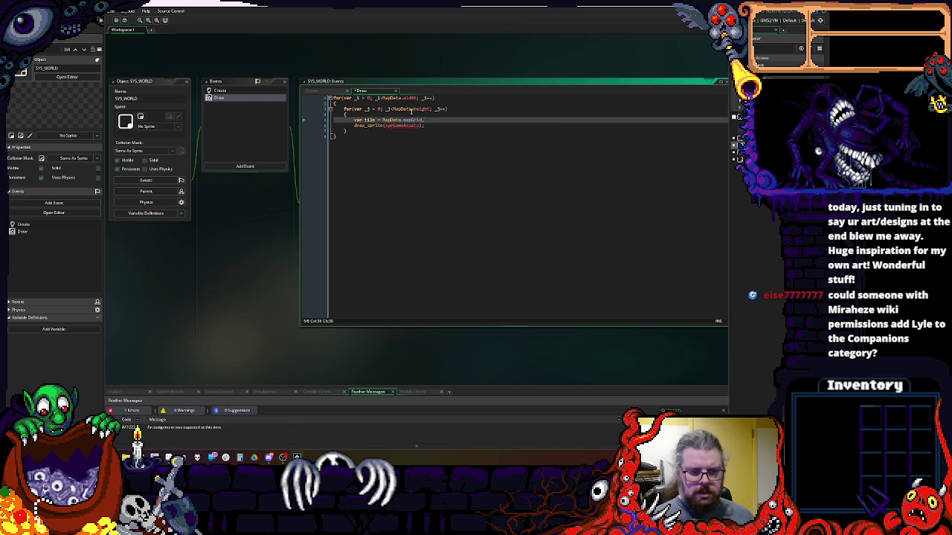
pyautogui.press('BackSpace')
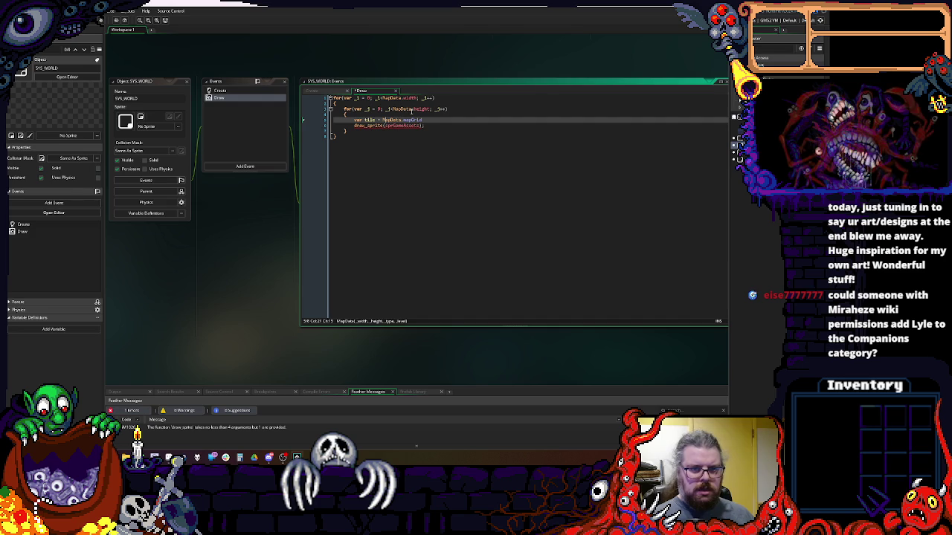
pyautogui.hotkey('ctrl', 'Left')
pyautogui.hotkey('ctrl', 'Left')
pyautogui.hotkey('ctrl', 'Left')
pyautogui.write('ds_gri')
pyautogui.write('d_get(')
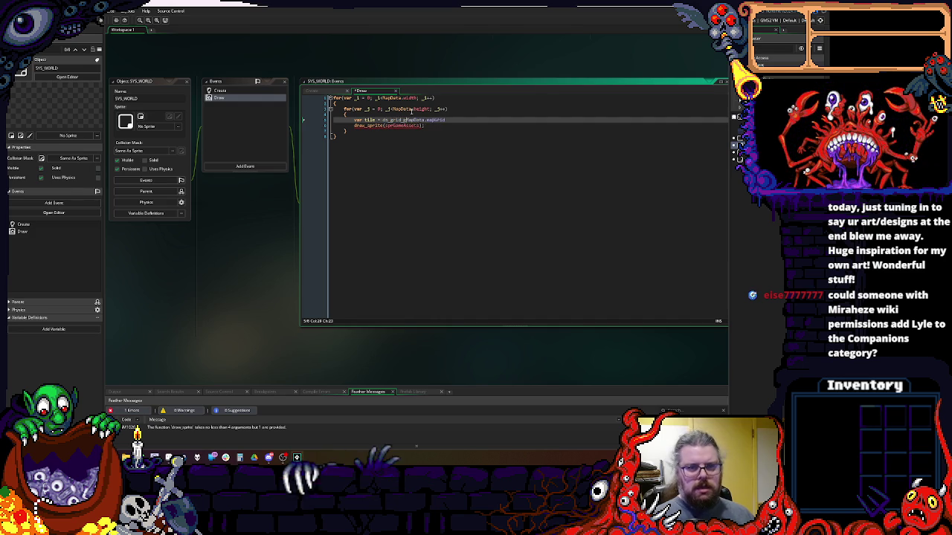
pyautogui.press('Right')
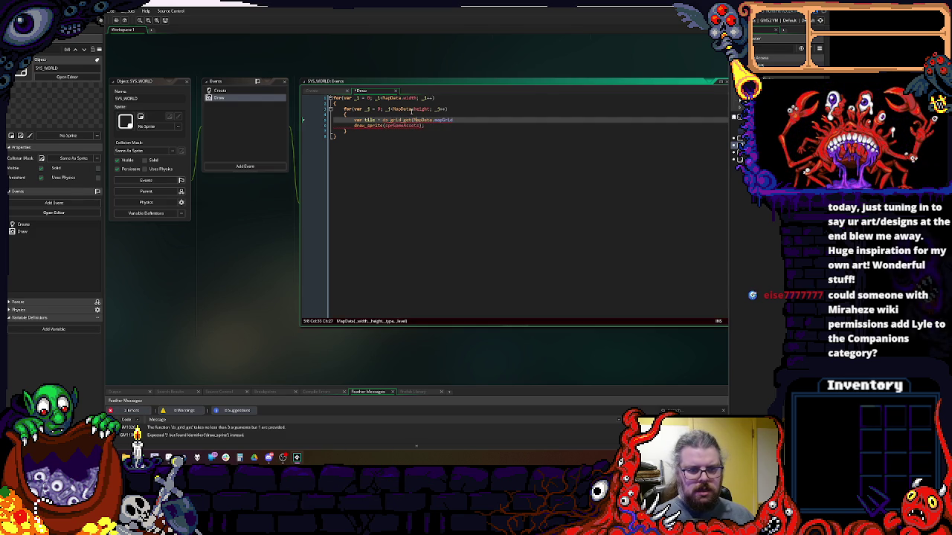
pyautogui.press('Left')
pyautogui.press('Left')
pyautogui.press('End')
pyautogui.write('_i, _j);')
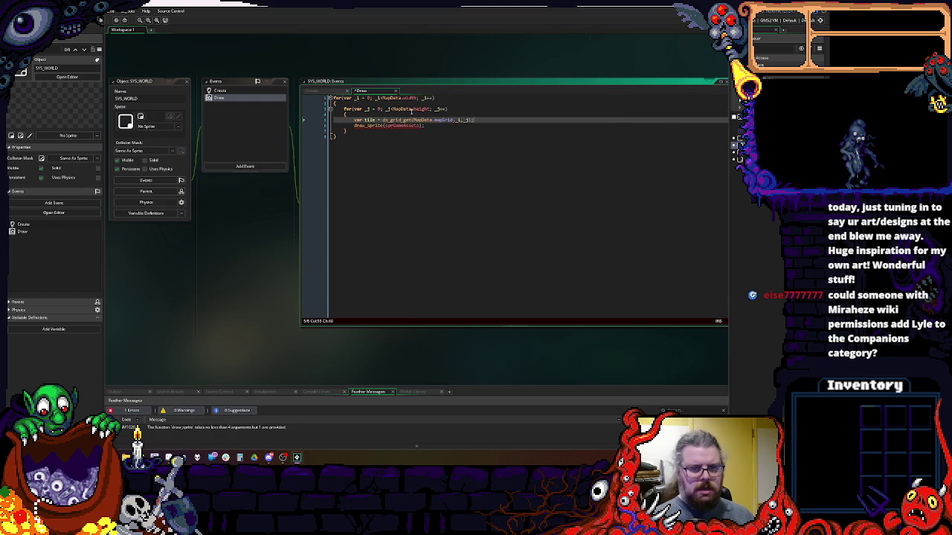
# - Finish the call as draw_sprite(sprGameAssets, tile, _i*16, _j*16);
pyautogui.press('Down')
pyautogui.write(',')
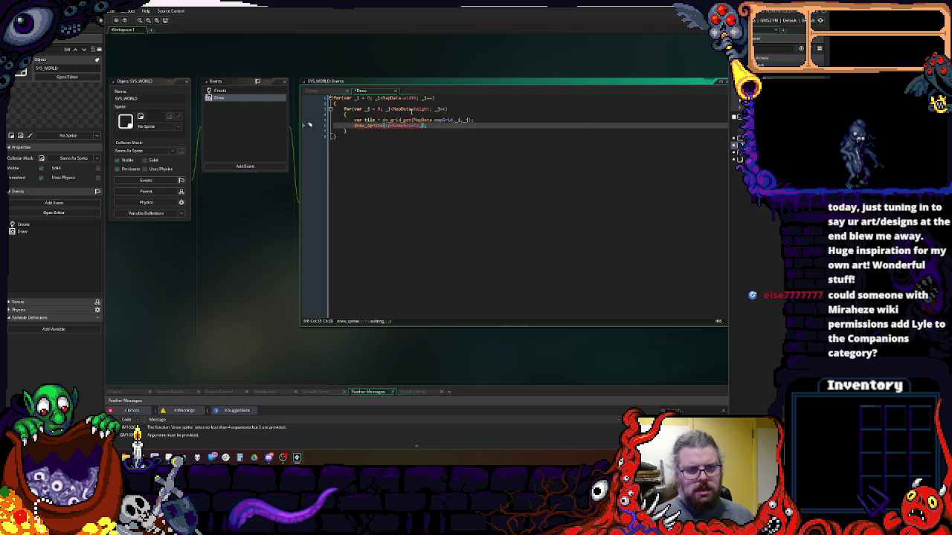
pyautogui.write('tile,')
pyautogui.write(' _i * 16, ')
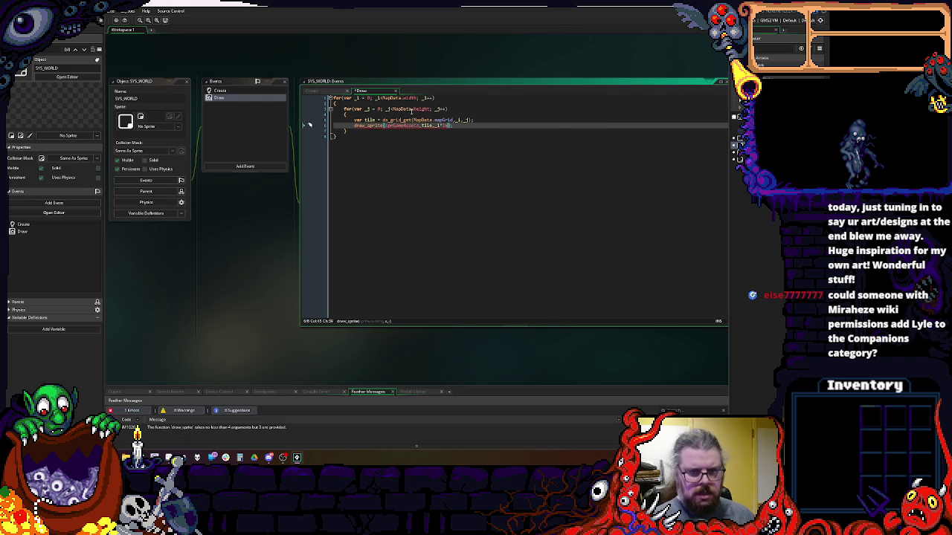
pyautogui.write('_j')
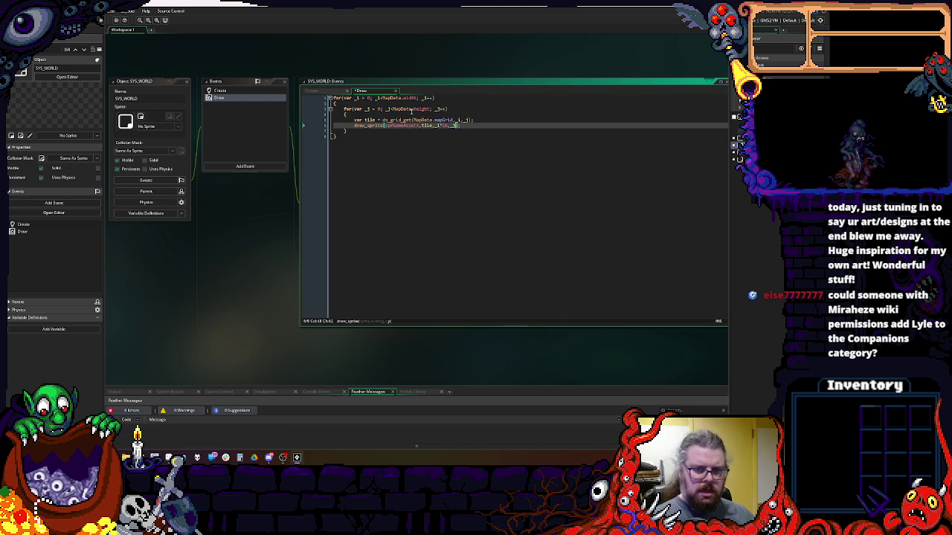
pyautogui.write('*16);')
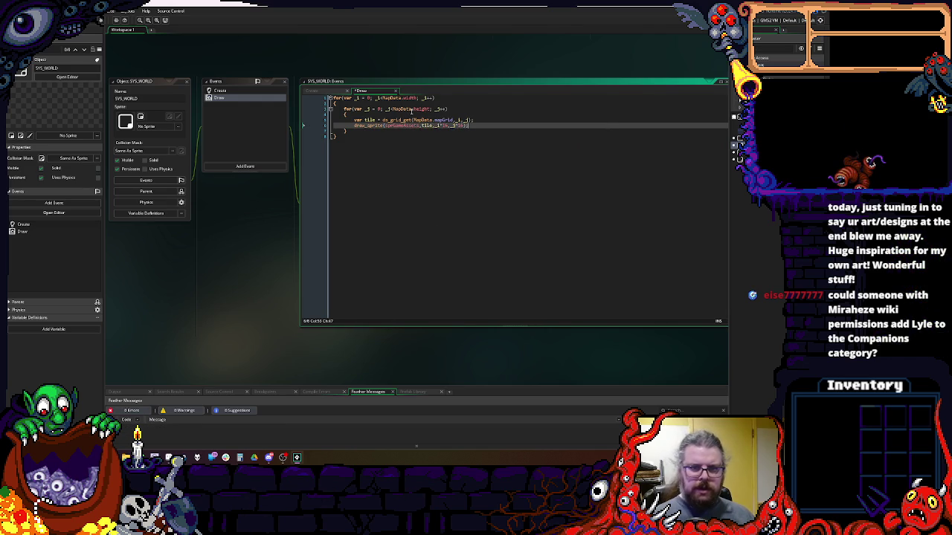
pyautogui.press('Down')
pyautogui.press('Down')
pyautogui.moveTo(384, 147); pyautogui.dragTo(494, 149)
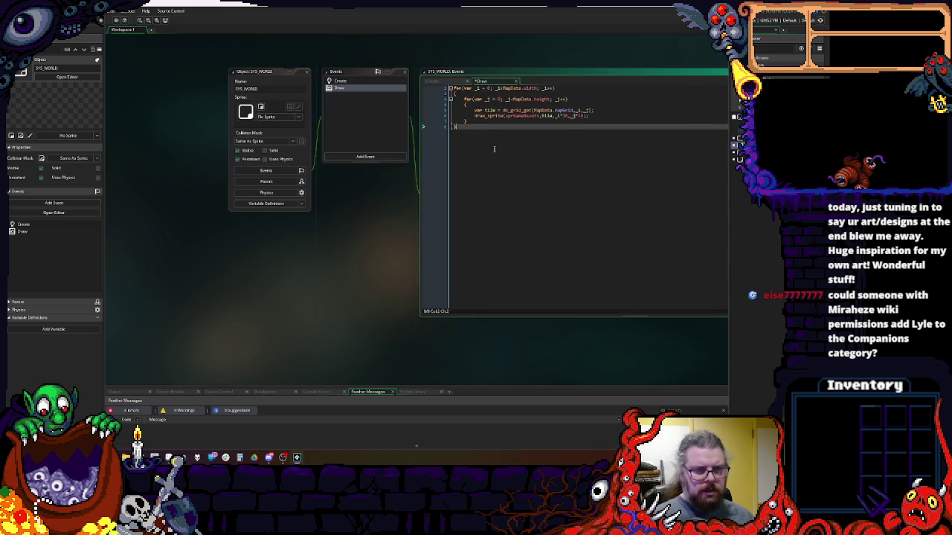
# - Run the game, dismiss the resulting code error, and stop the debug session
pyautogui.press('F5')
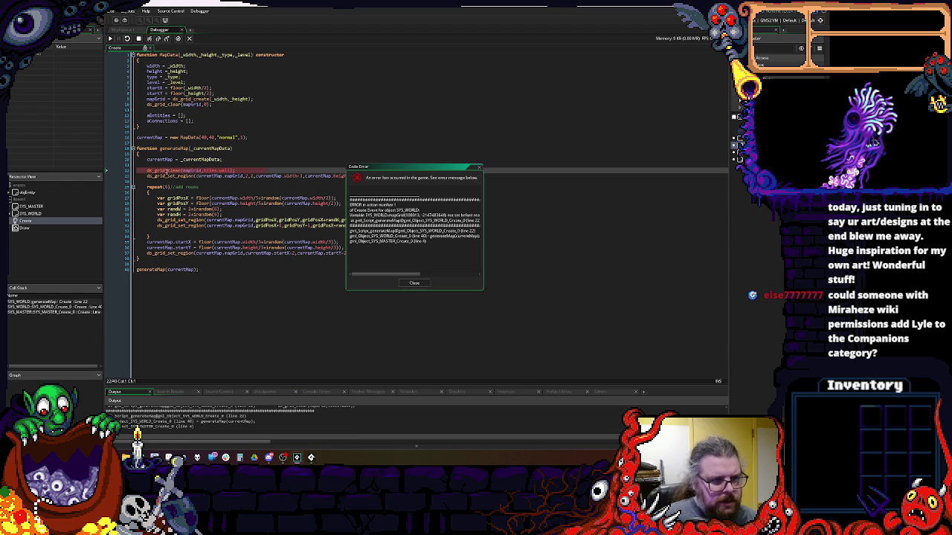
pyautogui.click(415, 283)
pyautogui.click(138, 38)
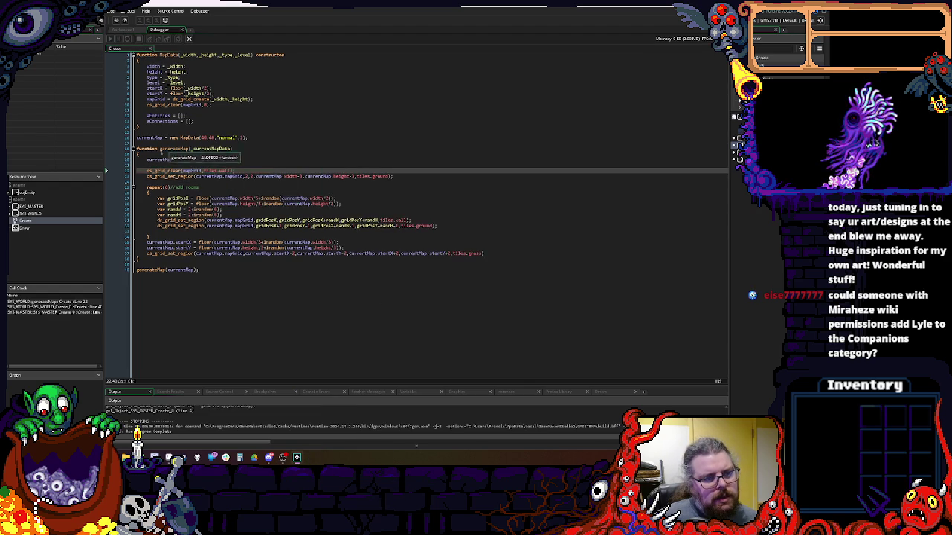
# - Change the ds_grid_clear argument to currentMap.mapGrid and save the Create event
pyautogui.doubleClick(159, 160)
pyautogui.doubleClick(184, 171)
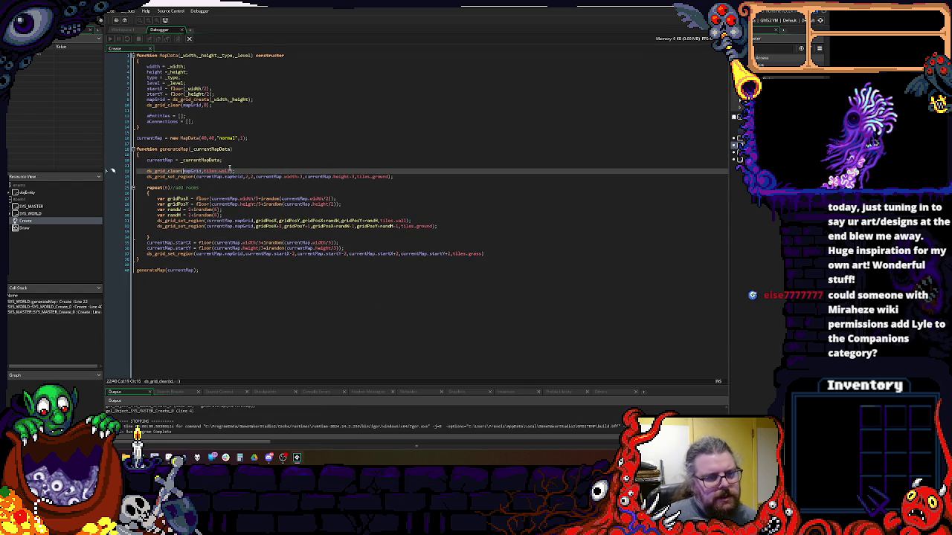
pyautogui.write('_mapGrid')
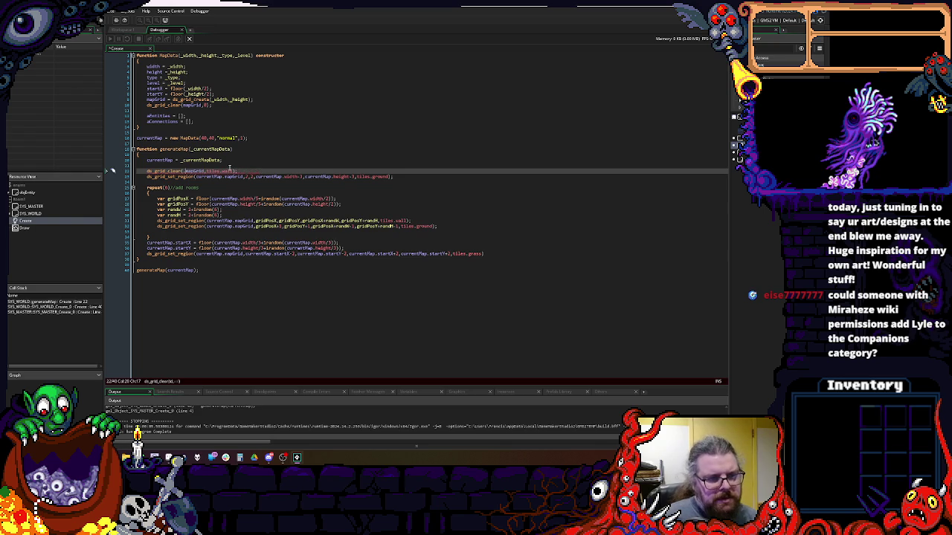
pyautogui.write('currentMap.')
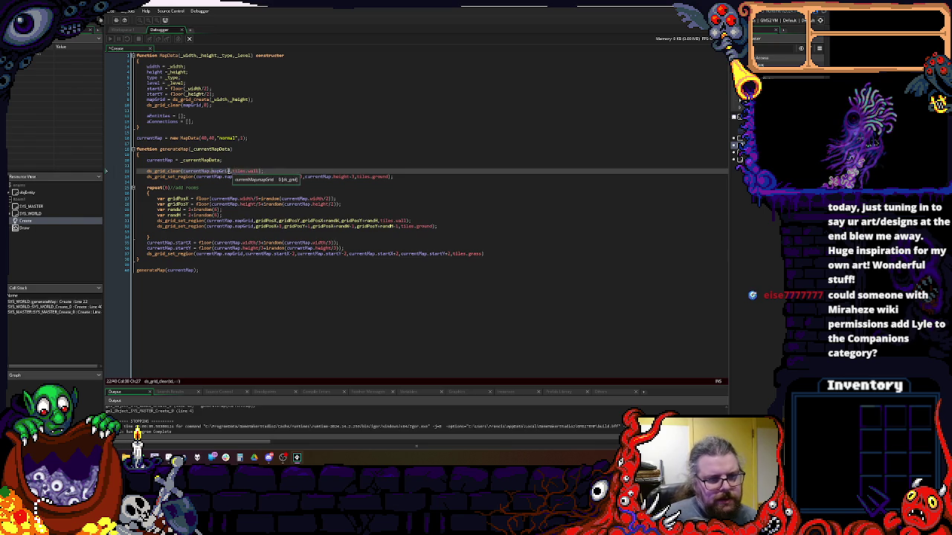
pyautogui.click(328, 331)
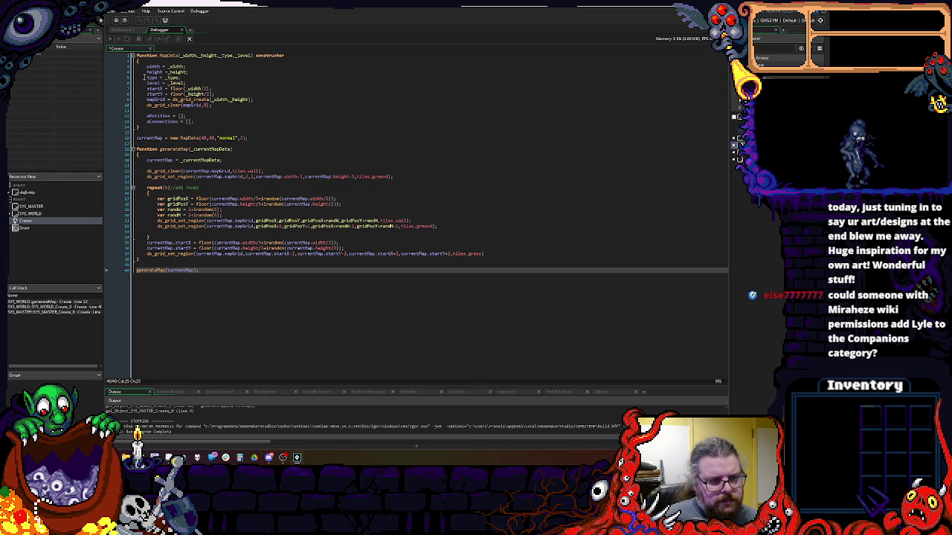
pyautogui.hotkey('ctrl', 's')
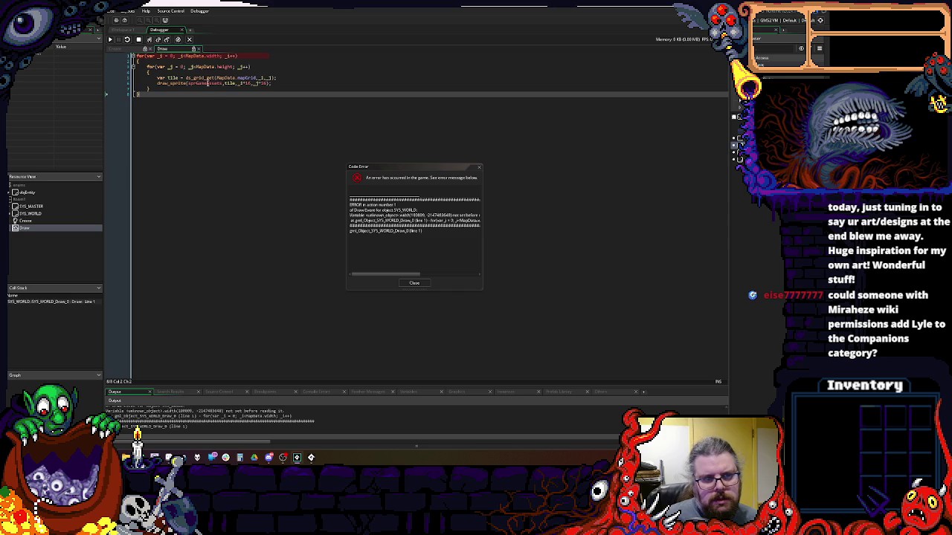
# - Dismiss the code error, stop the game, and bring up SYS_WORLD's Draw event code
pyautogui.click(405, 286)
pyautogui.click(189, 41)
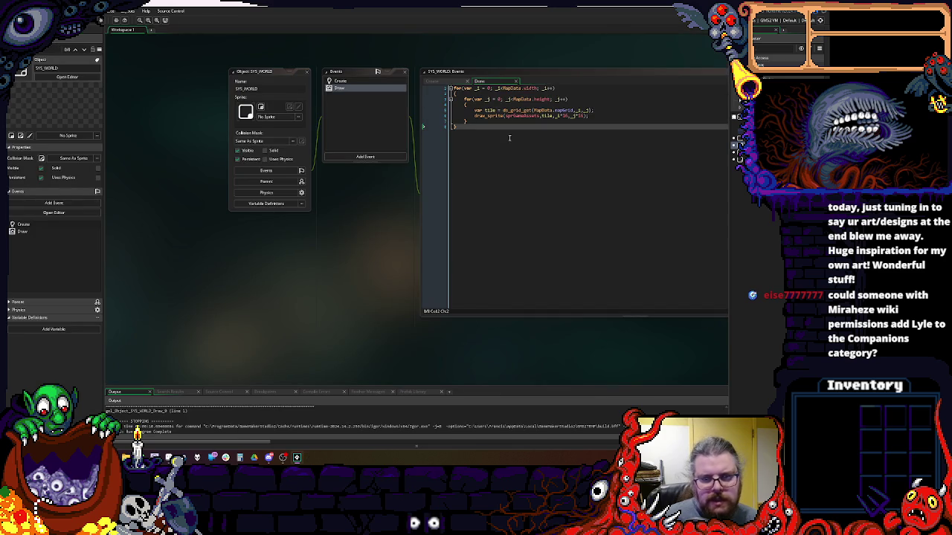
pyautogui.click(348, 81)
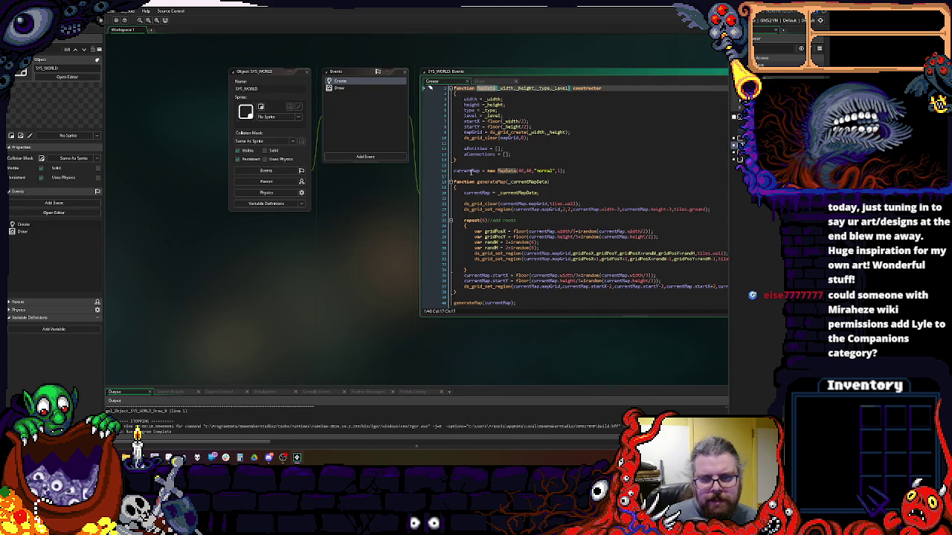
pyautogui.click(339, 87)
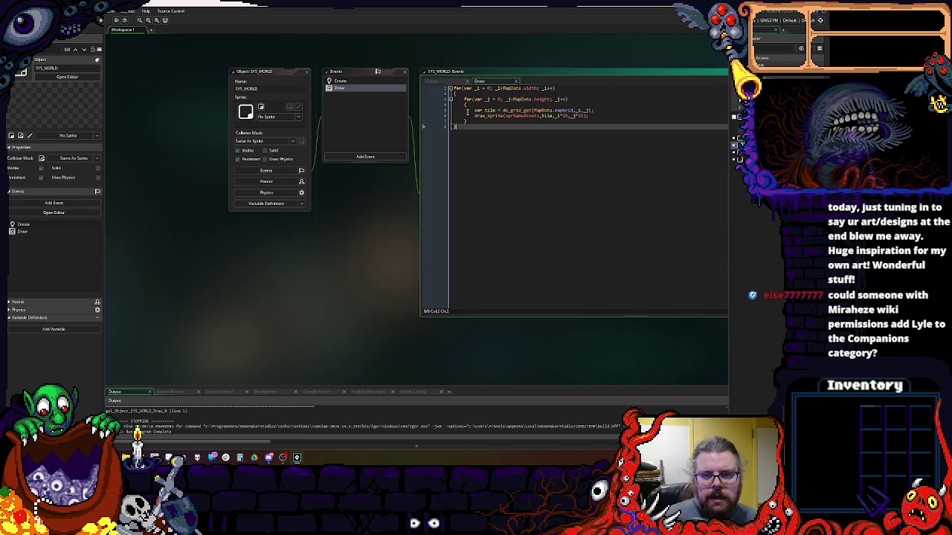
# - Replace MapData with currentMap in both loop headers and the ds_grid_get lookup
pyautogui.click(510, 88)
pyautogui.doubleClick(510, 89)
pyautogui.write('_currentMap')
pyautogui.doubleClick(520, 99)
pyautogui.write('_currentMap')
pyautogui.click(537, 110)
pyautogui.doubleClick(539, 110)
pyautogui.write('_currentMap')
pyautogui.click(573, 175)
pyautogui.moveTo(551, 110)
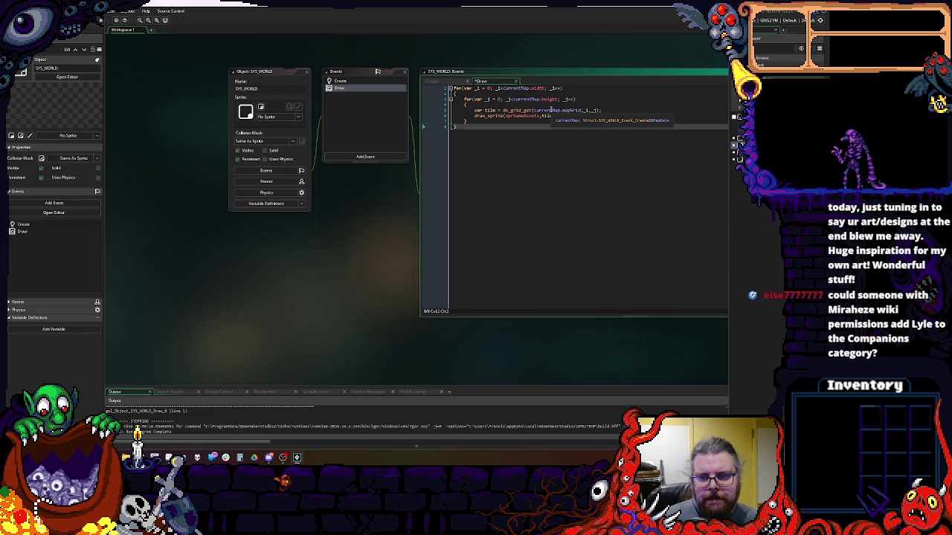
pyautogui.click(551, 110)
pyautogui.click(360, 83)
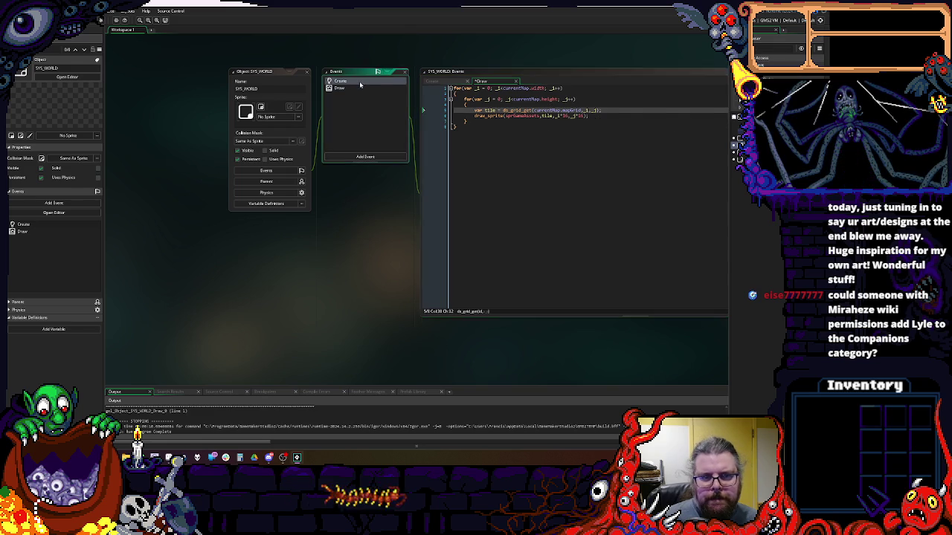
pyautogui.doubleClick(360, 84)
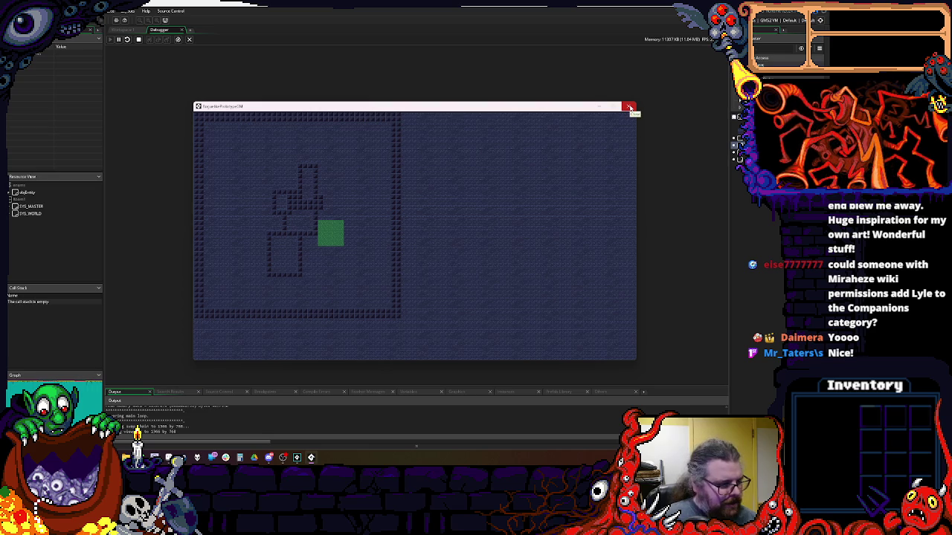
# - Close the running game and return to the SYS_MASTER and SYS_WORLD code editors
pyautogui.click(630, 107)
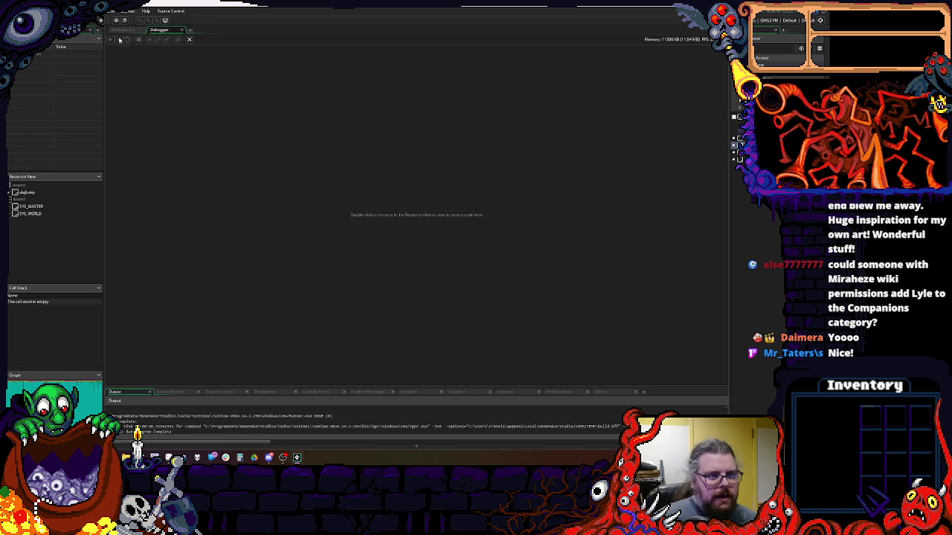
pyautogui.click(118, 31)
pyautogui.scroll(-5, 334, 260)
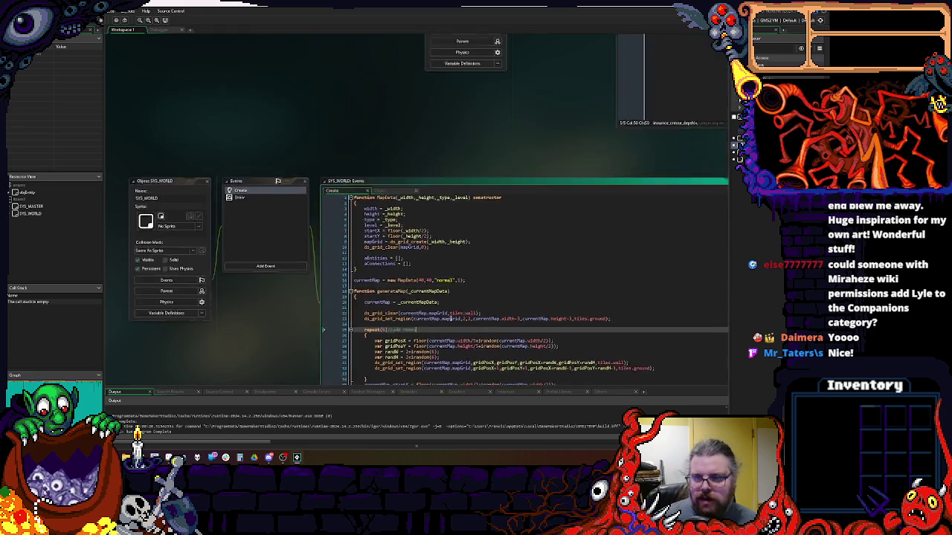
pyautogui.click(464, 202)
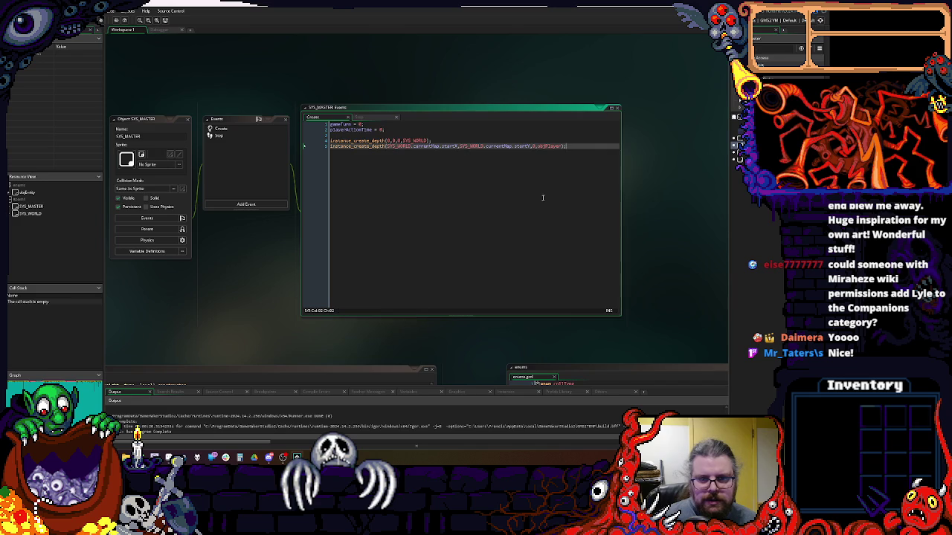
pyautogui.scroll(5, 535, 194)
pyautogui.click(473, 230)
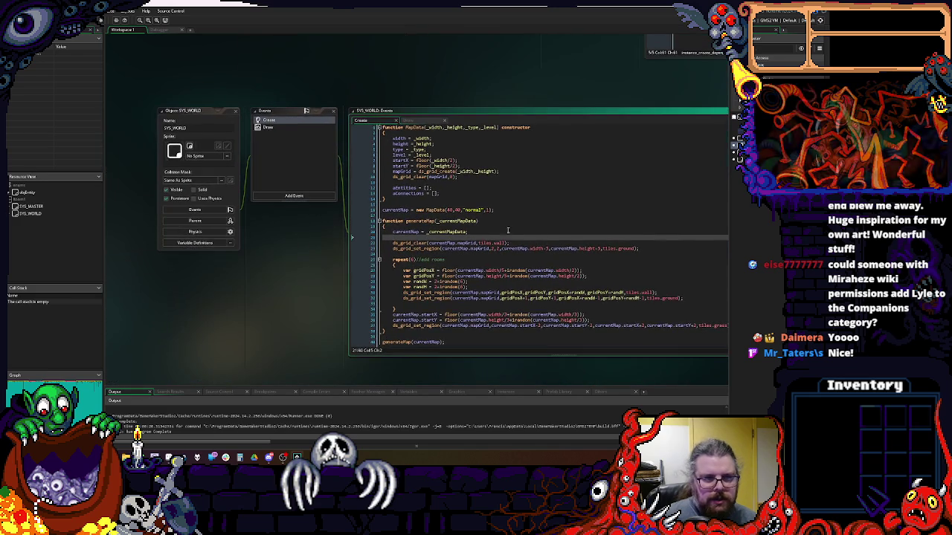
pyautogui.hotkey('ctrl', 'Tab')
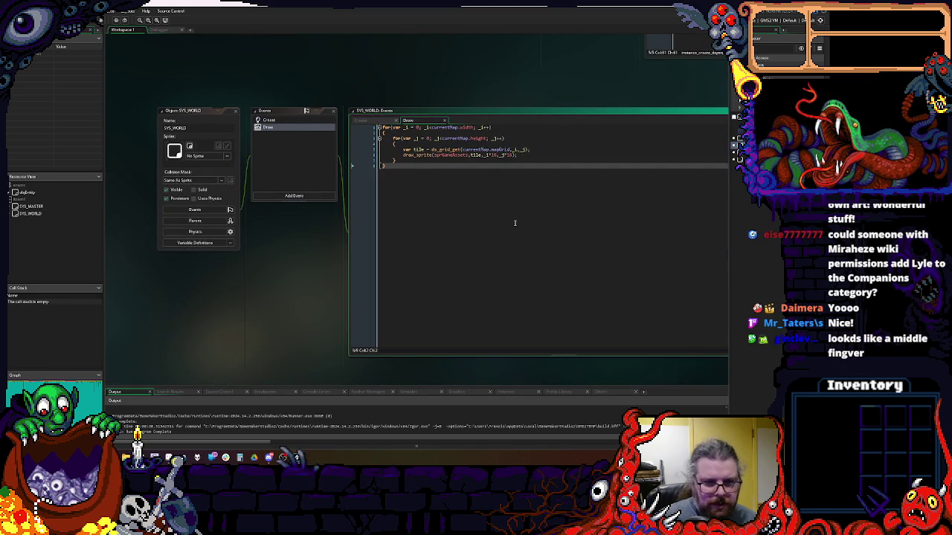
pyautogui.press('Return')
pyautogui.press('Return')
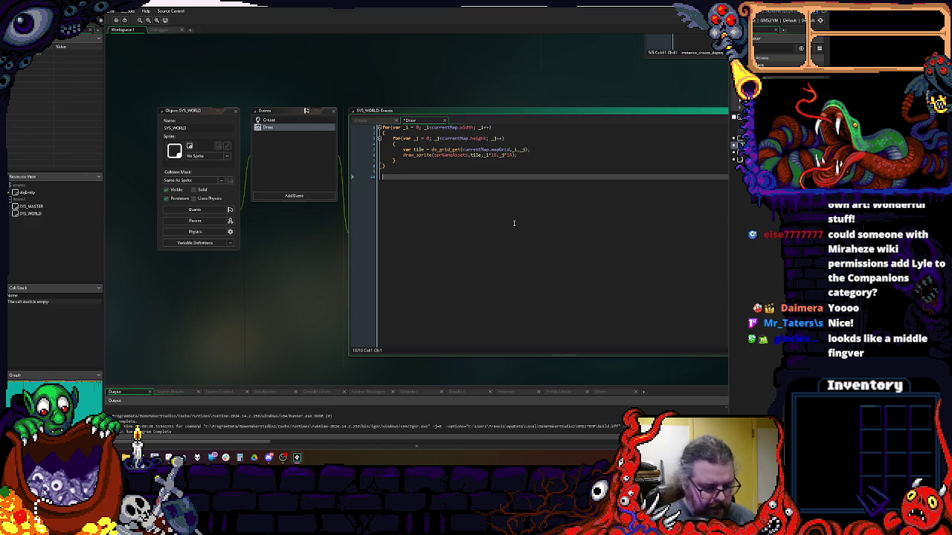
pyautogui.write('dra')
pyautogui.press('Escape')
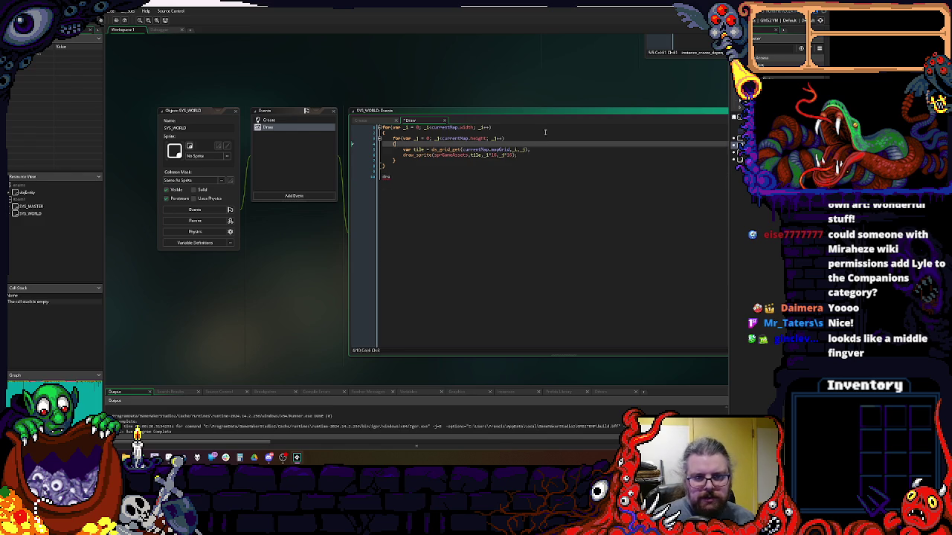
# - Insert randomize(); on line 3 of SYS_MASTER's Create event, with blank lines around it
pyautogui.click(422, 110)
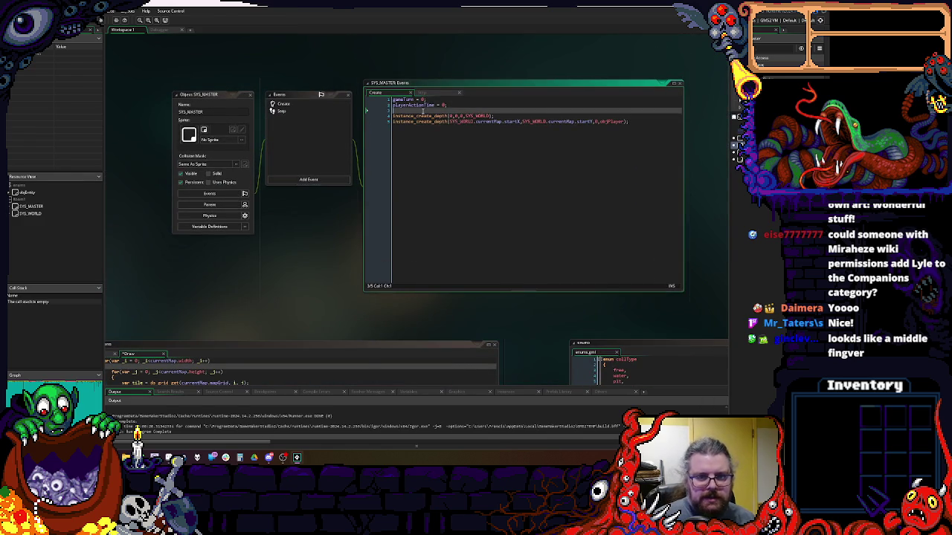
pyautogui.write('randomi')
pyautogui.press('Return')
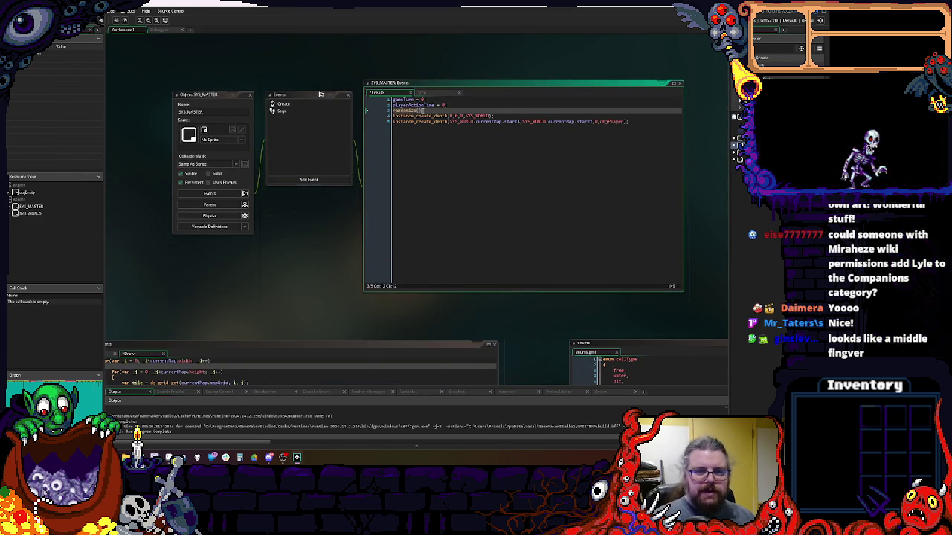
pyautogui.press('Return')
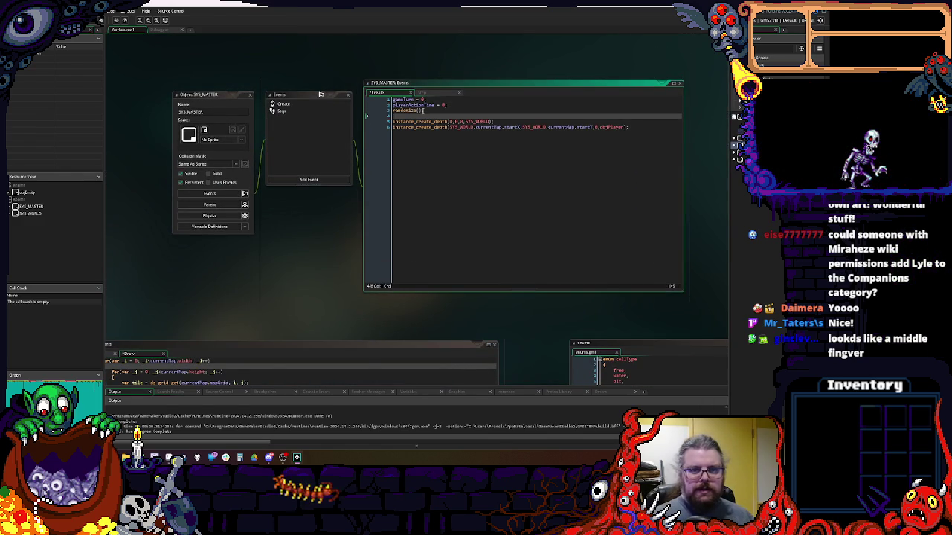
pyautogui.press('Up')
pyautogui.press('Return')
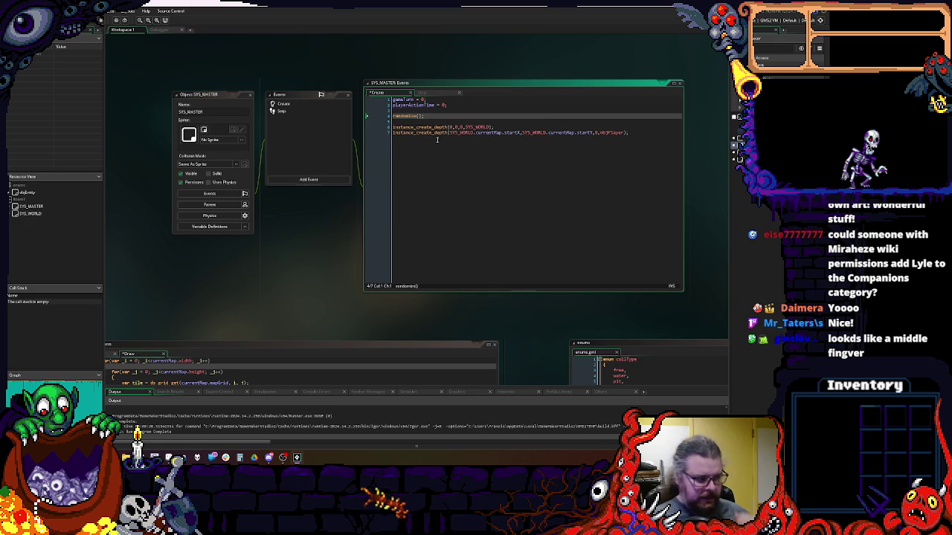
pyautogui.hotkey('ctrl', 'Tab')
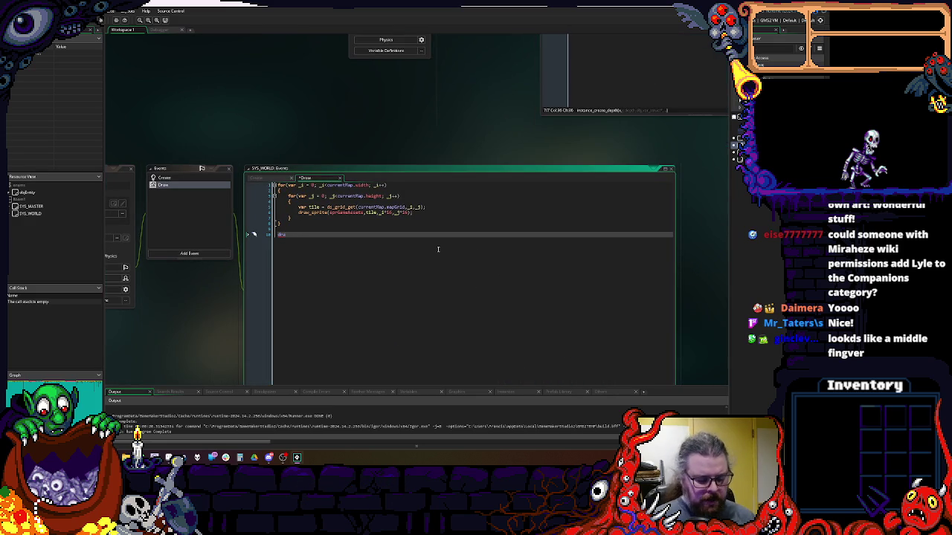
# - Discard a draft with(objEntity) block and the trailing blank line in SYS_WORLD's Draw code
pyautogui.write('w_sprit')
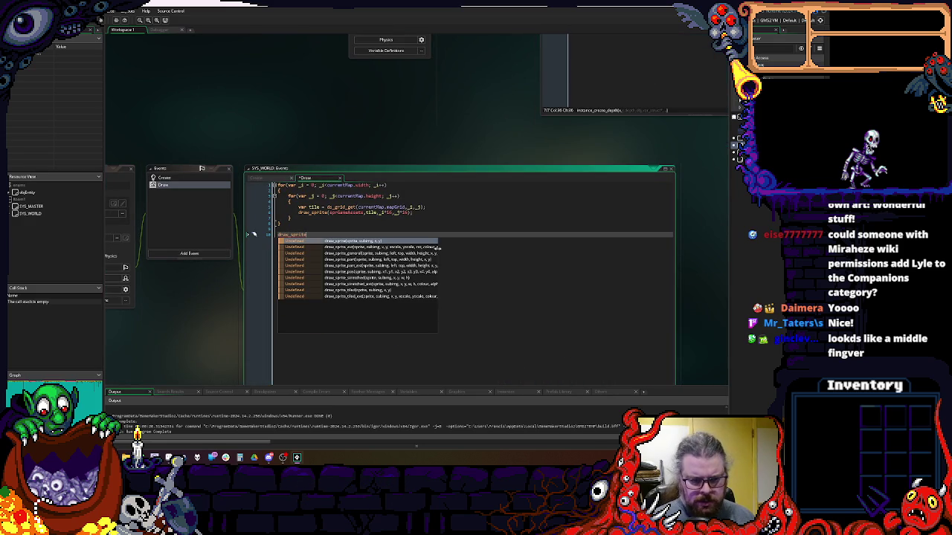
pyautogui.hotkey('ctrl', 'BackSpace')
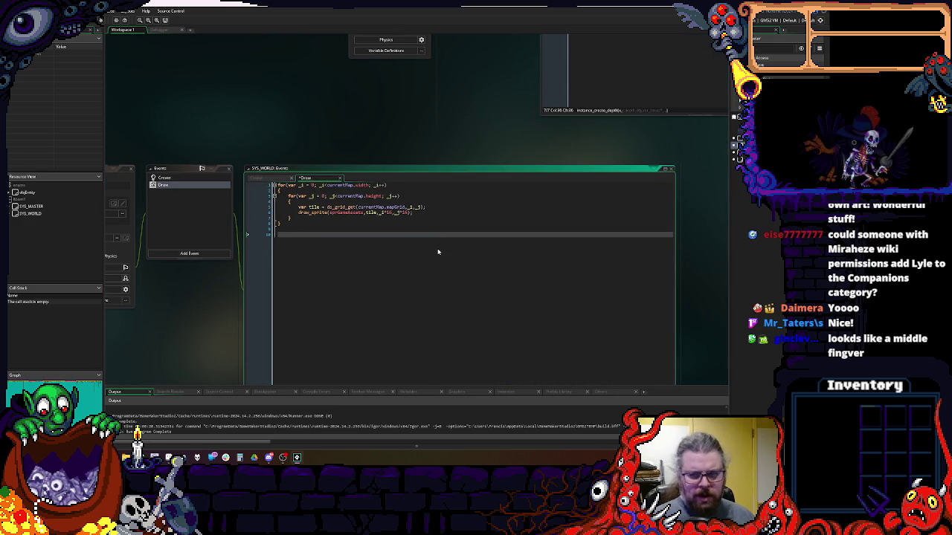
pyautogui.write('spobj_')
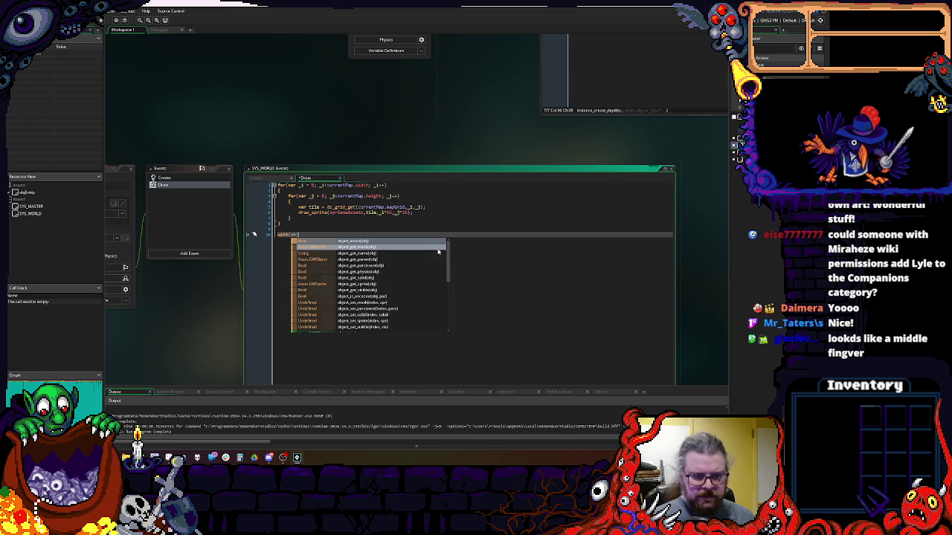
pyautogui.hotkey('ctrl', 'space')
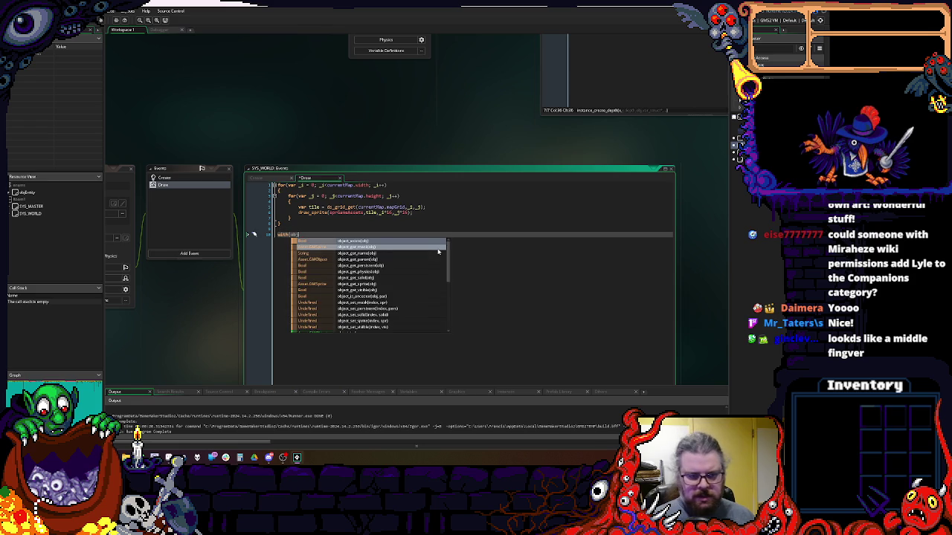
pyautogui.write('jEntity')
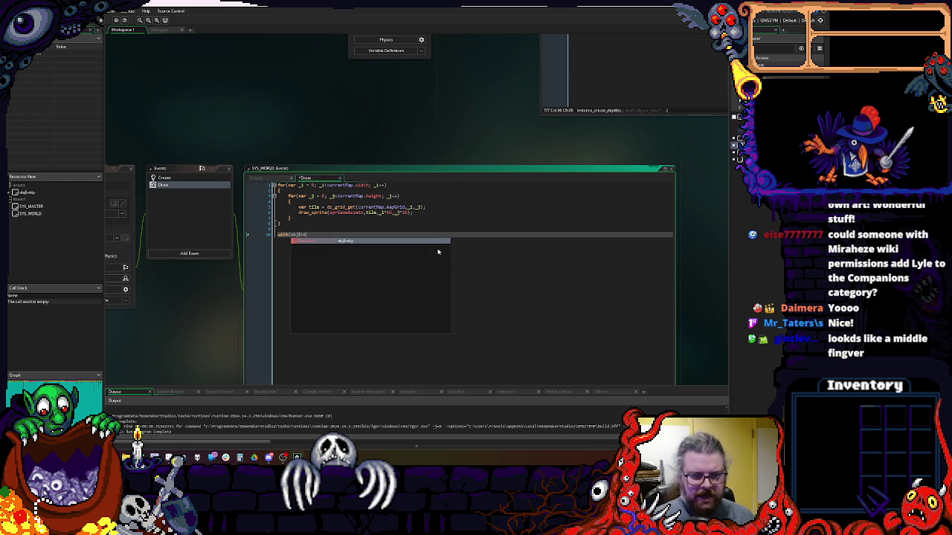
pyautogui.press('Return')
pyautogui.write('{')
pyautogui.press('Return')
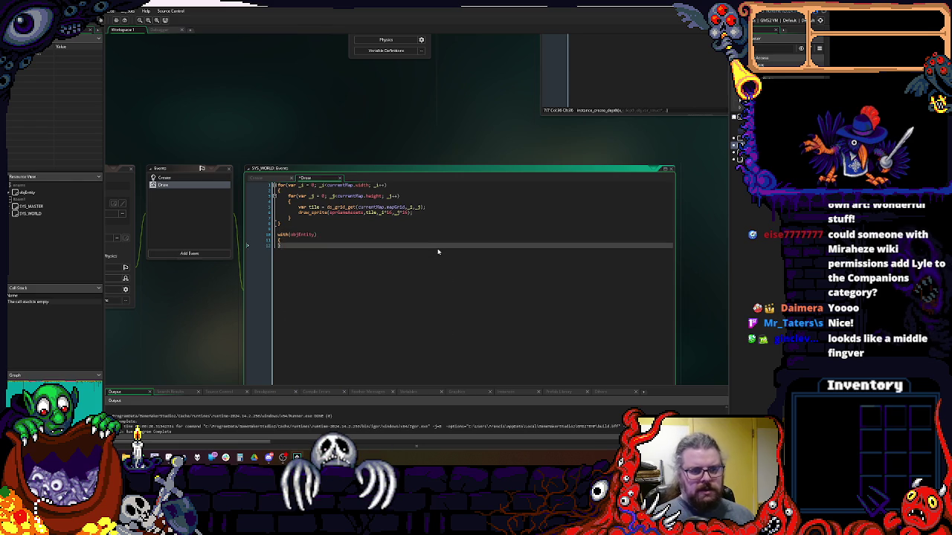
pyautogui.press('BackSpace')
pyautogui.press('BackSpace')
pyautogui.press('BackSpace')
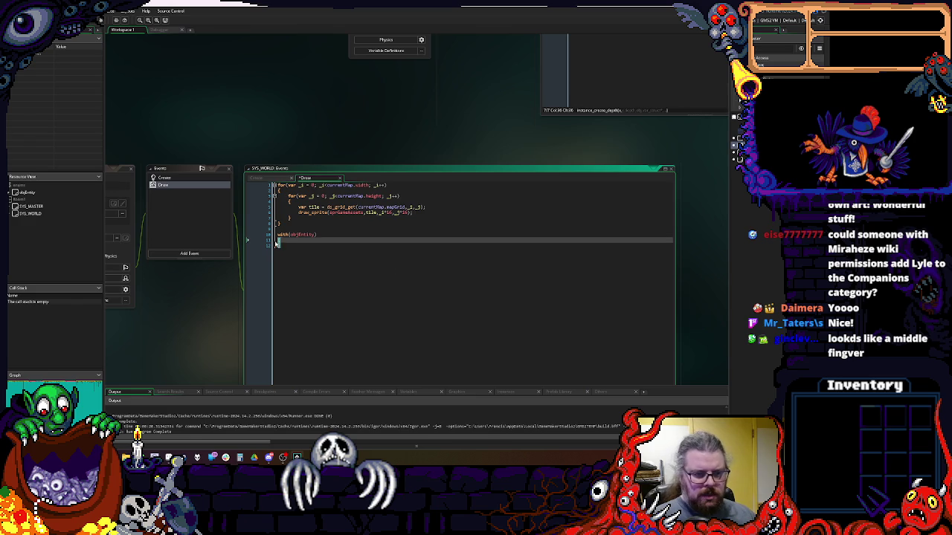
pyautogui.press('BackSpace')
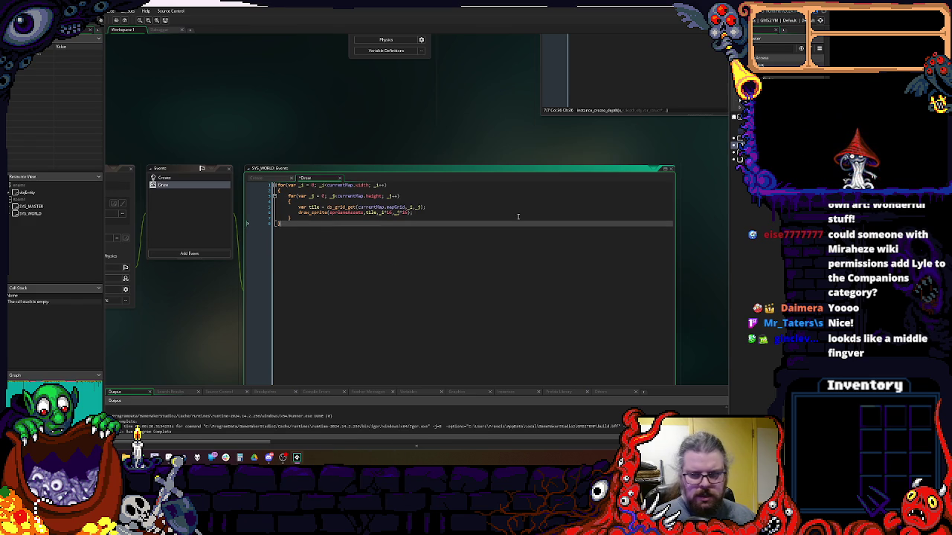
pyautogui.hotkey('ctrl', 'Tab')
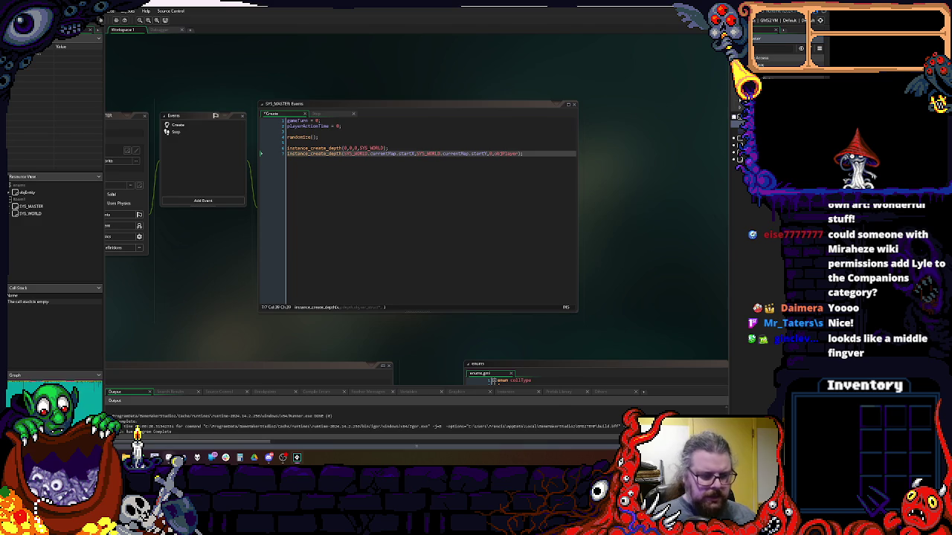
pyautogui.hotkey('alt', 'Tab')
pyautogui.moveTo(307, 251); pyautogui.dragTo(332, 272)
pyautogui.moveTo(216, 156); pyautogui.dragTo(173, 144)
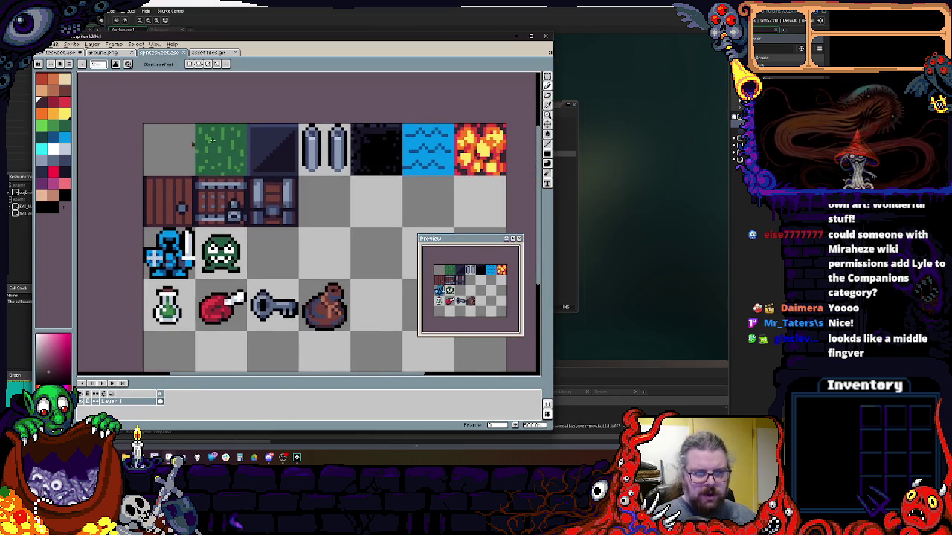
pyautogui.click(545, 76)
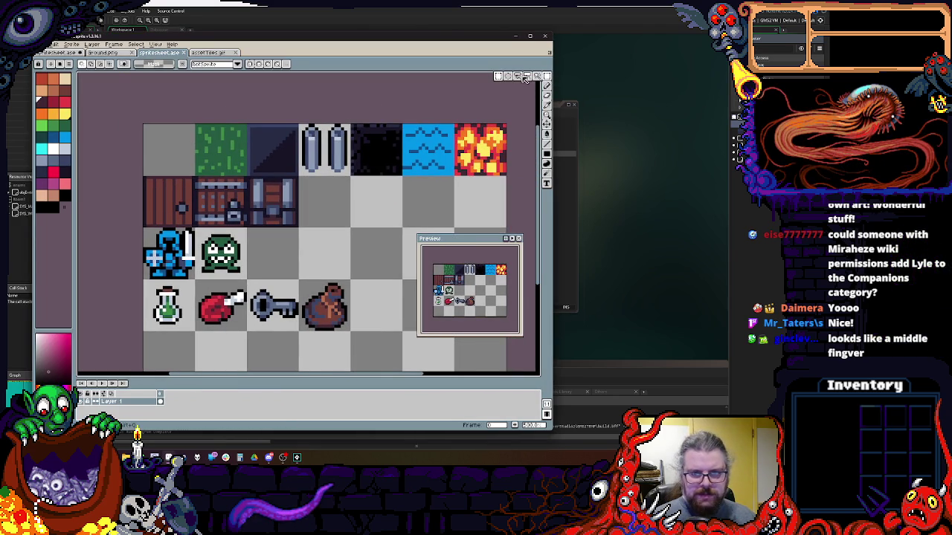
pyautogui.moveTo(446, 223); pyautogui.dragTo(465, 203)
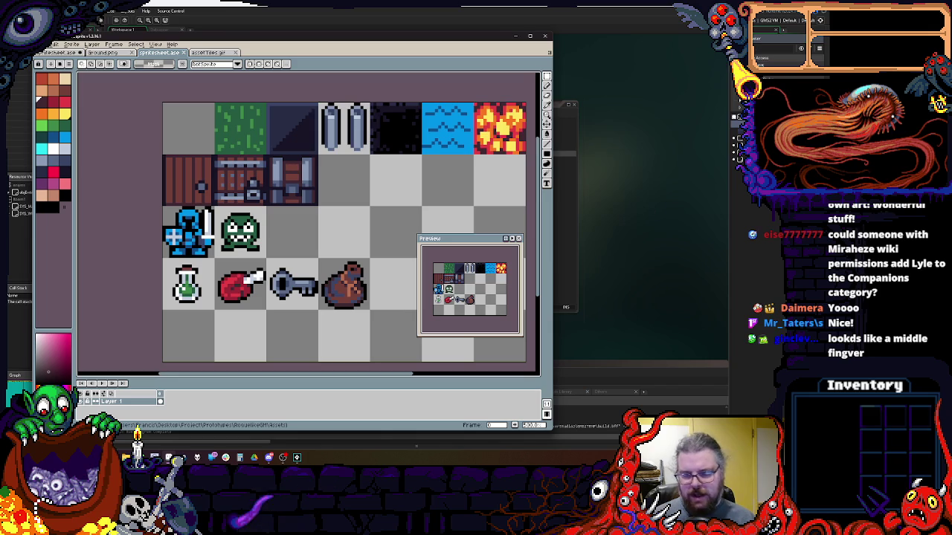
pyautogui.click(653, 213)
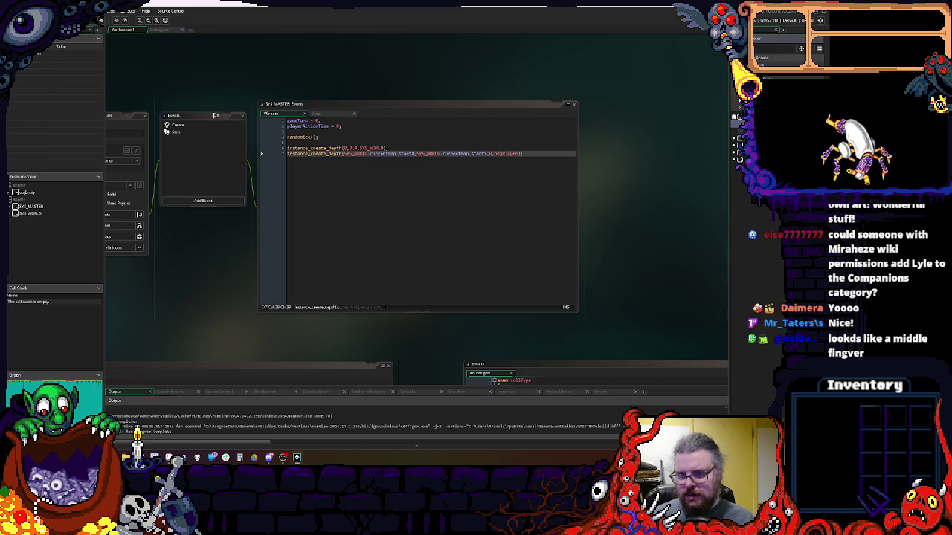
# - Duplicate the sprGameAssets sprite and rename the copy to sprGameTiles
pyautogui.scroll(-3, 698, 105)
pyautogui.scroll(-3, 697, 105)
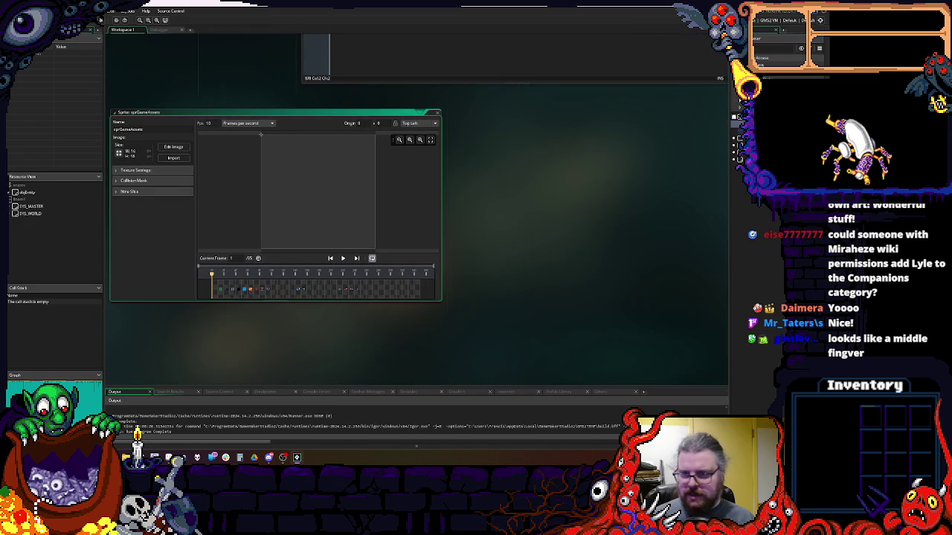
pyautogui.rightClick(736, 123)
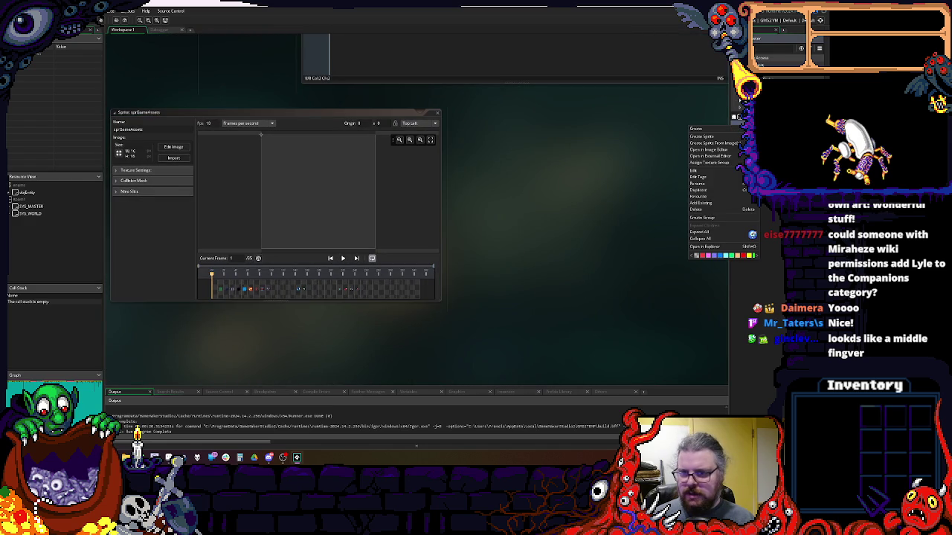
pyautogui.click(704, 191)
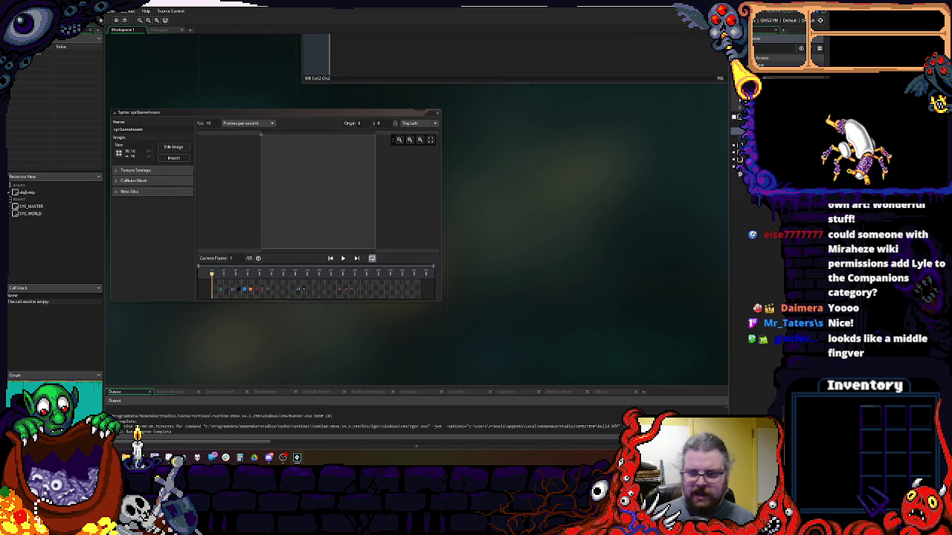
pyautogui.rightClick(736, 123)
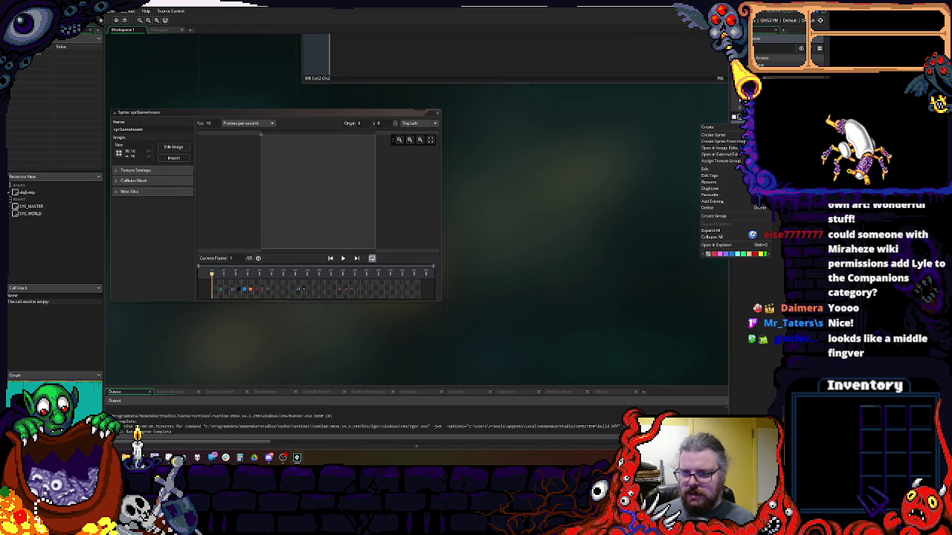
pyautogui.click(719, 182)
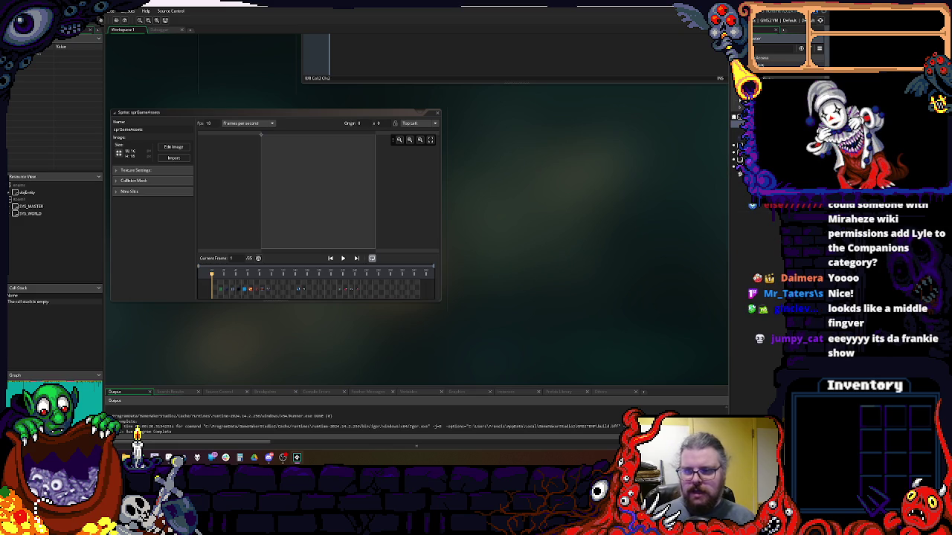
pyautogui.click(153, 130)
pyautogui.write('Tile')
# - Delete a run of selected frames from sprGameTiles and close its sprite editor
pyautogui.rightClick(736, 133)
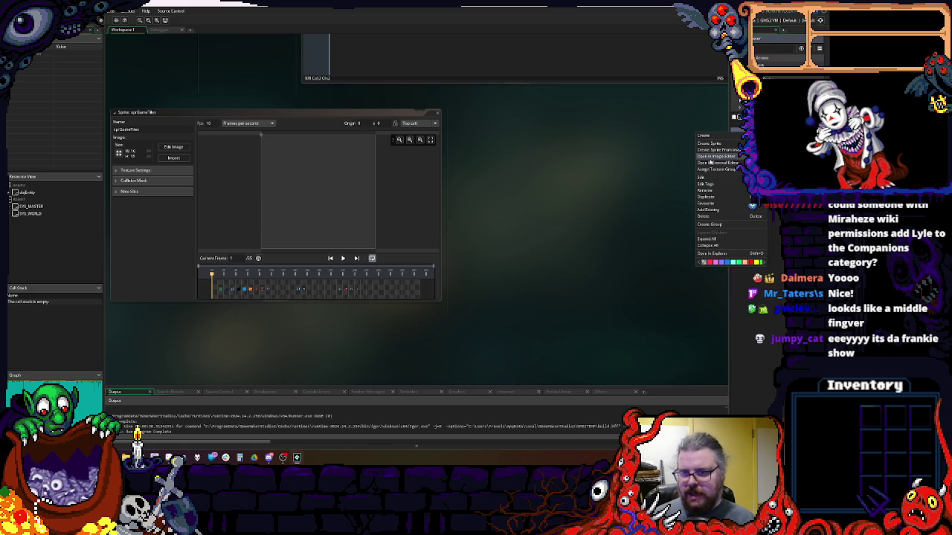
pyautogui.click(708, 189)
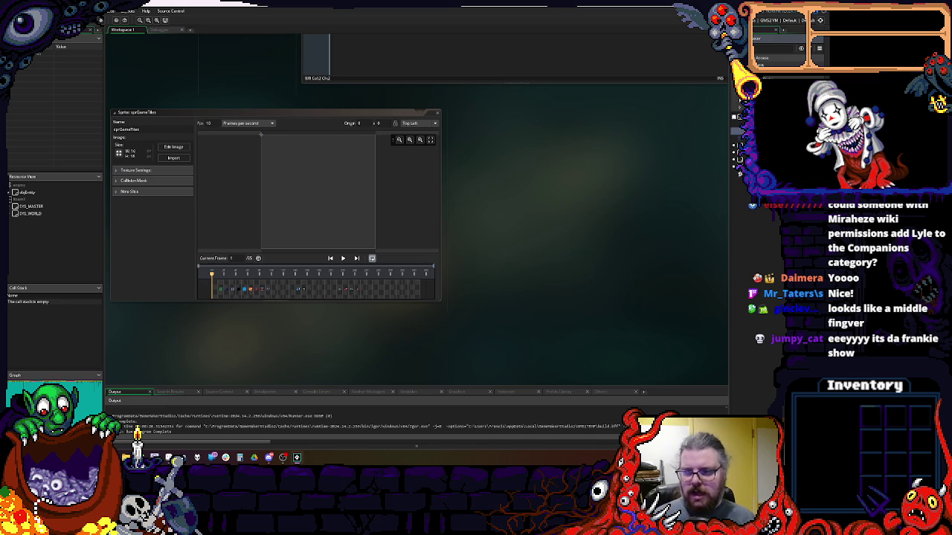
pyautogui.click(268, 296)
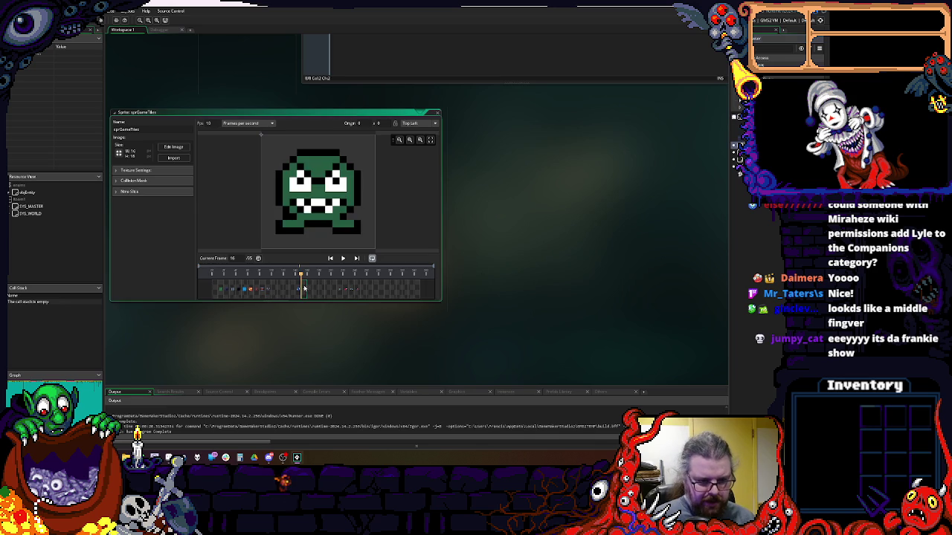
pyautogui.click(287, 287)
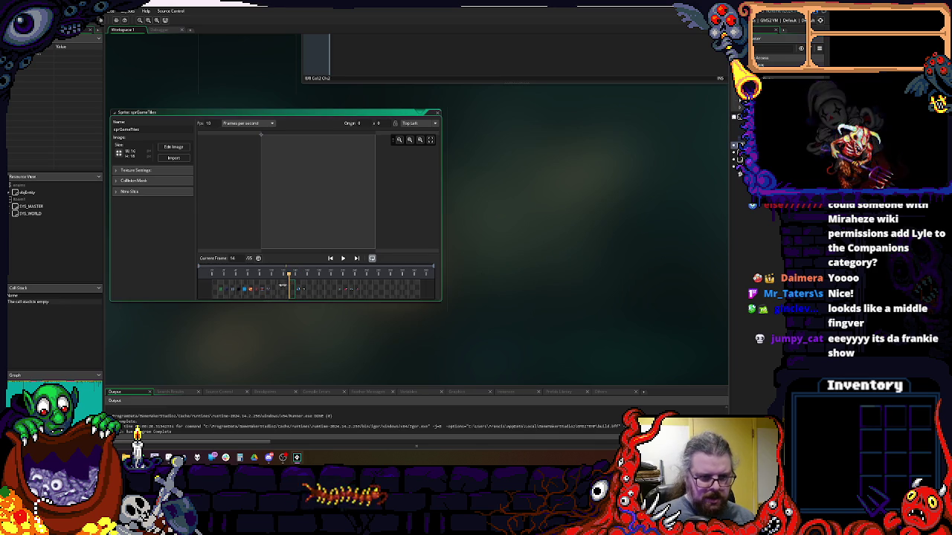
pyautogui.press('Home')
pyautogui.moveTo(285, 296); pyautogui.dragTo(223, 293)
pyautogui.rightClick(229, 292)
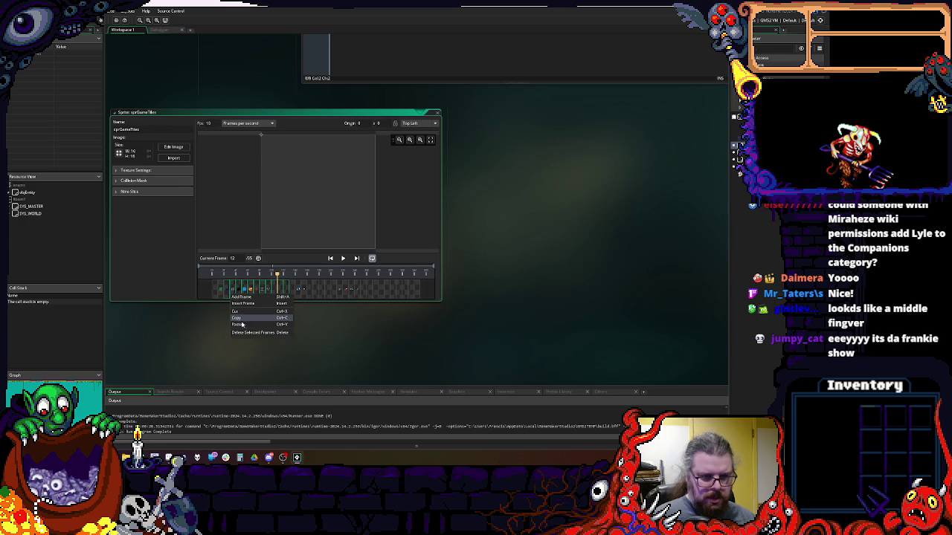
pyautogui.click(258, 295)
pyautogui.click(260, 294)
pyautogui.click(233, 296)
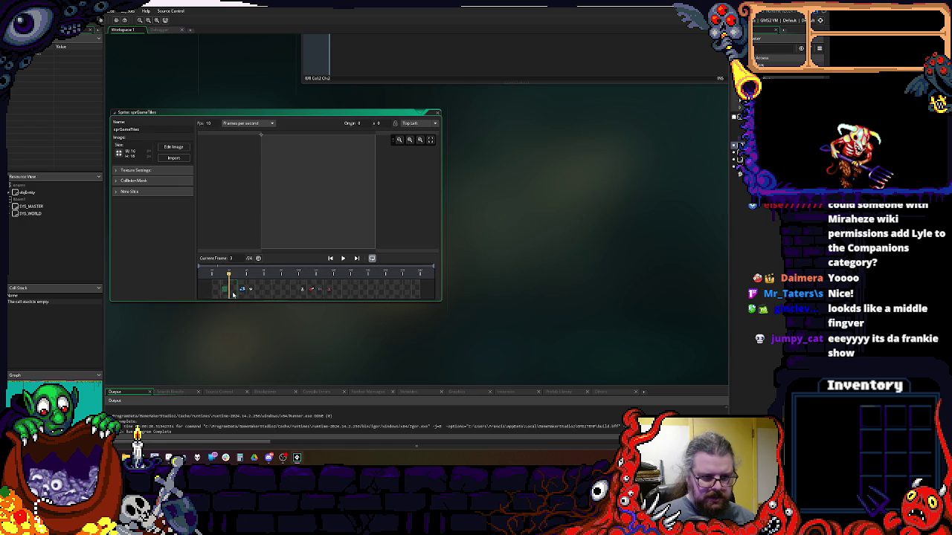
pyautogui.click(215, 295)
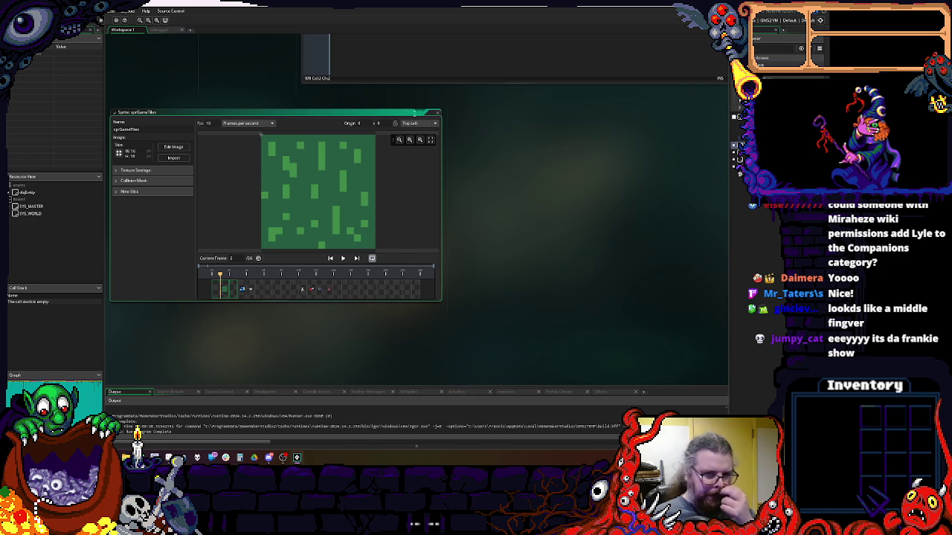
pyautogui.click(438, 115)
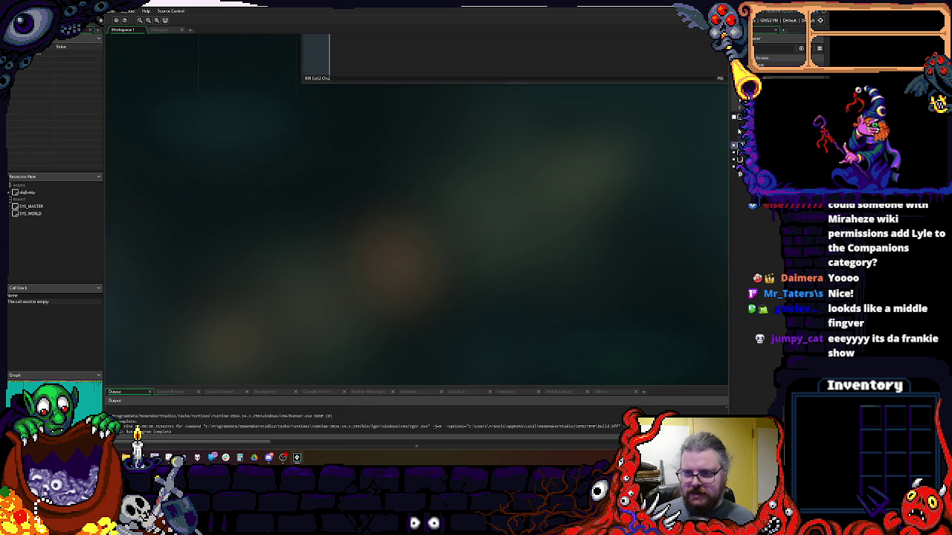
# - Delete frames 1 through 14 from sprEntities and close its editor
pyautogui.doubleClick(737, 131)
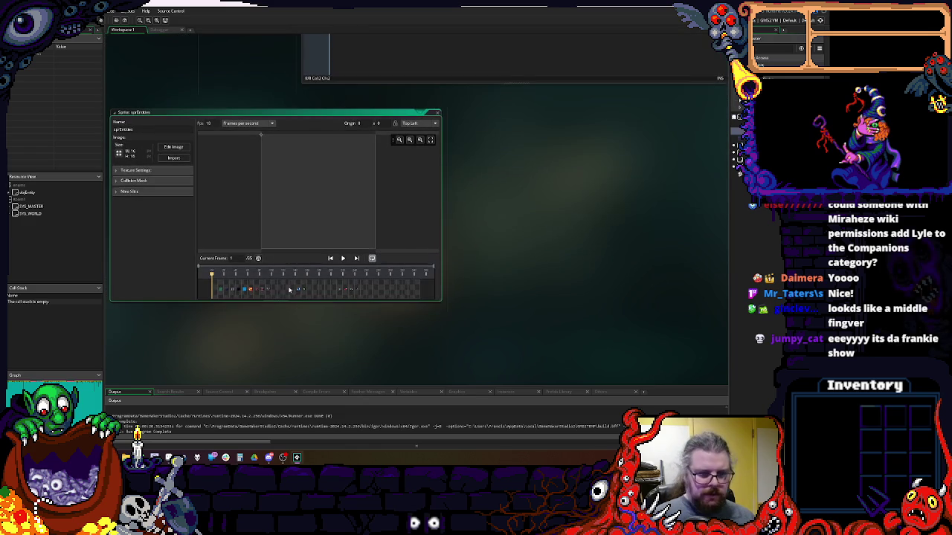
pyautogui.click(289, 295)
pyautogui.keyDown('shift'); pyautogui.click(215, 294); pyautogui.keyUp('shift')
pyautogui.rightClick(215, 294)
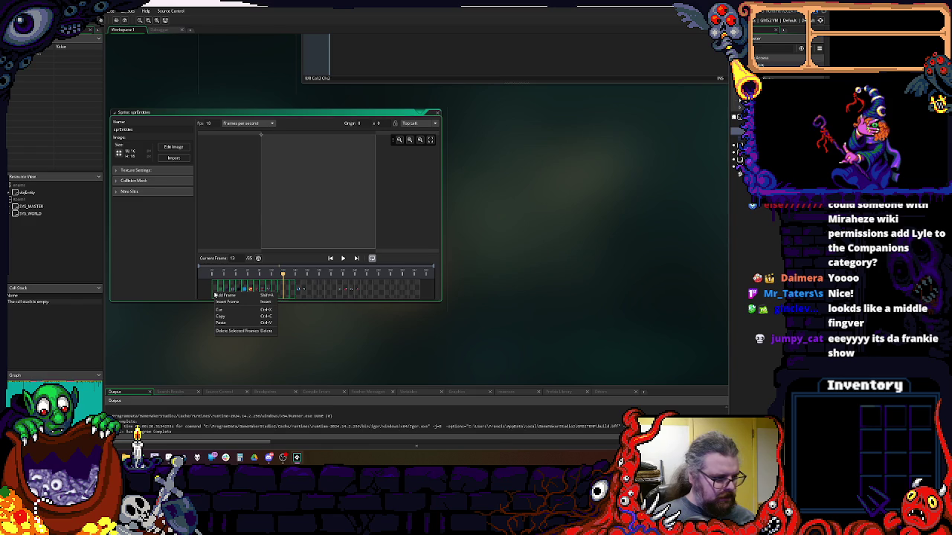
pyautogui.click(219, 330)
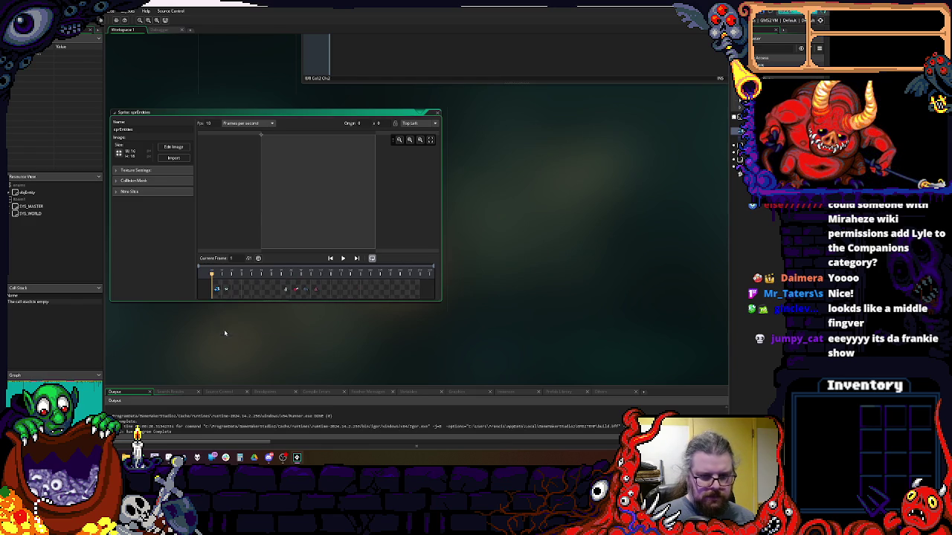
pyautogui.click(437, 116)
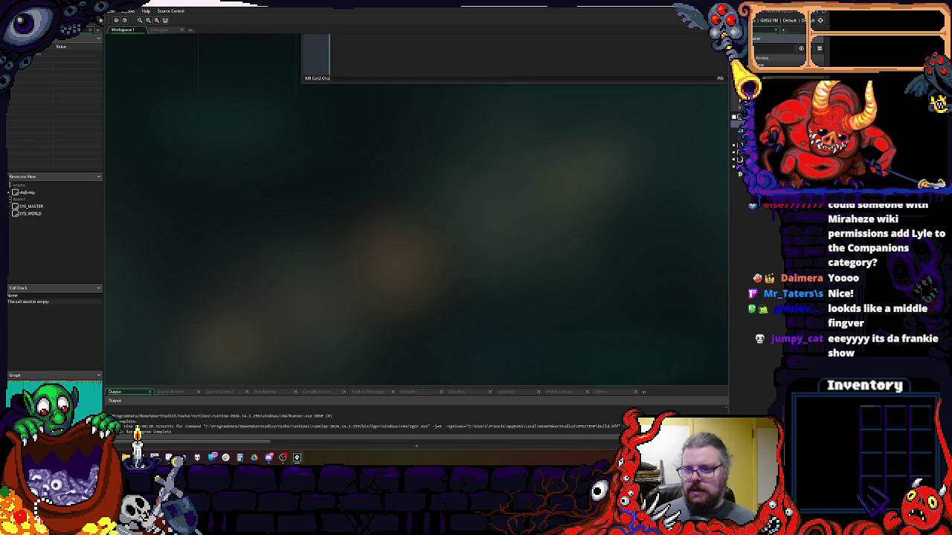
# - Import assetTiles.gif into the sprGameTiles sprite
pyautogui.click(176, 159)
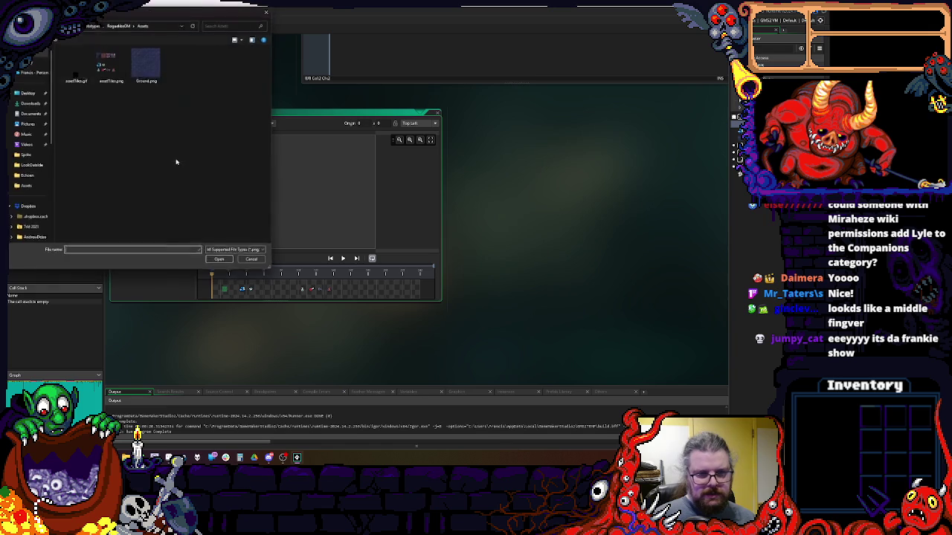
pyautogui.click(110, 65)
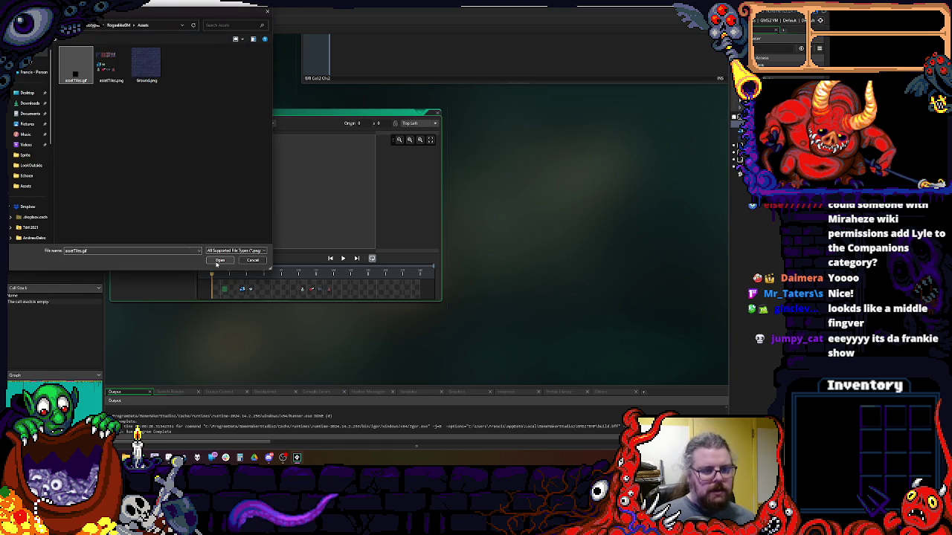
pyautogui.click(220, 260)
pyautogui.click(271, 290)
pyautogui.click(259, 290)
pyautogui.moveTo(261, 295); pyautogui.dragTo(275, 296)
# - Delete frames 11 to 35, keeping 10 tile frames, and close the sprite editor
pyautogui.keyDown('shift'); pyautogui.click(415, 294); pyautogui.keyUp('shift')
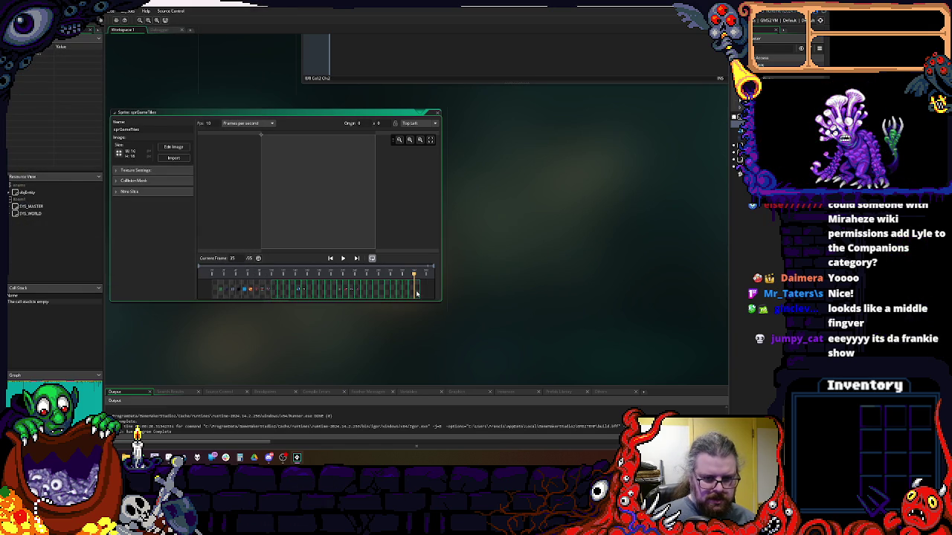
pyautogui.rightClick(415, 293)
pyautogui.click(426, 331)
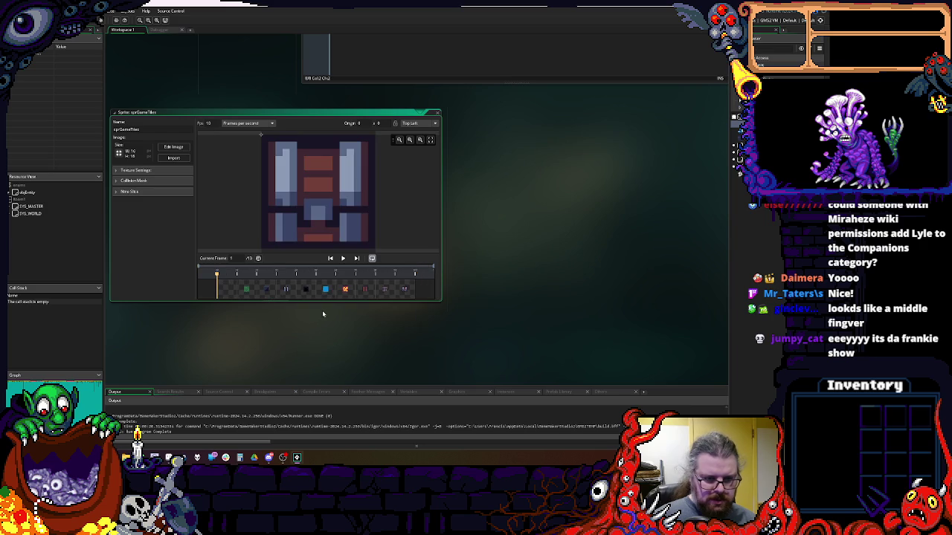
pyautogui.click(365, 290)
pyautogui.click(386, 295)
pyautogui.click(404, 290)
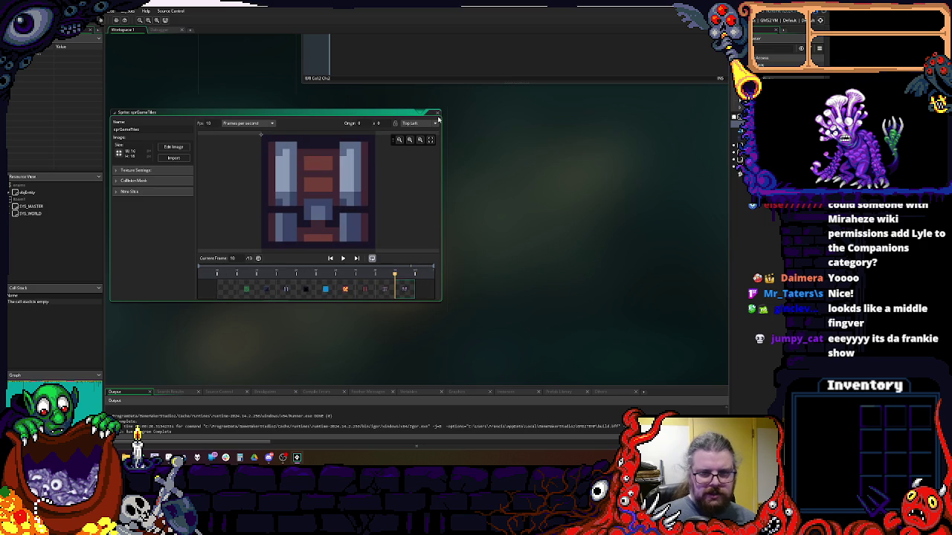
pyautogui.click(436, 110)
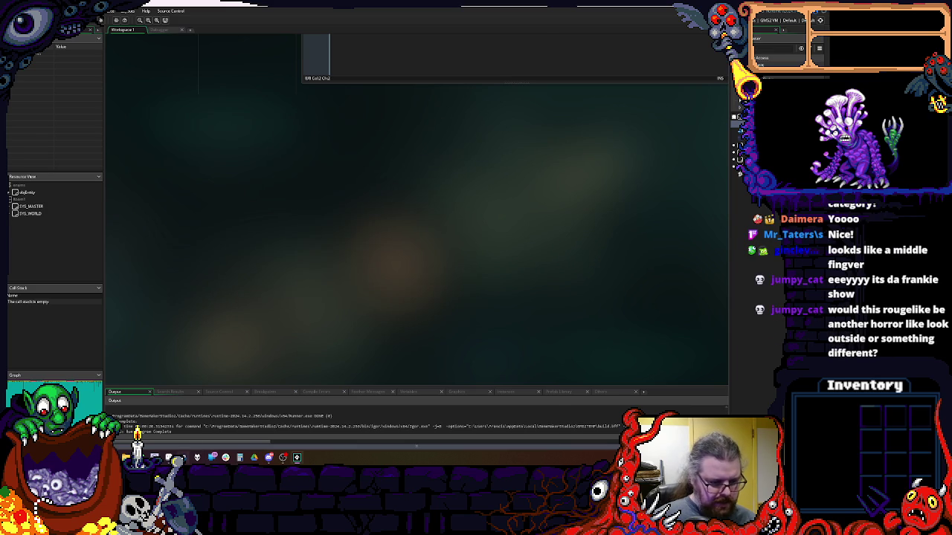
# - In Aseprite, move the door, chest and cabinet tile row from the second row to the sheet's bottom row
pyautogui.click(169, 457)
pyautogui.scroll(-3, 218, 215)
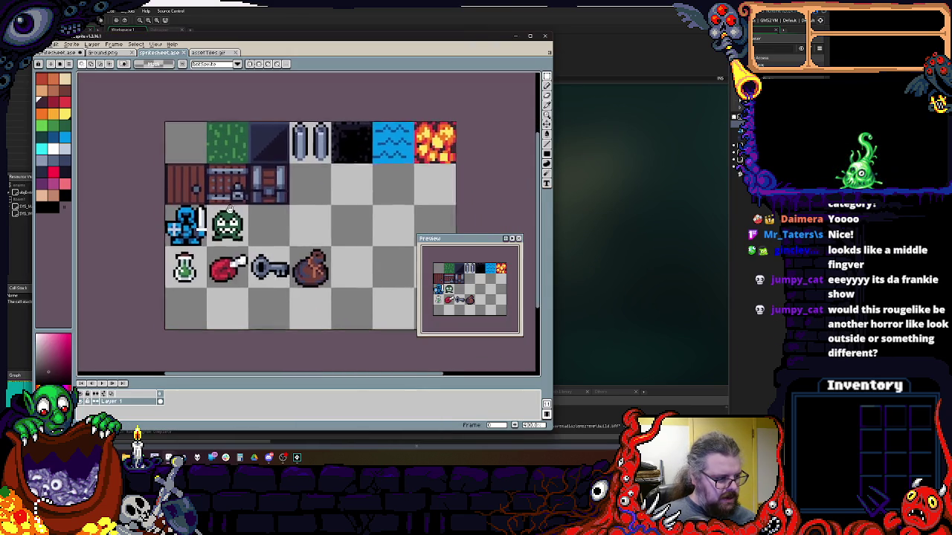
pyautogui.hscroll(-2, 219, 214)
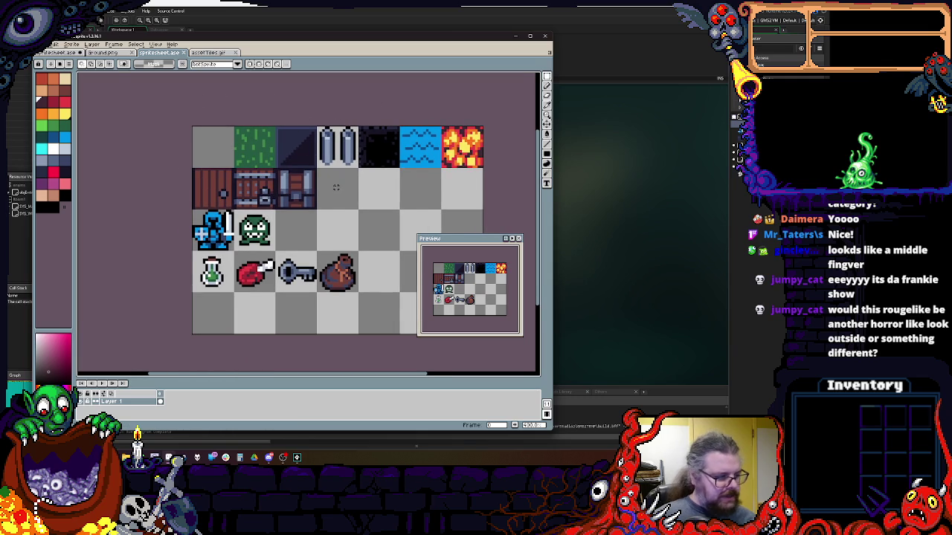
pyautogui.scroll(-1, 336, 187)
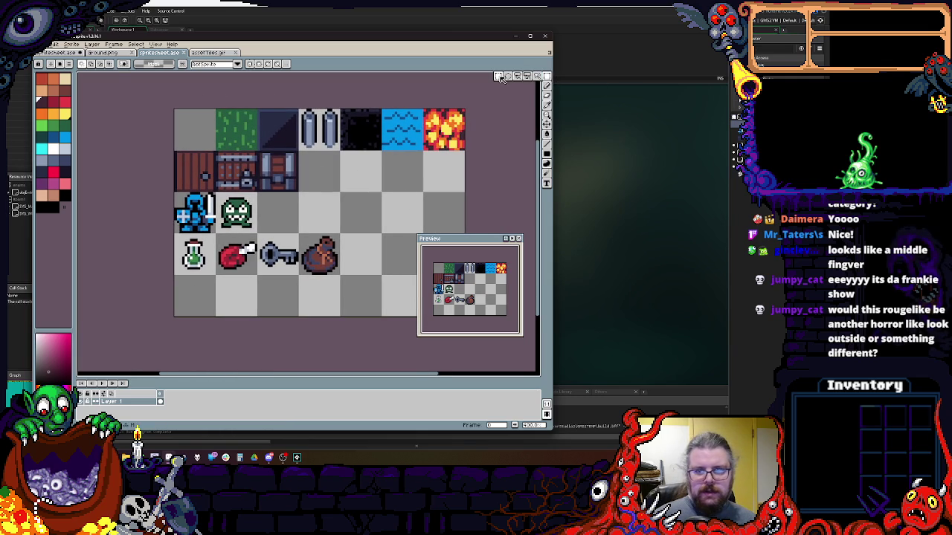
pyautogui.scroll(-1, 520, 77)
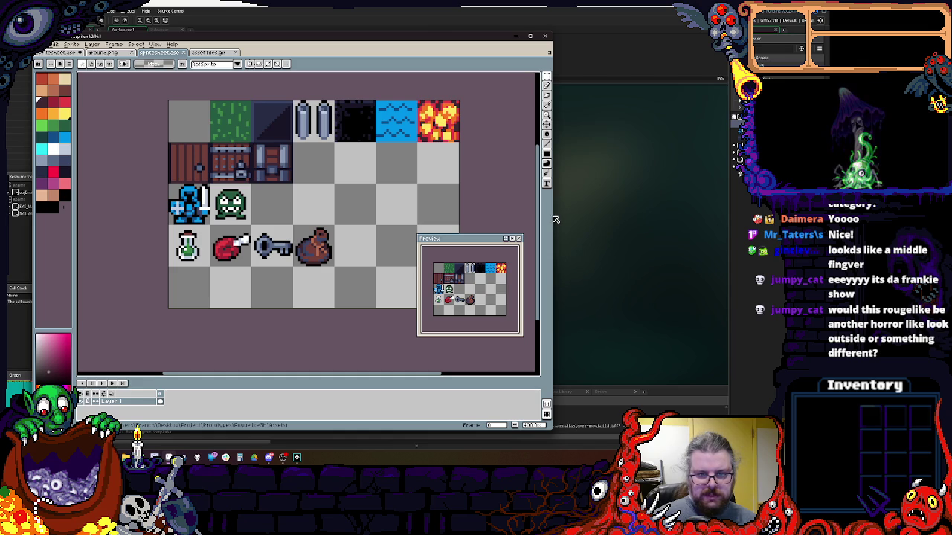
pyautogui.moveTo(554, 219); pyautogui.dragTo(691, 220)
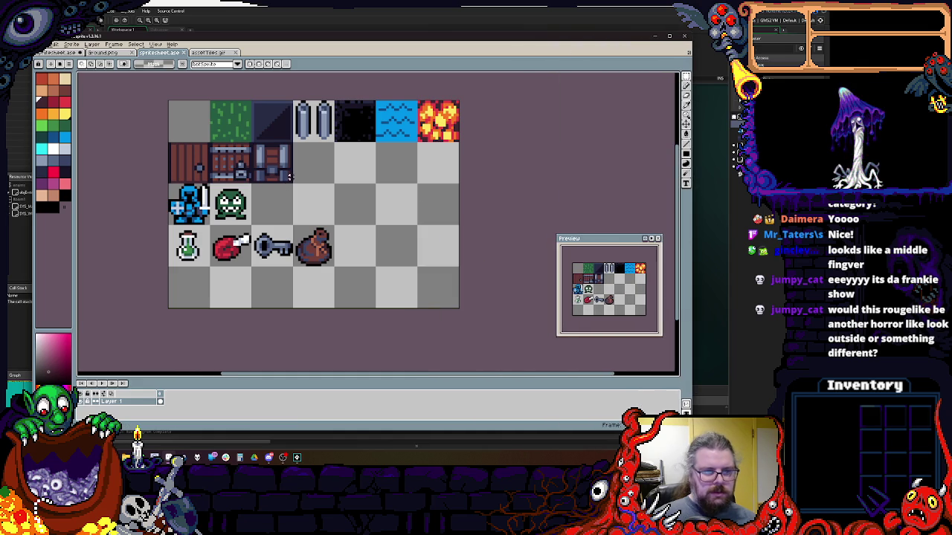
pyautogui.moveTo(290, 181)
pyautogui.mouseDown()
pyautogui.moveTo(168, 143)
pyautogui.moveTo(173, 301)
pyautogui.moveTo(173, 292)
pyautogui.mouseUp()
pyautogui.click(218, 231)
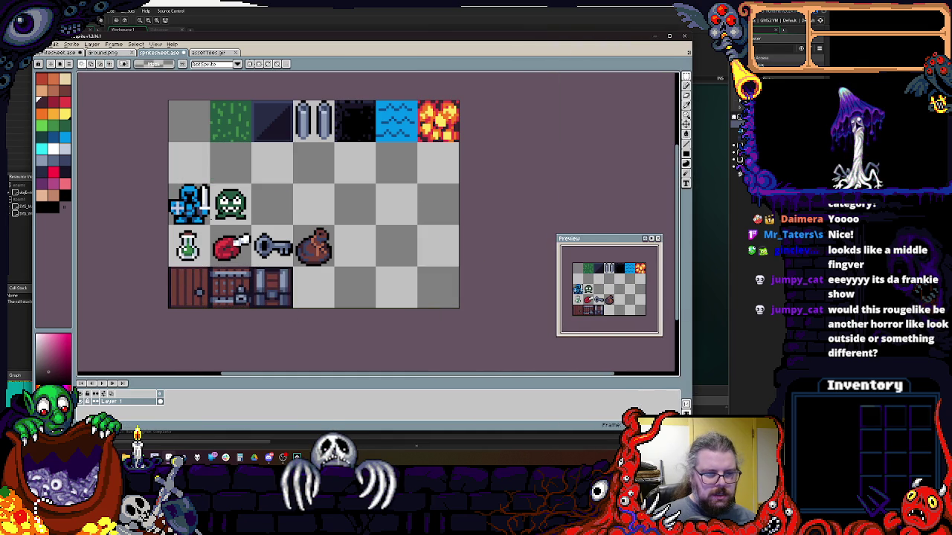
pyautogui.click(46, 44)
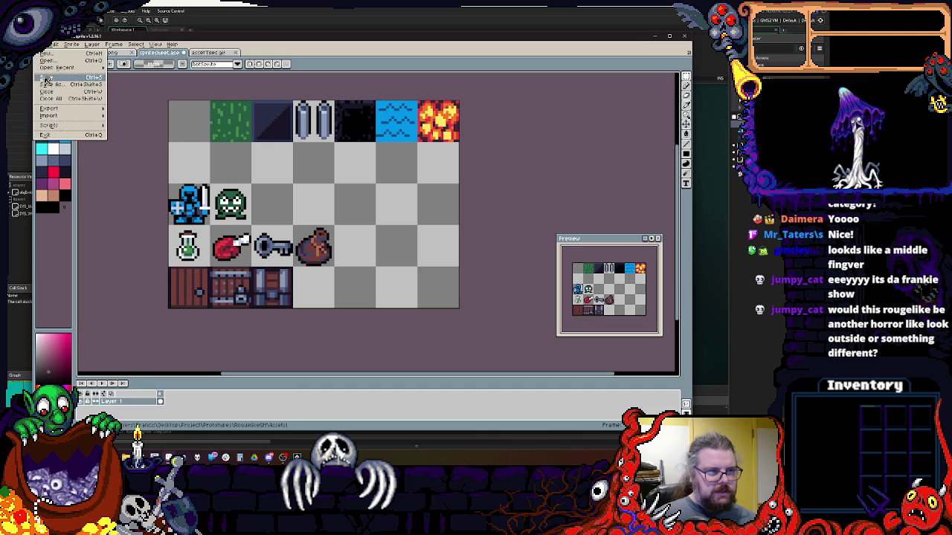
# - Save the rearranged sprite sheet and close the assetTiles.gif document
pyautogui.click(46, 78)
pyautogui.click(109, 54)
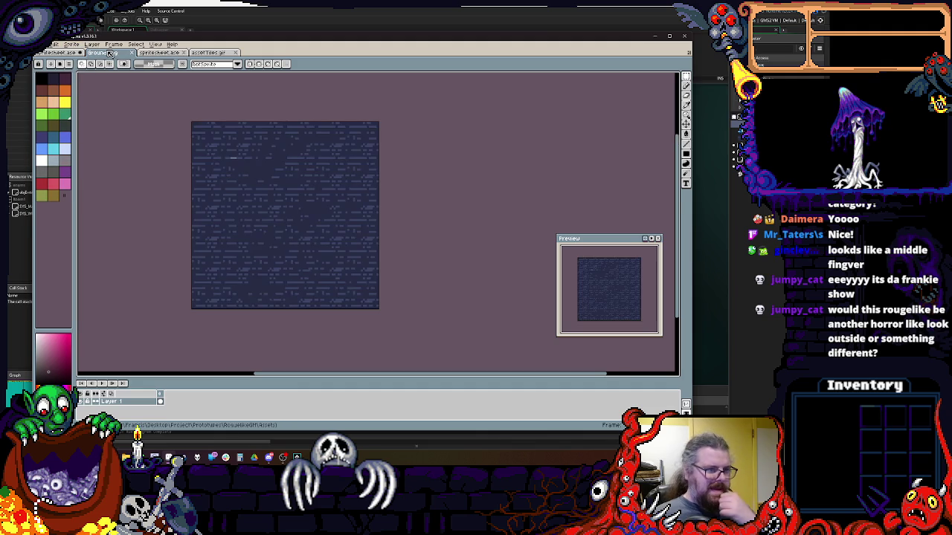
pyautogui.click(154, 44)
pyautogui.press('Escape')
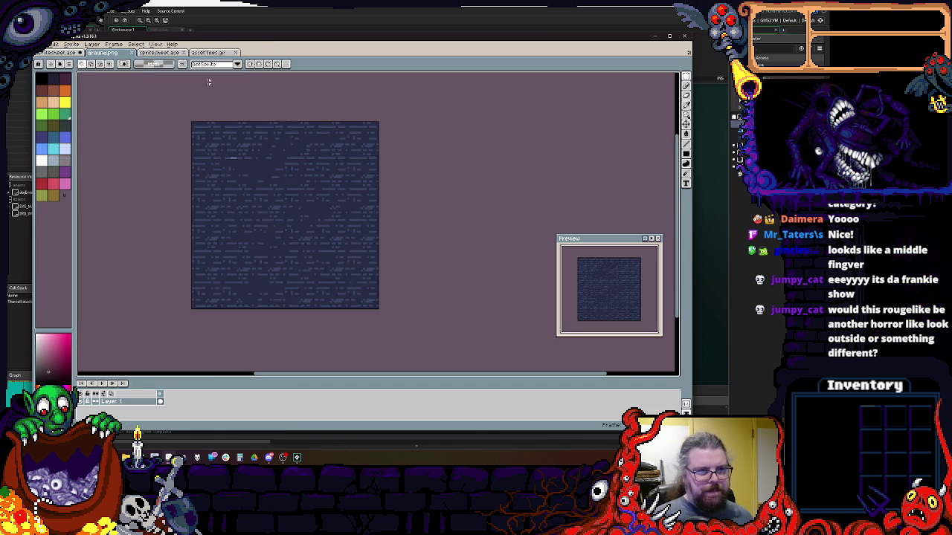
pyautogui.click(160, 58)
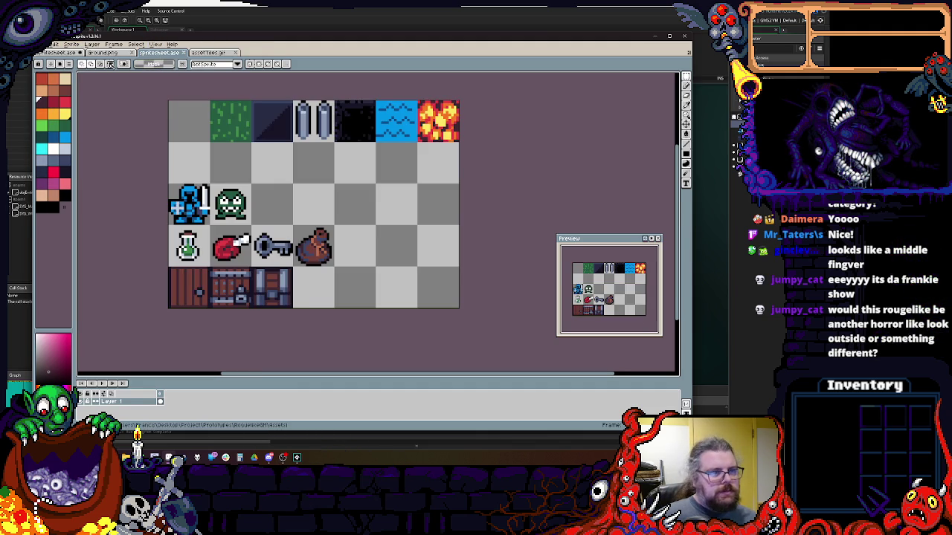
pyautogui.click(208, 55)
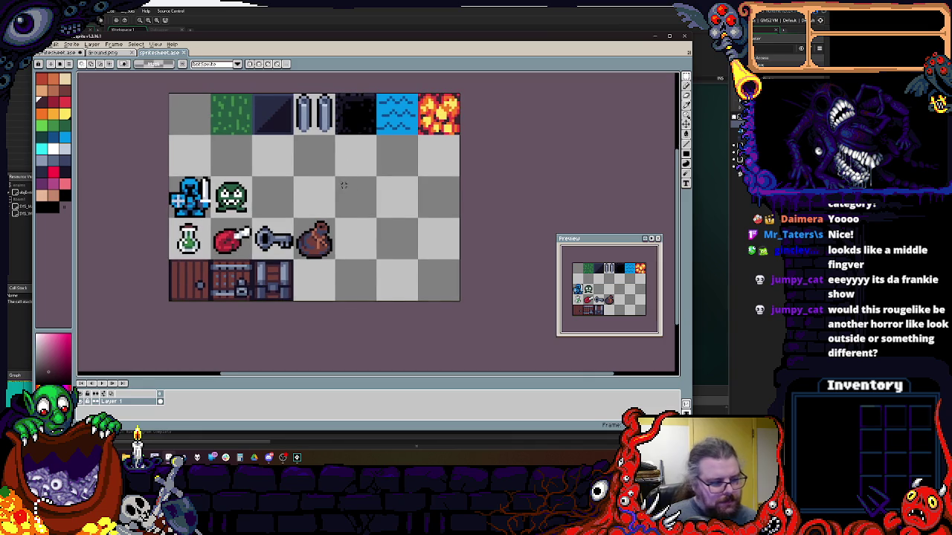
pyautogui.hscroll(-2, 344, 186)
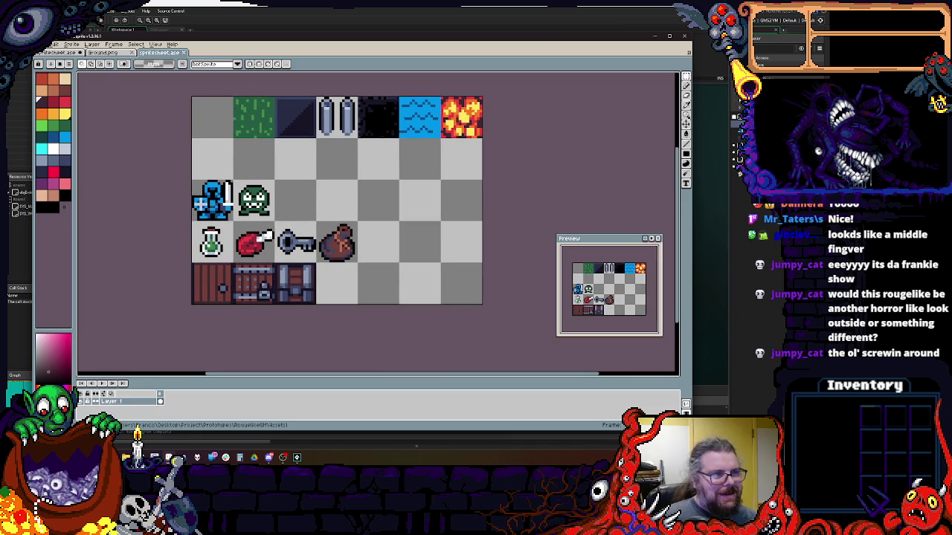
# - Save the sheet in Aseprite's .ase format as entities.ase
pyautogui.click(46, 44)
pyautogui.click(60, 94)
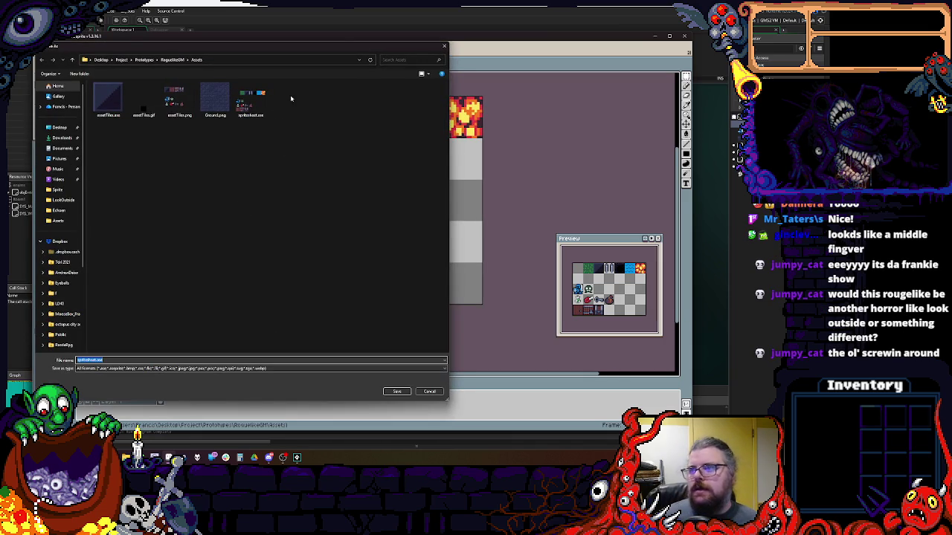
pyautogui.click(152, 113)
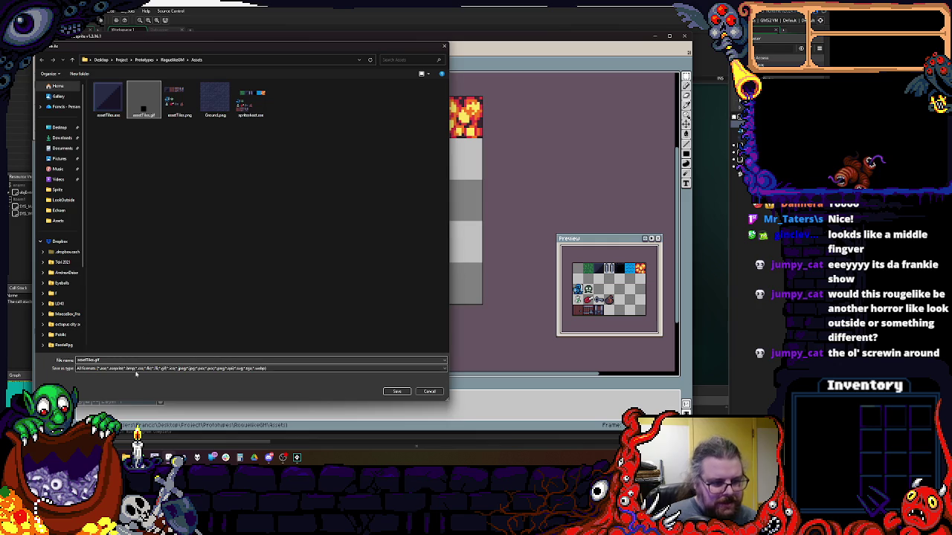
pyautogui.click(95, 360)
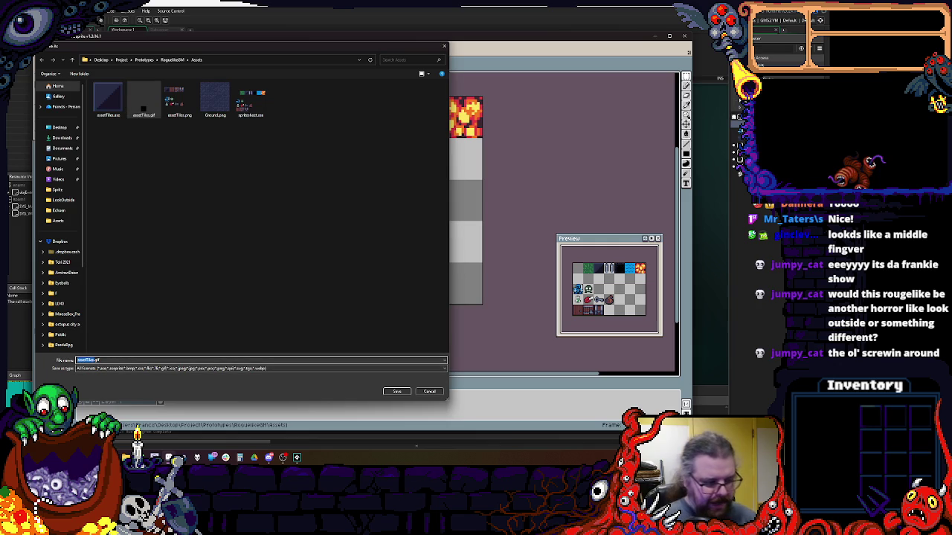
pyautogui.write('tiles')
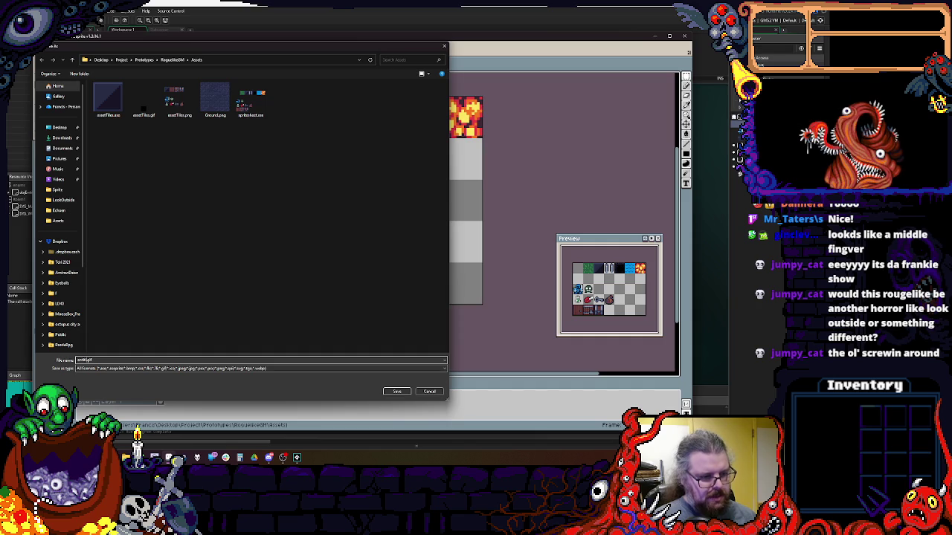
pyautogui.click(172, 368)
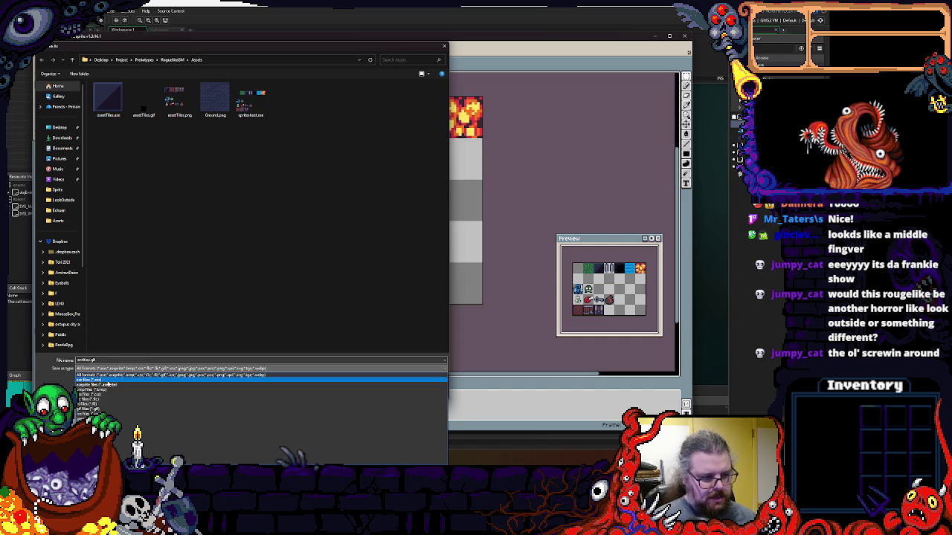
pyautogui.click(95, 386)
pyautogui.click(393, 392)
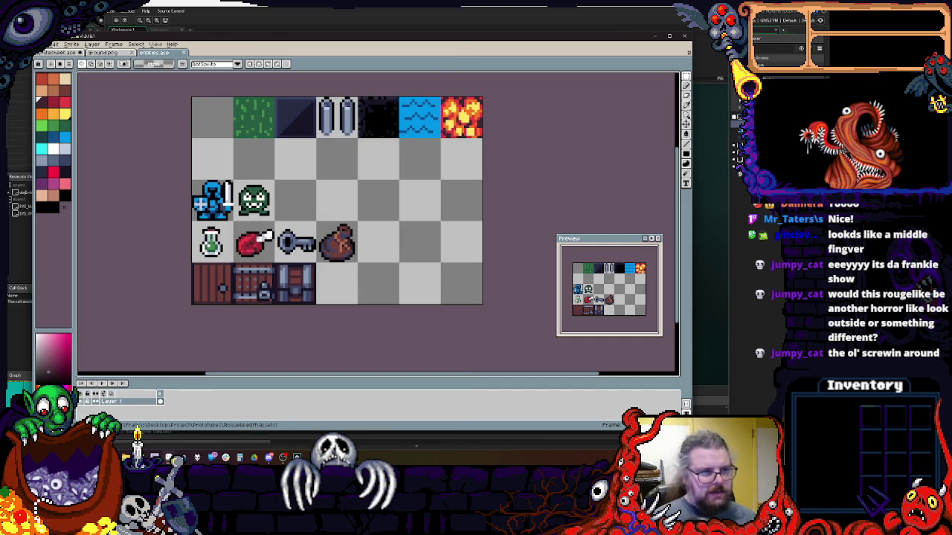
pyautogui.click(47, 45)
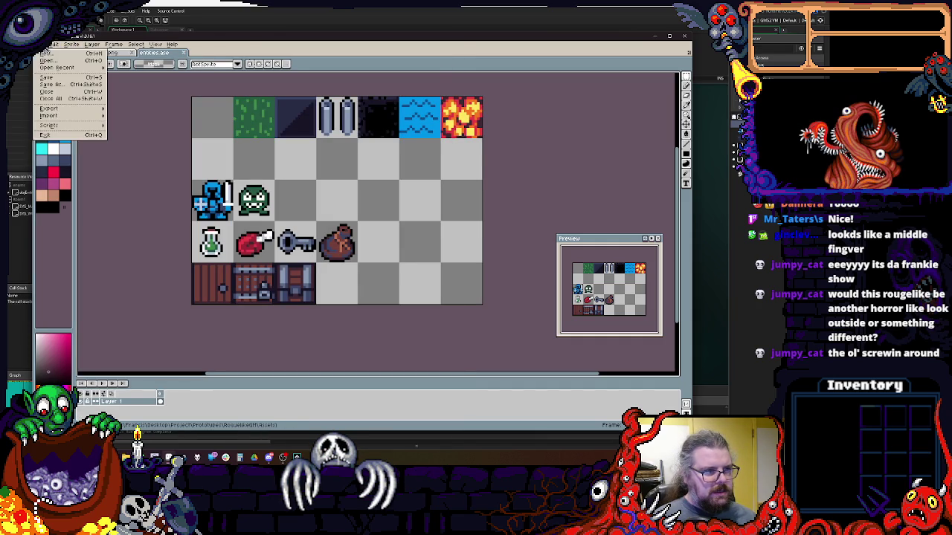
# - Reopen assetTiles.gif from disk
pyautogui.click(48, 61)
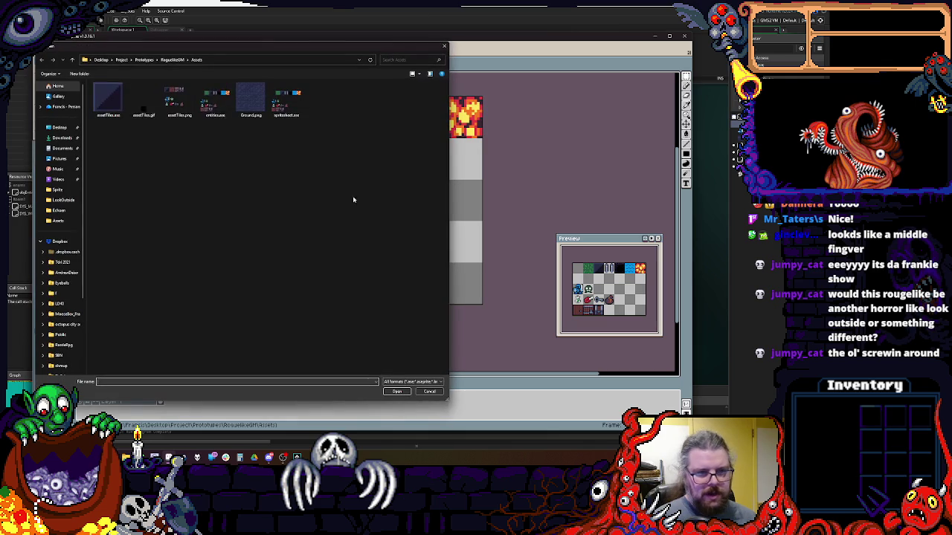
pyautogui.click(396, 392)
pyautogui.click(48, 45)
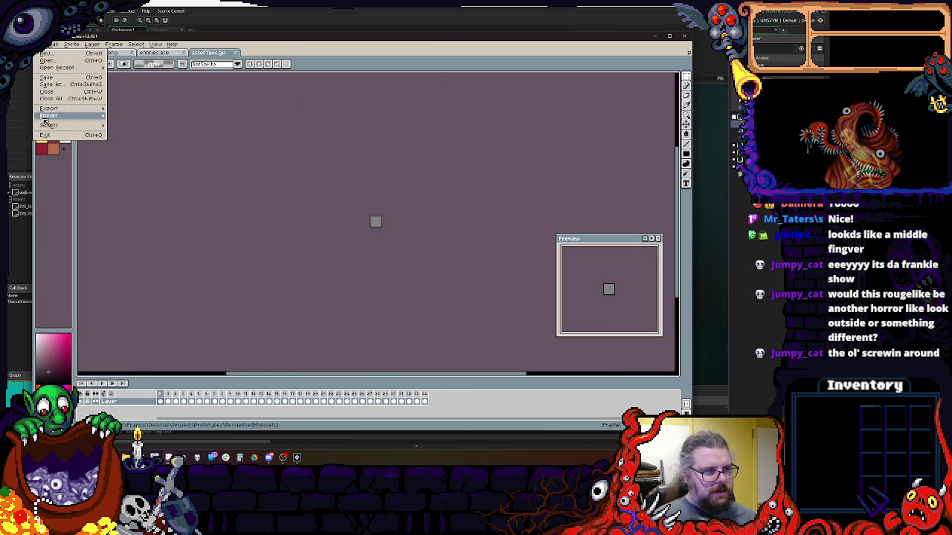
# - Import entities.ase as a sprite sheet split into single-tile frames, checking frames 14 and 15
pyautogui.moveTo(46, 116)
pyautogui.click(168, 121)
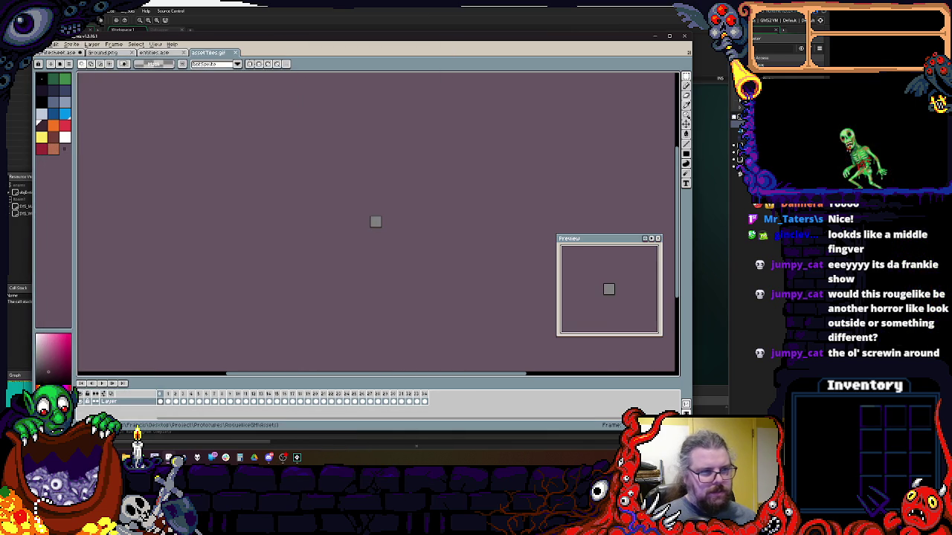
pyautogui.click(48, 45)
pyautogui.moveTo(71, 117)
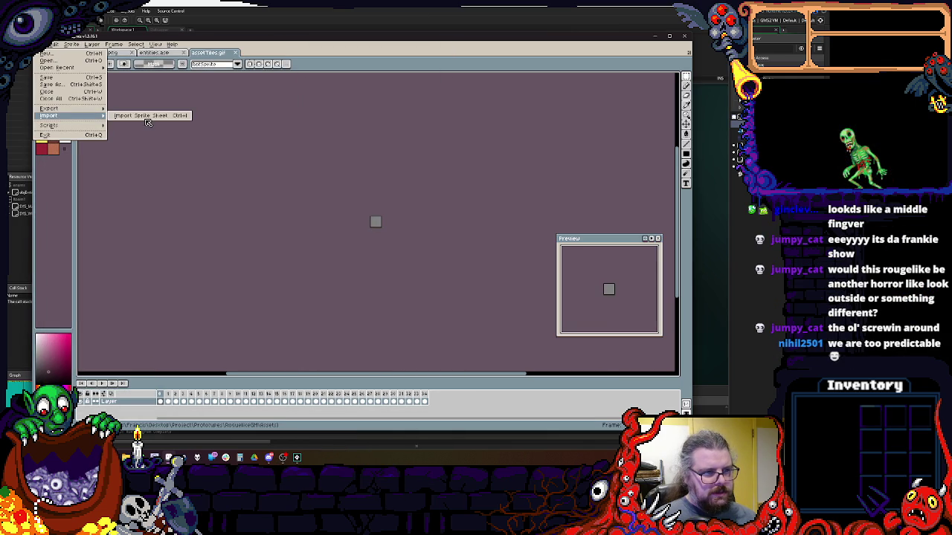
pyautogui.click(149, 117)
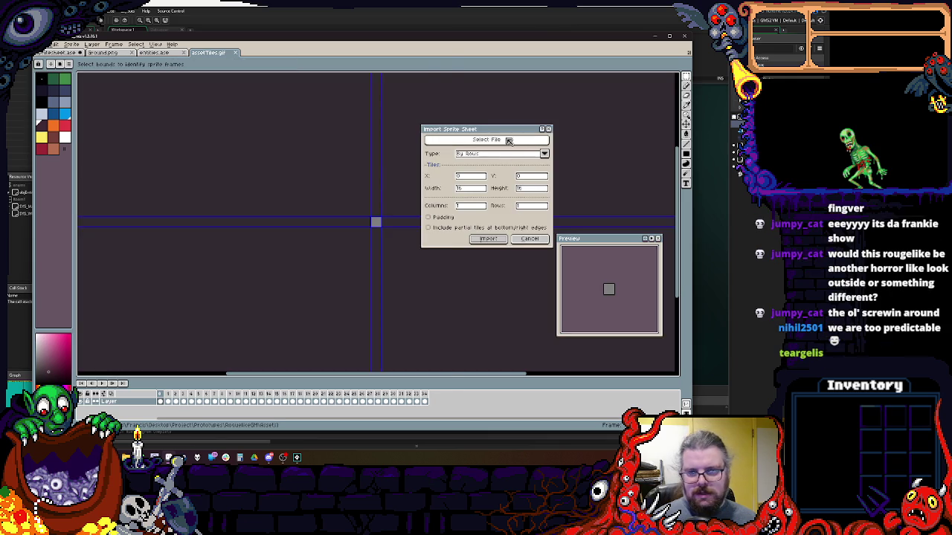
pyautogui.click(486, 140)
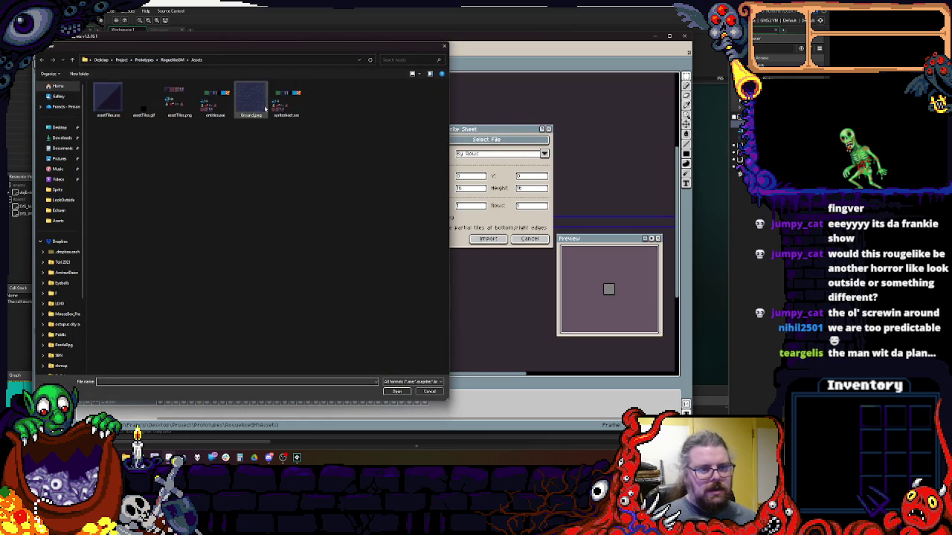
pyautogui.click(206, 108)
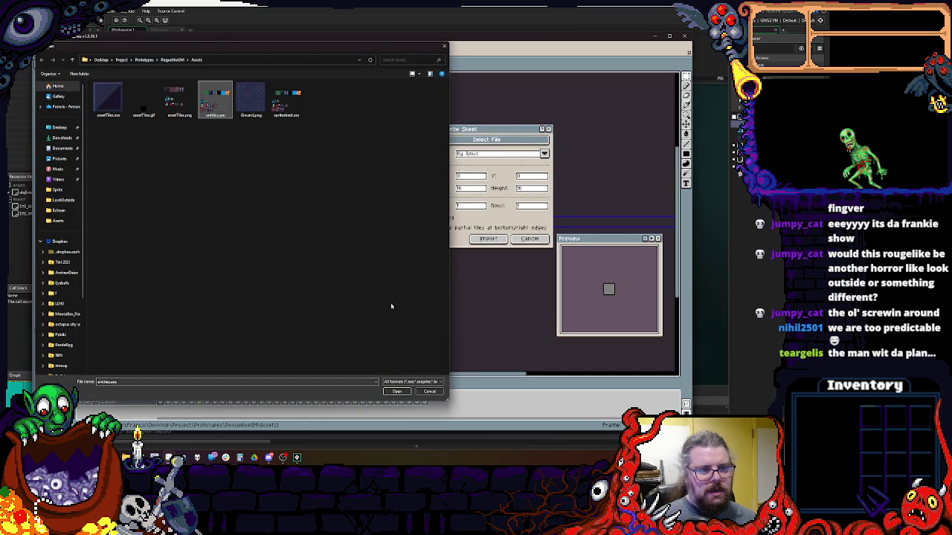
pyautogui.click(398, 392)
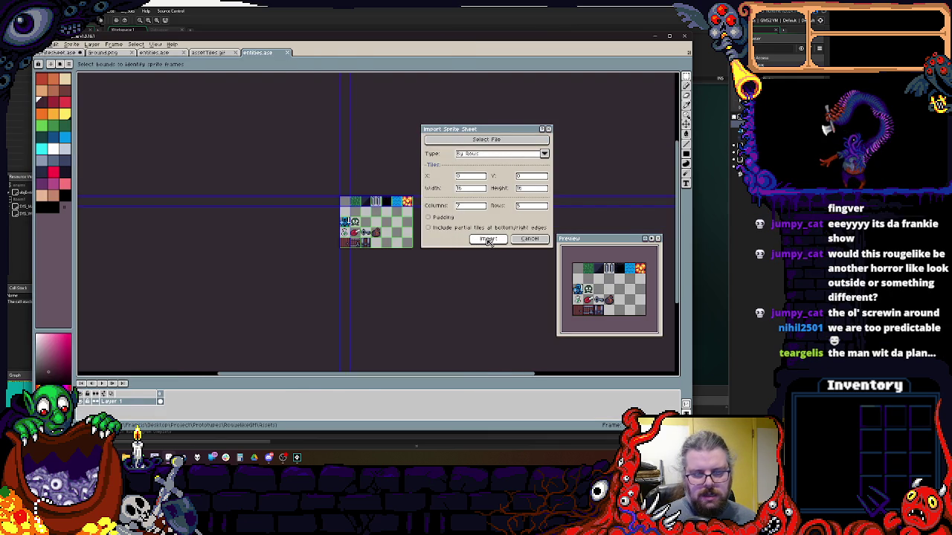
pyautogui.click(484, 240)
pyautogui.click(270, 395)
pyautogui.click(262, 395)
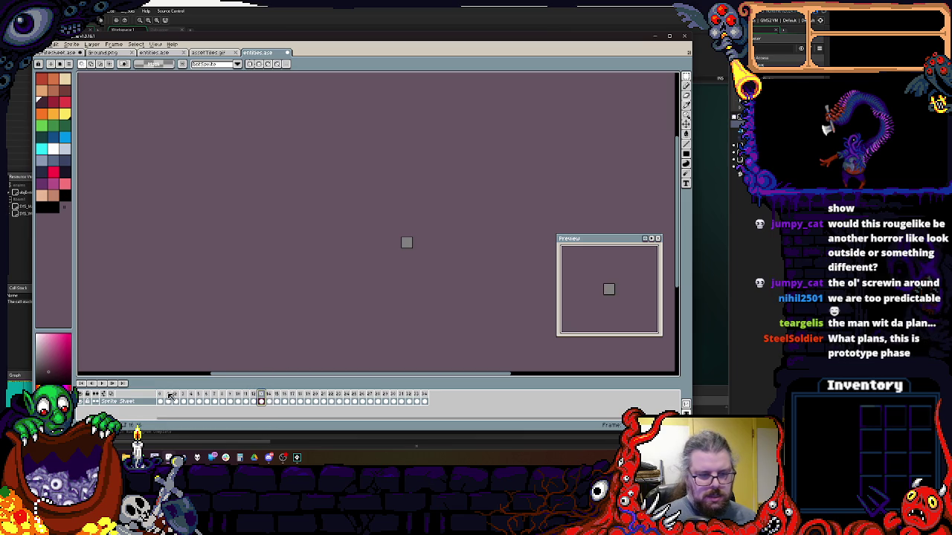
# - Delete an empty frame and inspect the neighbouring tile and blue knight frames
pyautogui.rightClick(162, 394)
pyautogui.click(183, 404)
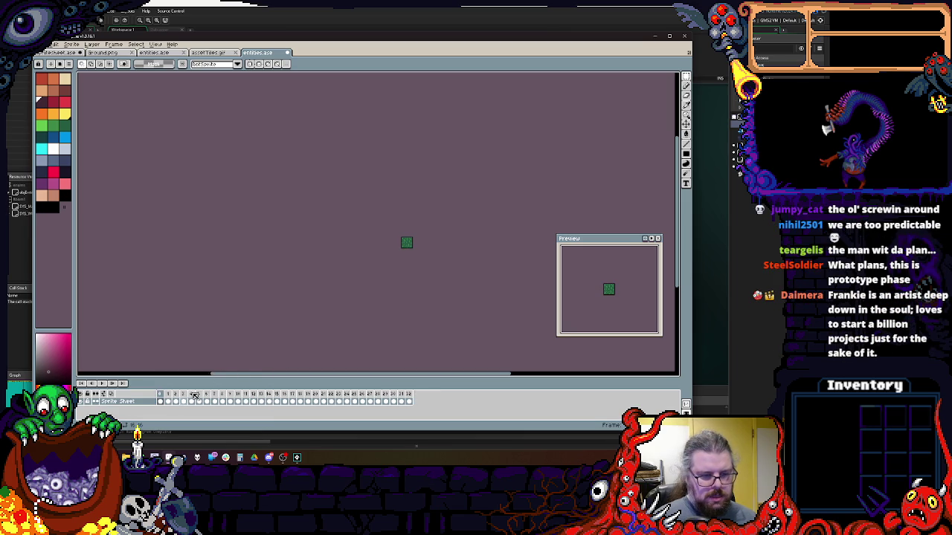
pyautogui.scroll(3, 425, 253)
pyautogui.click(267, 393)
pyautogui.click(239, 395)
pyautogui.click(244, 395)
pyautogui.click(252, 394)
pyautogui.click(246, 398)
# - Delete frames 1 to 12 from the imported sprite
pyautogui.keyDown('shift'); pyautogui.click(160, 395); pyautogui.keyUp('shift')
pyautogui.rightClick(165, 395)
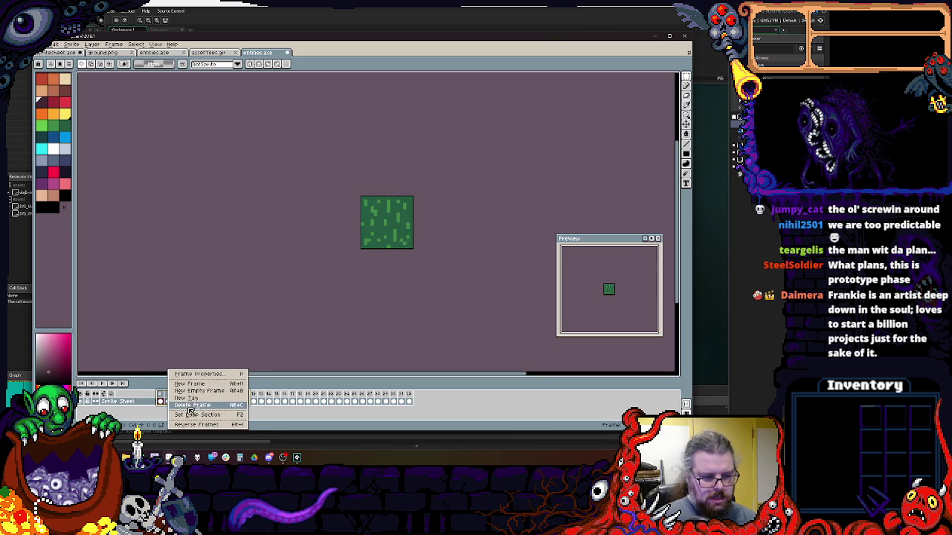
pyautogui.click(186, 408)
pyautogui.scroll(2, 330, 293)
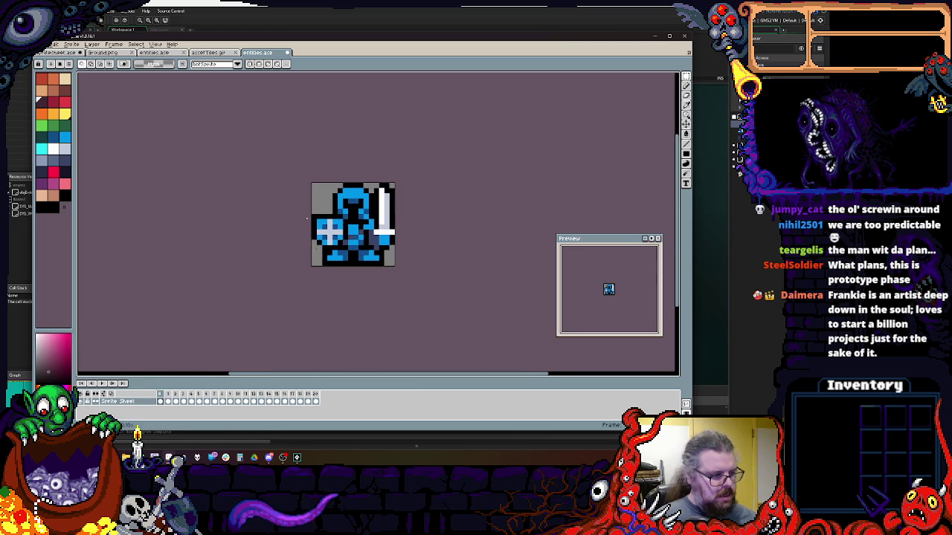
pyautogui.click(37, 44)
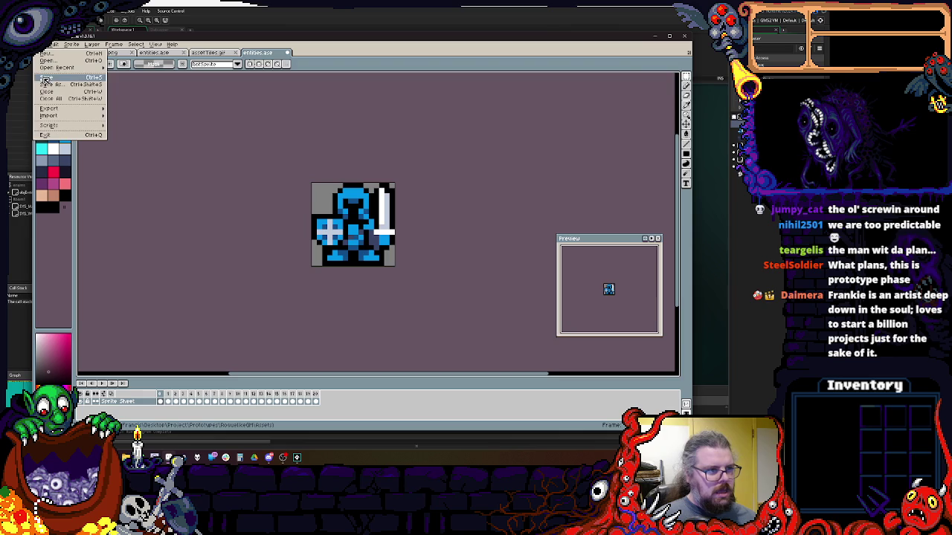
pyautogui.click(46, 80)
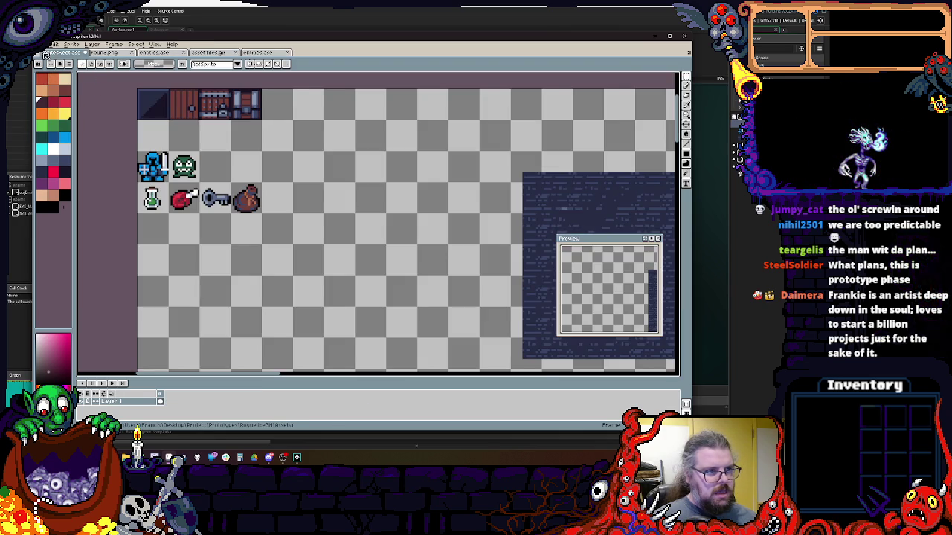
# - Save the knight sprite in gif format as entities.gif, then switch to the assetTiles.gif animation
pyautogui.click(277, 55)
pyautogui.click(38, 44)
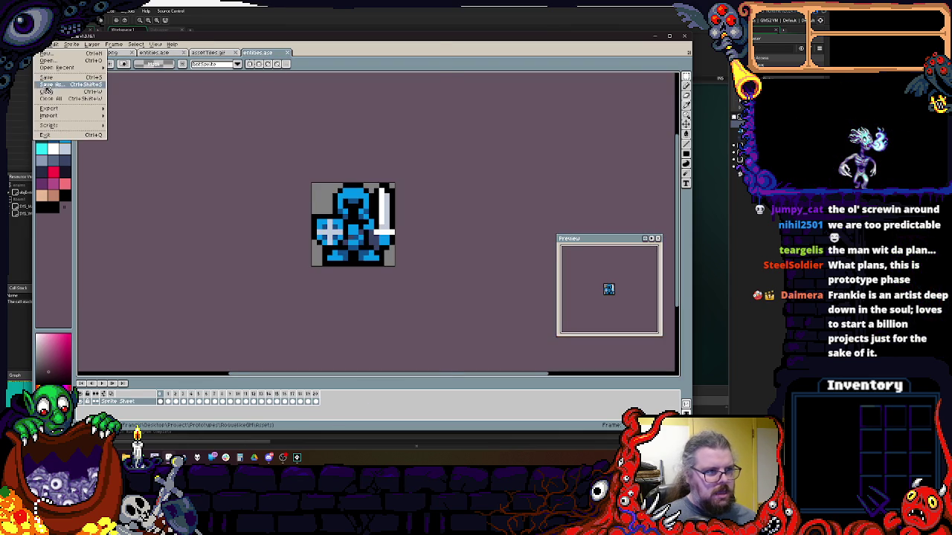
pyautogui.click(46, 88)
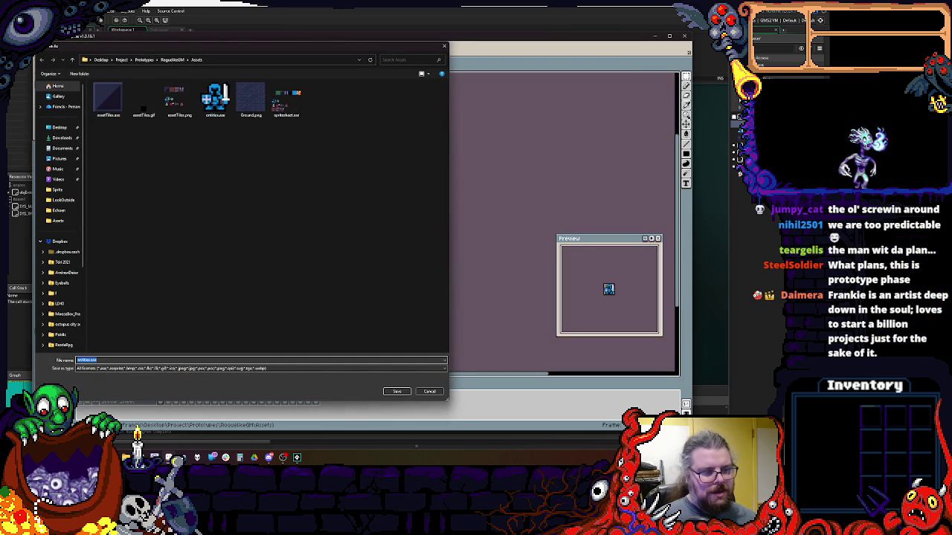
pyautogui.click(88, 368)
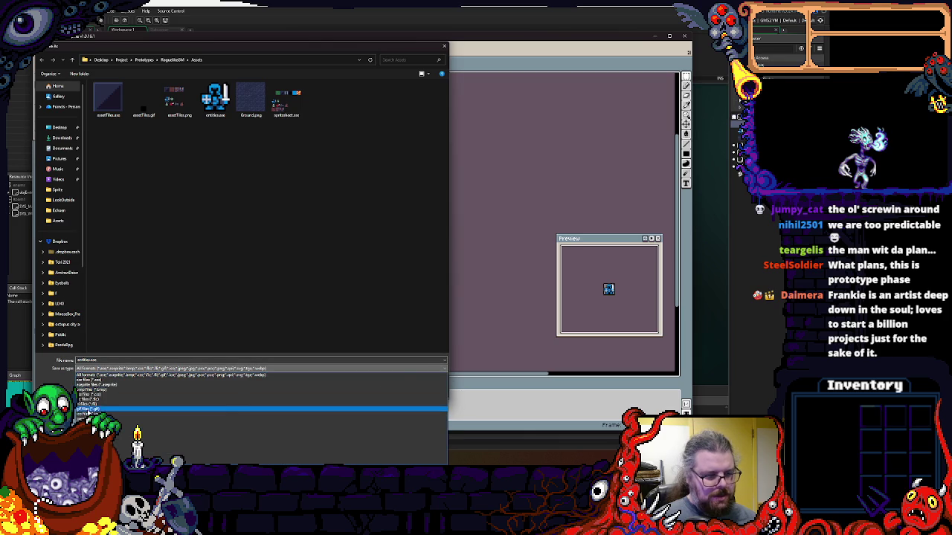
pyautogui.click(89, 409)
pyautogui.click(395, 391)
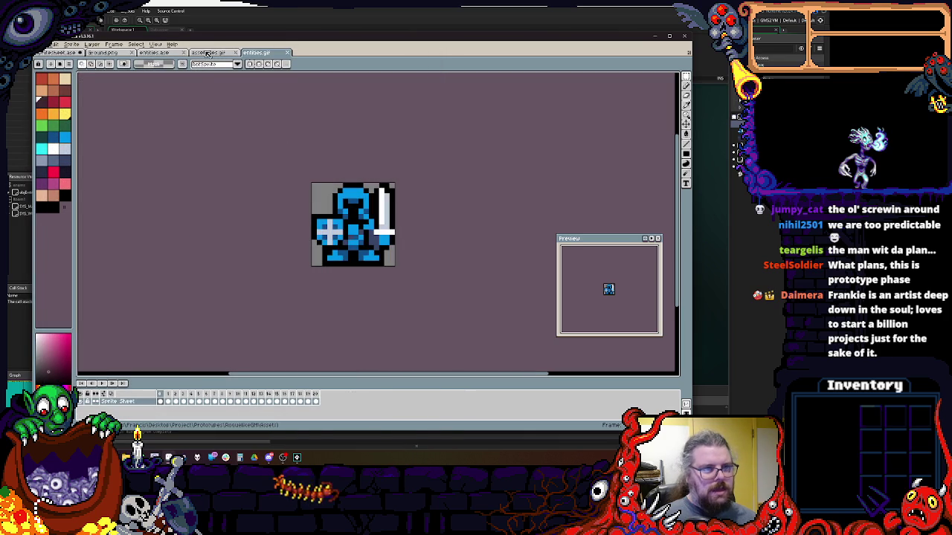
pyautogui.hotkey('ctrl', 'shift', 'Tab')
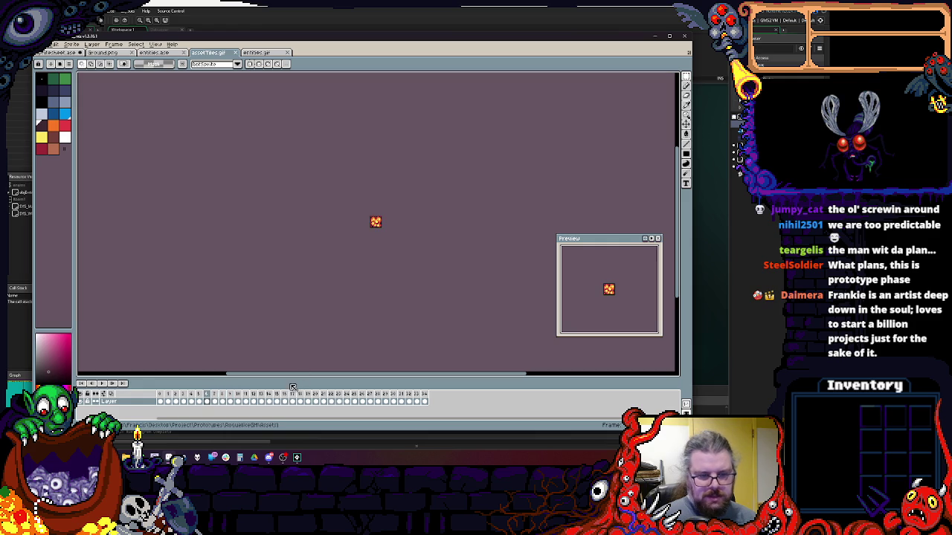
# - Delete timeline frames 8 through 33 of assetTiles.gif and start saving the trimmed animation
pyautogui.moveTo(215, 394); pyautogui.dragTo(417, 393)
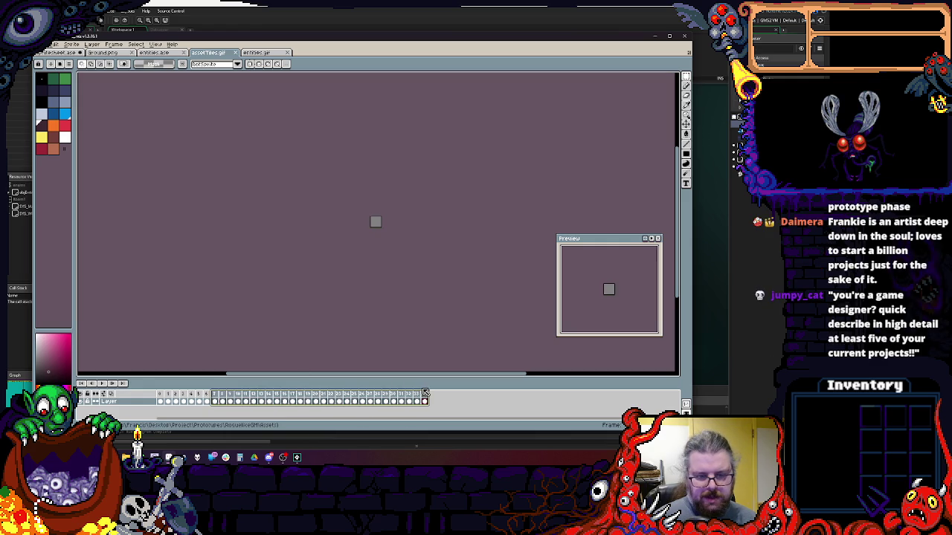
pyautogui.rightClick(423, 392)
pyautogui.click(440, 412)
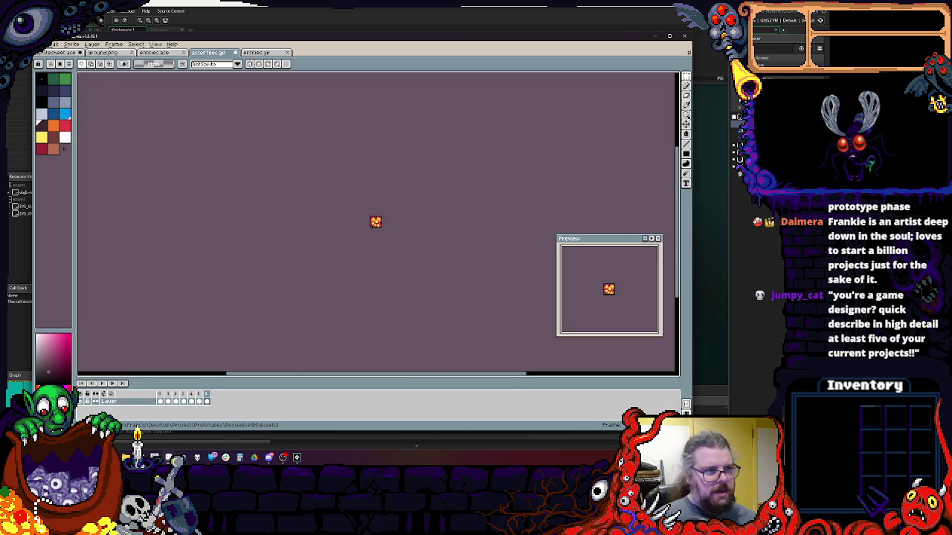
pyautogui.click(37, 44)
pyautogui.click(67, 74)
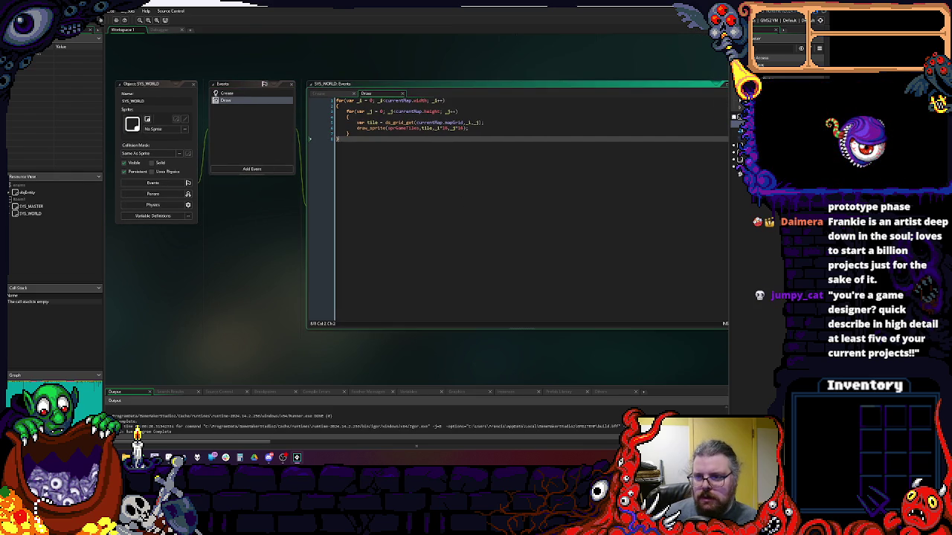
# - Assign the sprEntities sprite to objEntity
pyautogui.doubleClick(26, 192)
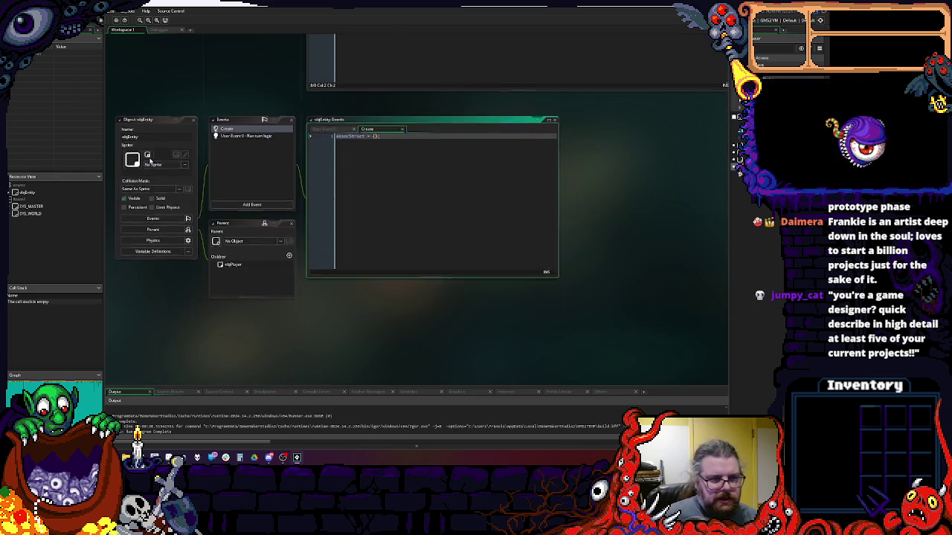
pyautogui.click(154, 162)
pyautogui.click(254, 182)
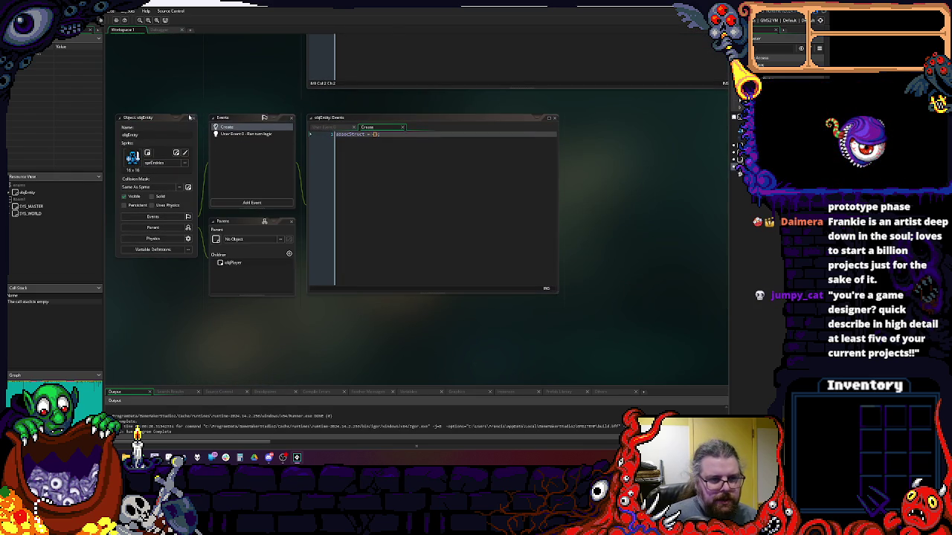
pyautogui.click(194, 117)
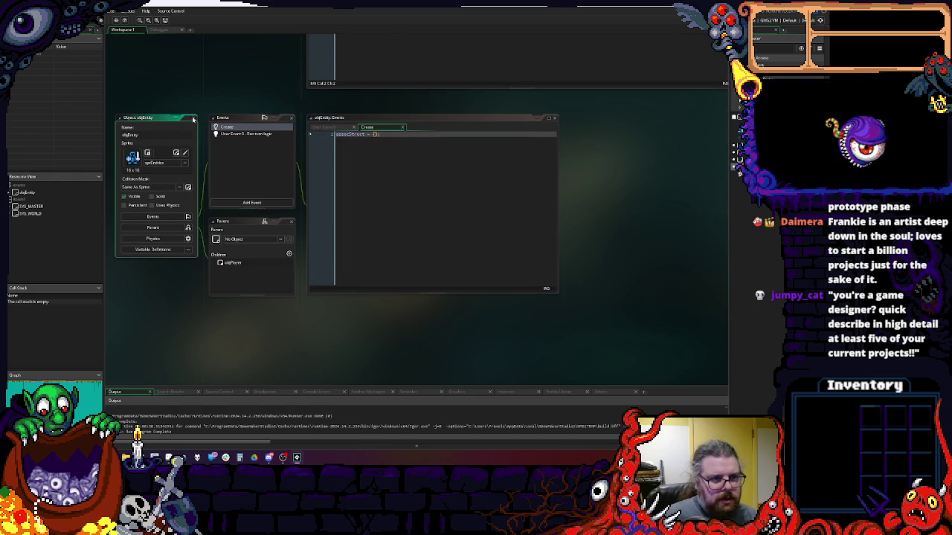
# - Assign sprEntities to objPlayer as well and close its editor
pyautogui.doubleClick(232, 263)
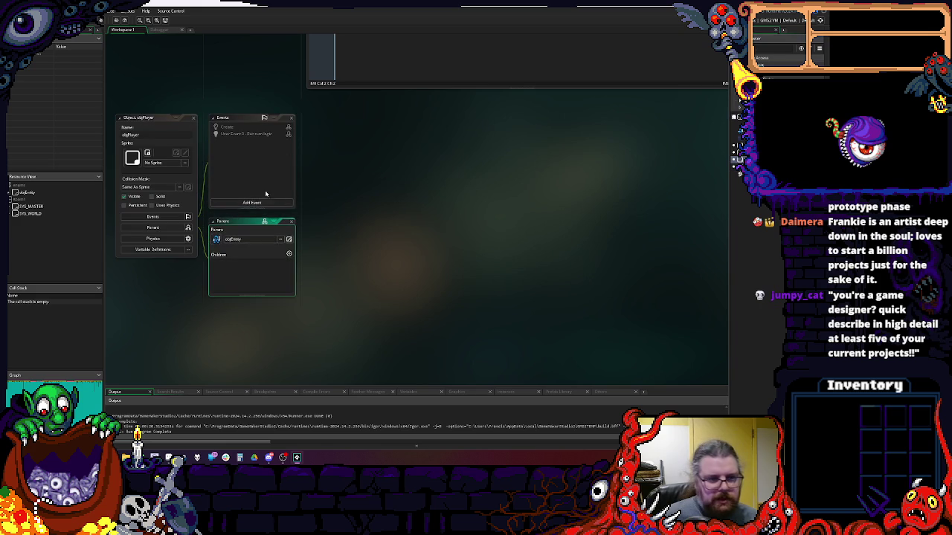
pyautogui.click(184, 162)
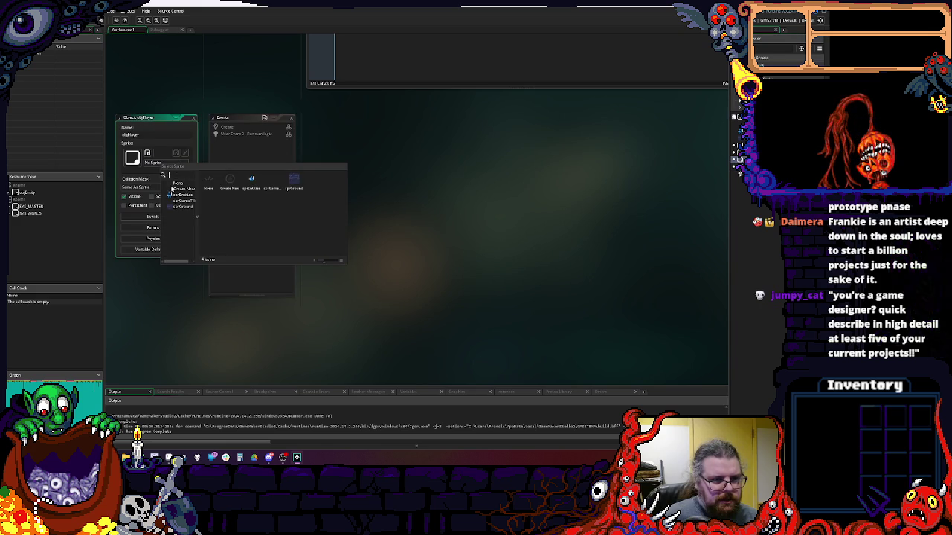
pyautogui.click(182, 195)
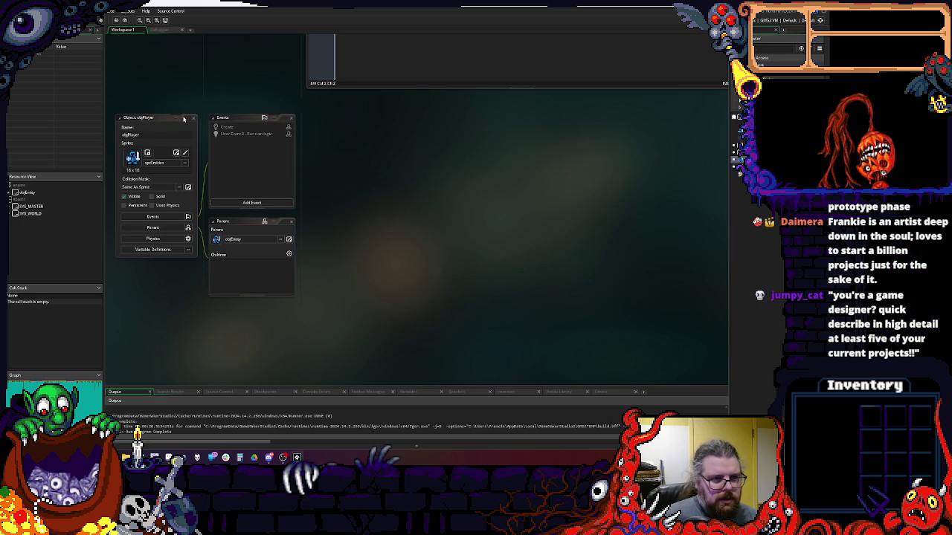
pyautogui.click(193, 119)
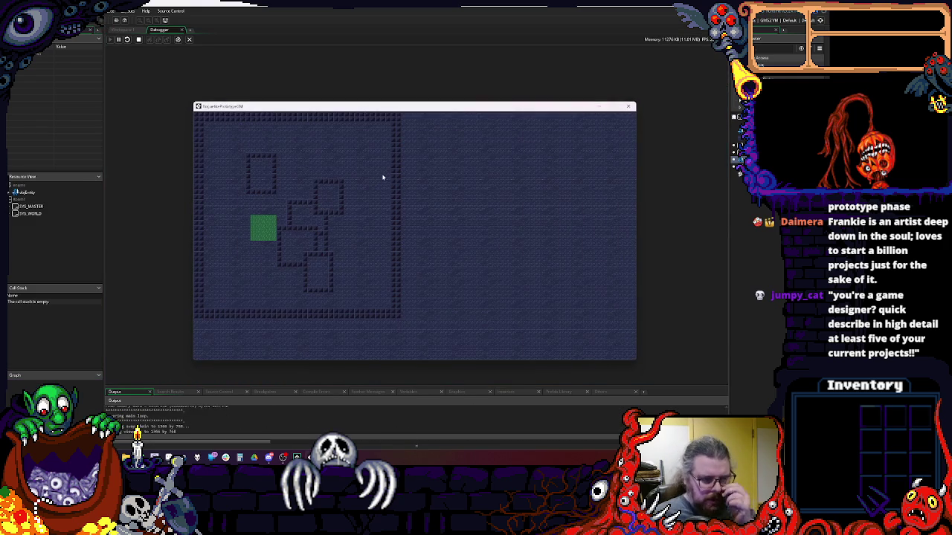
# - Close the running game and the Debugger to return to Workspace 1
pyautogui.click(629, 107)
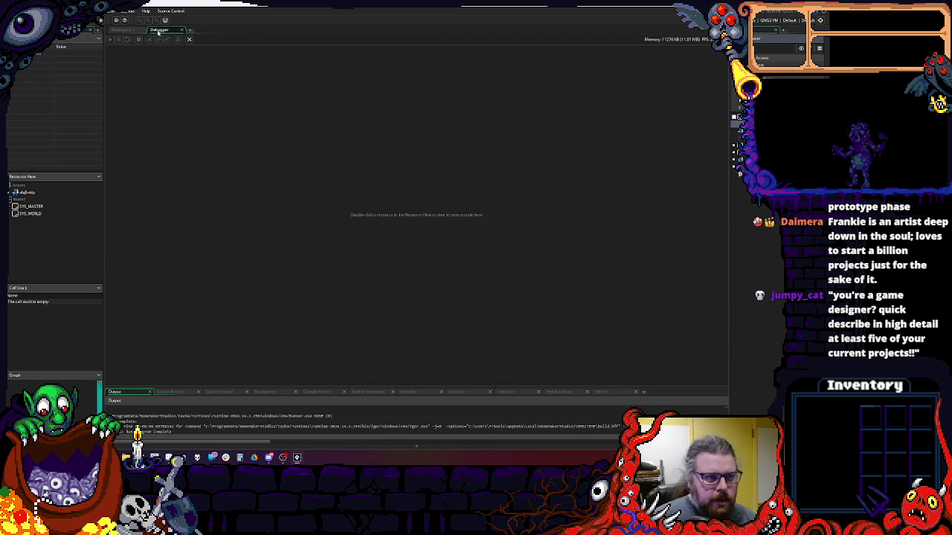
pyautogui.click(183, 30)
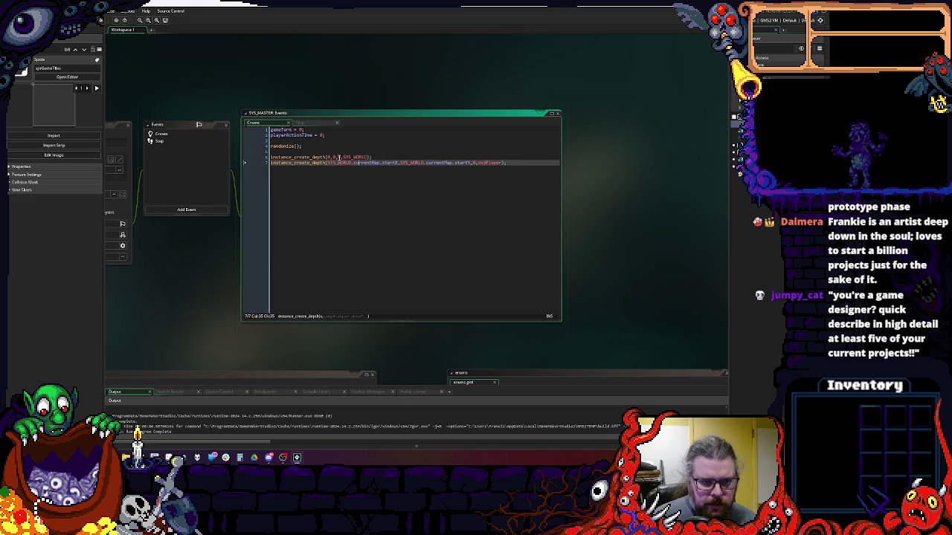
# - Edit SYS_MASTER's instance_create_depth lines, creating SYS_WORLD at depth 10000 and adjusting the objPlayer spawn
pyautogui.click(339, 157)
pyautogui.moveTo(345, 154)
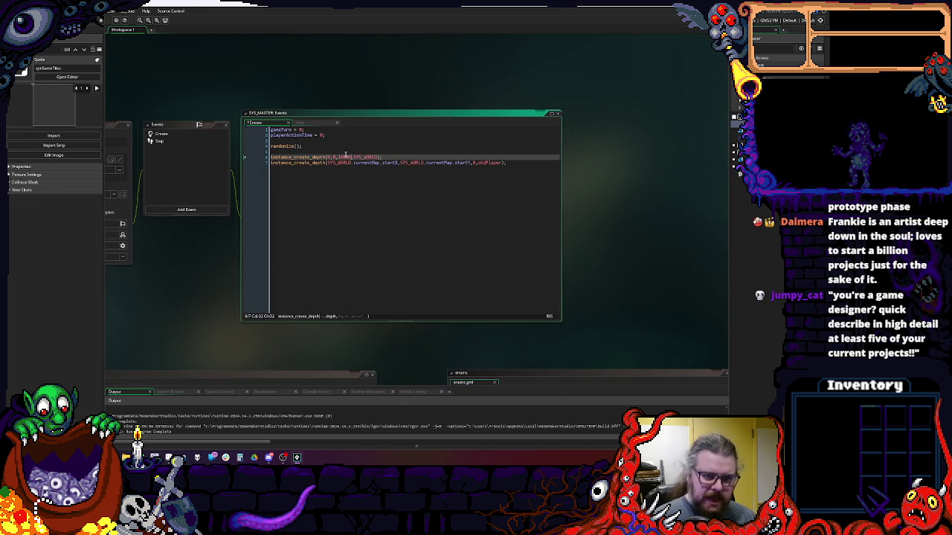
pyautogui.click(442, 163)
pyautogui.press('End')
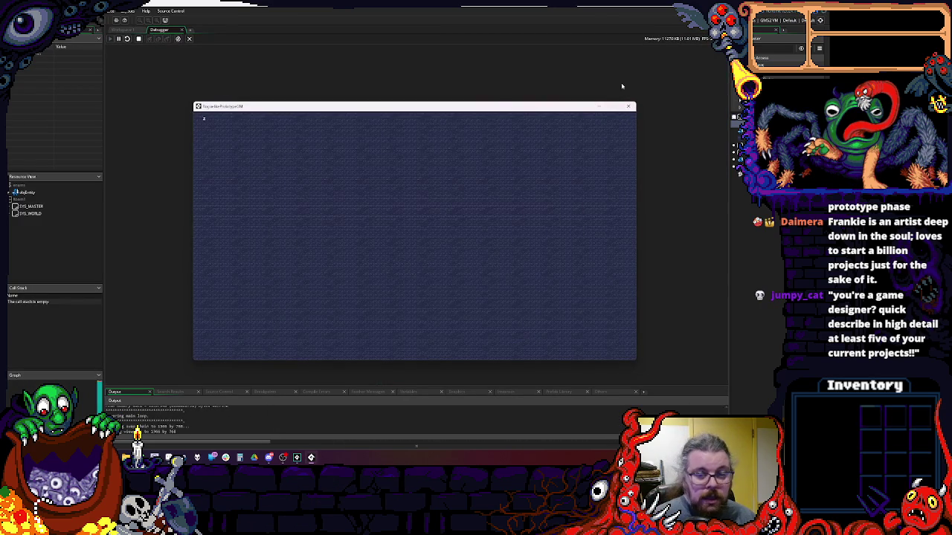
# - Test-run the game twice, closing the game window after each run
pyautogui.click(628, 107)
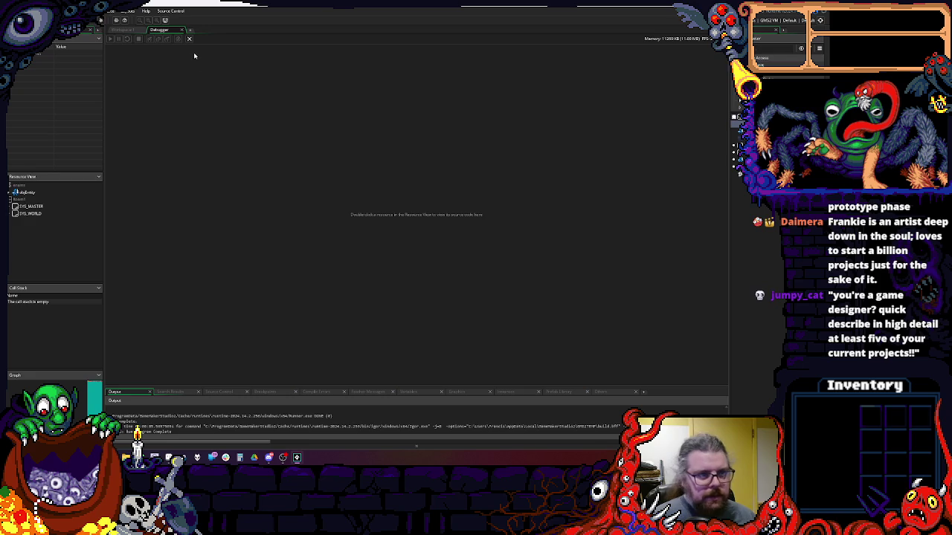
pyautogui.click(125, 38)
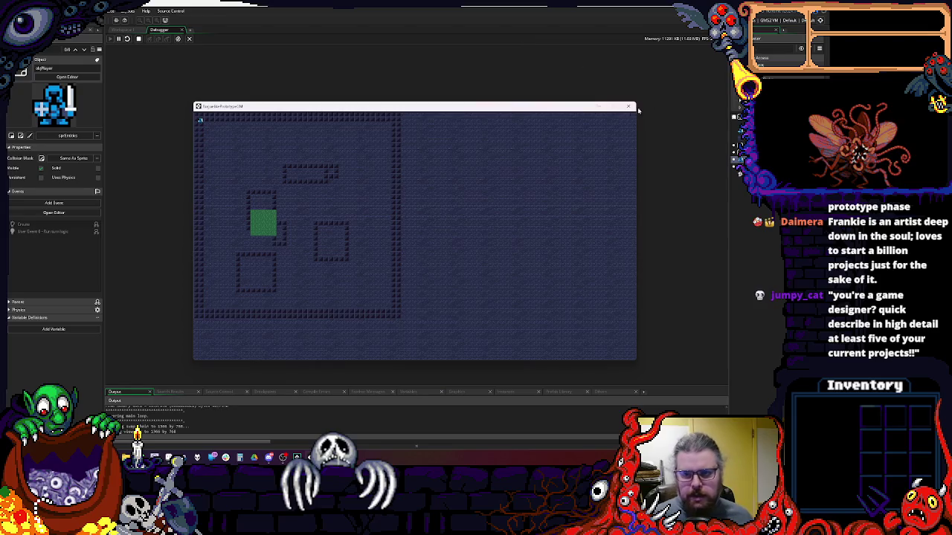
pyautogui.click(629, 106)
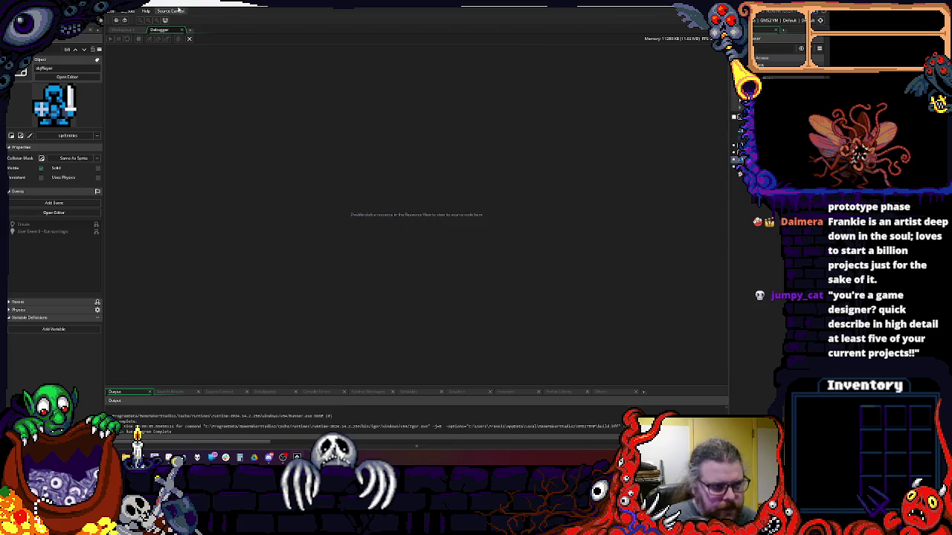
# - Multiply both objPlayer spawn coordinates by 16 in SYS_MASTER's Create code
pyautogui.scroll(2, 416, 246)
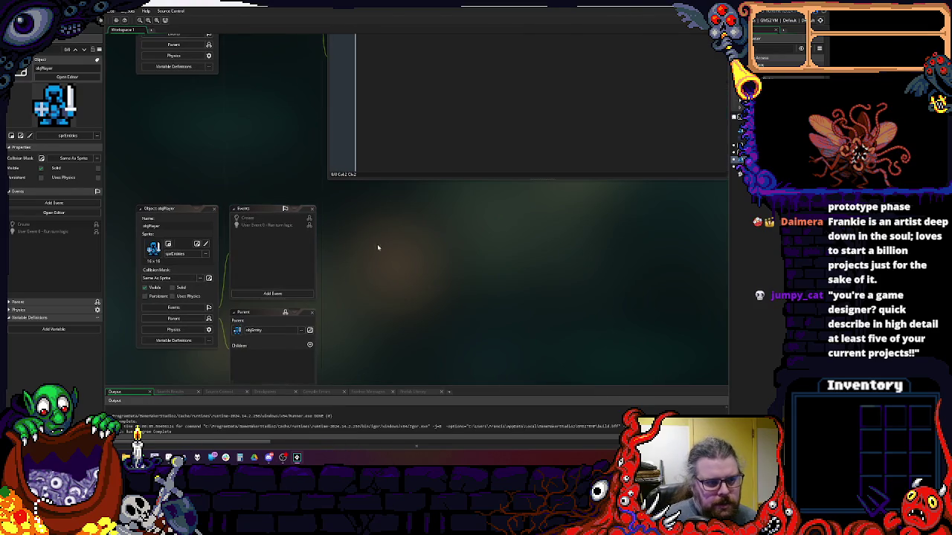
pyautogui.scroll(3, 283, 259)
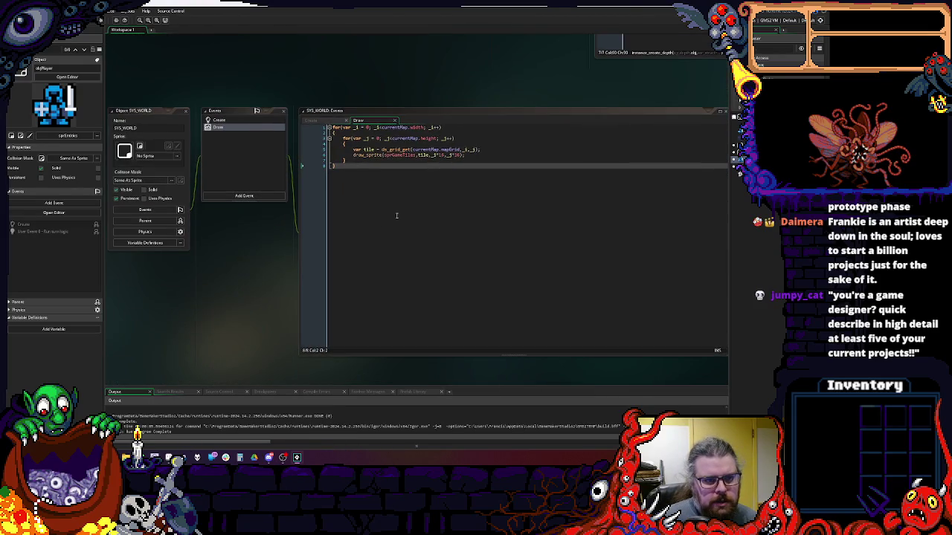
pyautogui.moveTo(344, 146); pyautogui.dragTo(437, 241)
pyautogui.scroll(-5, 419, 142)
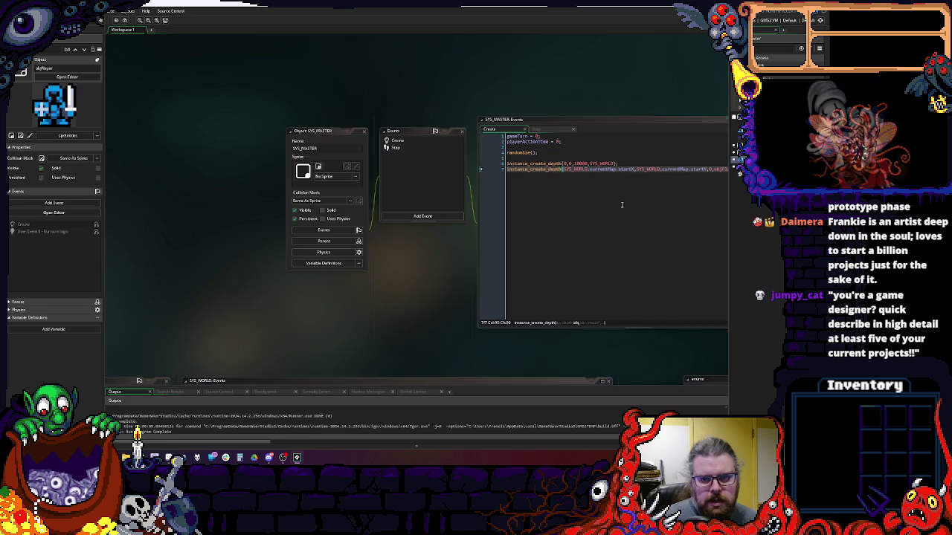
pyautogui.write('*16')
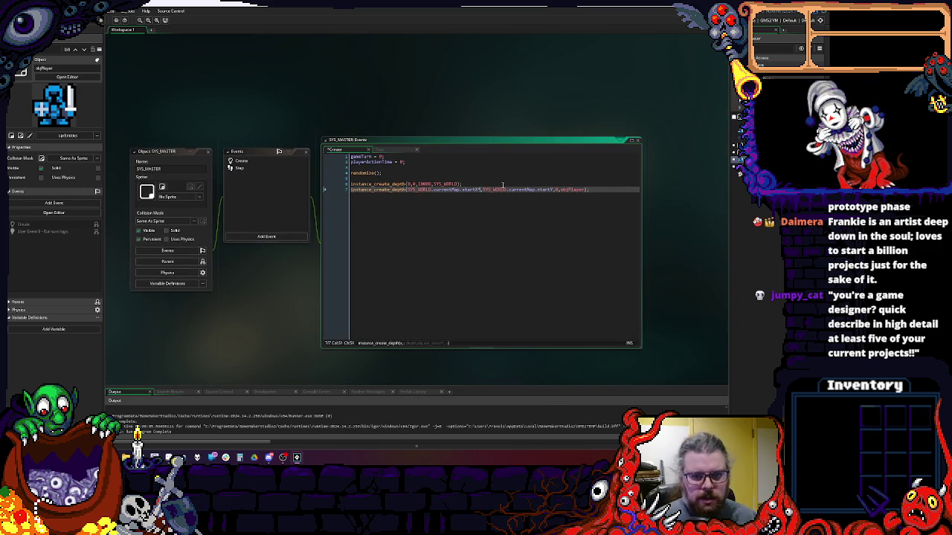
pyautogui.press('Right')
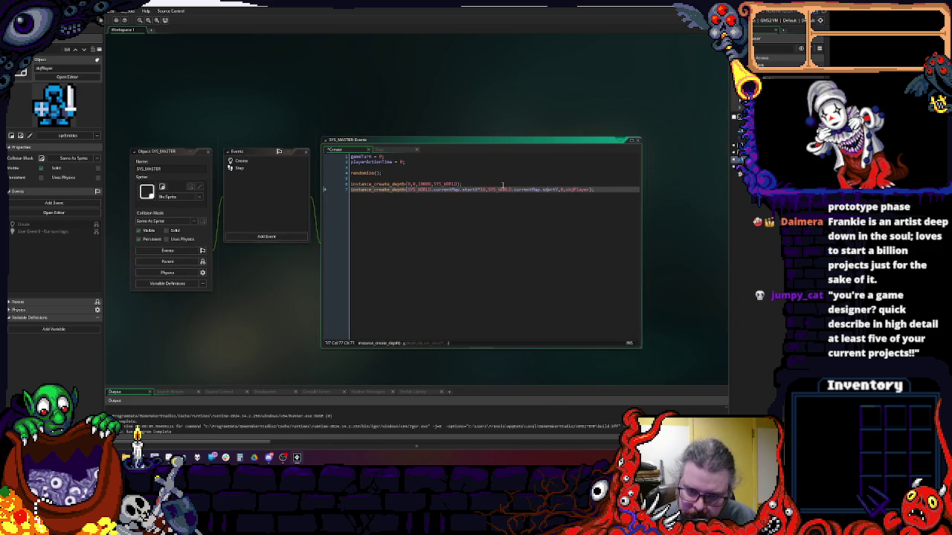
pyautogui.write('*16')
pyautogui.scroll(1, 503, 216)
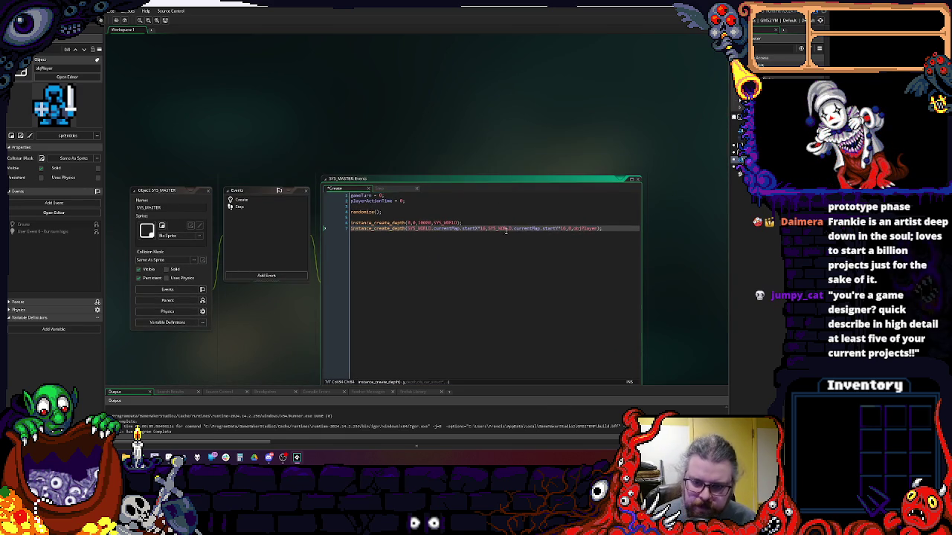
# - Save the Create code, then review SYS_WORLD's Draw code and close its editor
pyautogui.hotkey('ctrl', 's')
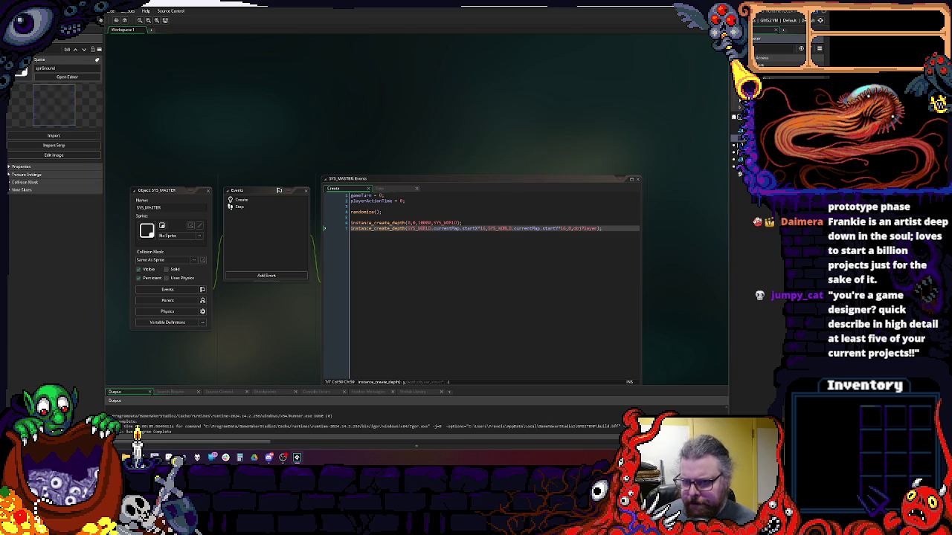
pyautogui.doubleClick(734, 153)
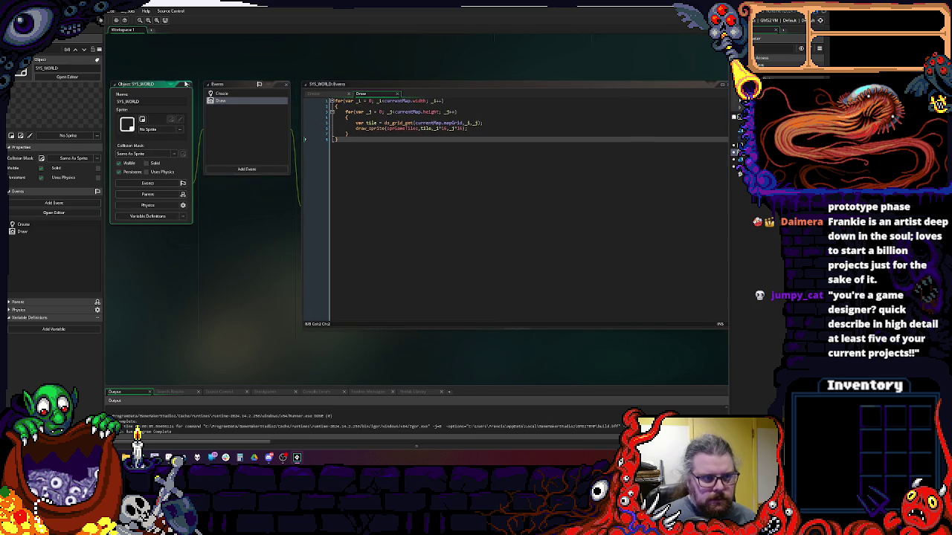
pyautogui.click(189, 85)
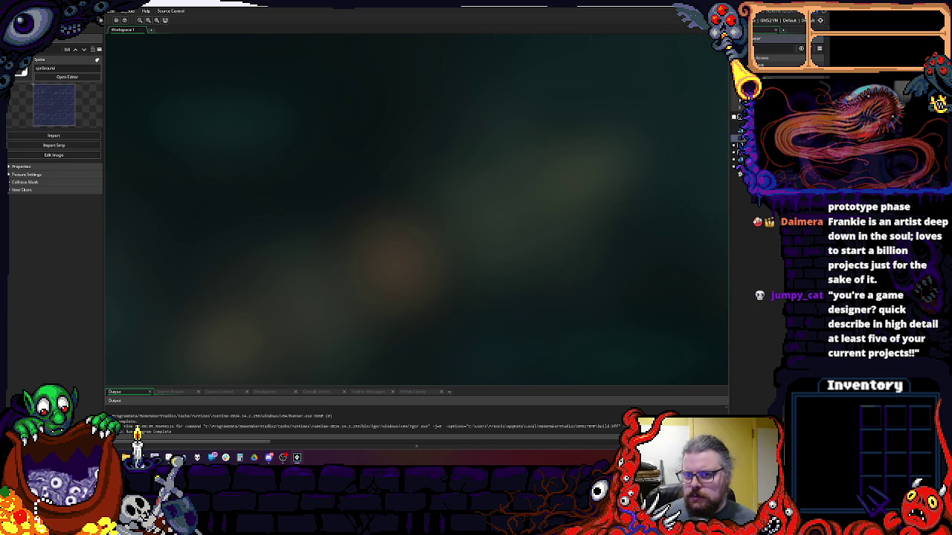
# - In Room1, make Viewport 0 visible with a 1280 by 720 viewport size
pyautogui.doubleClick(734, 141)
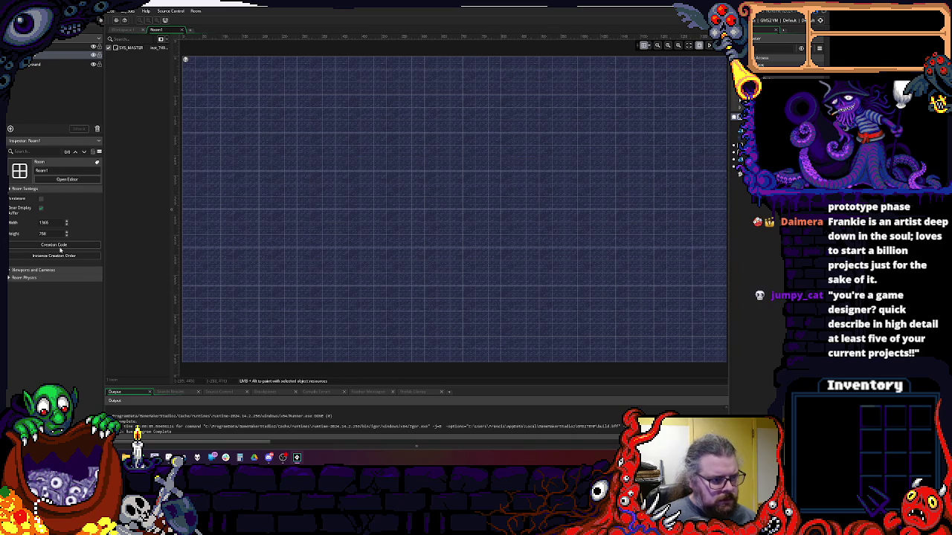
pyautogui.click(18, 270)
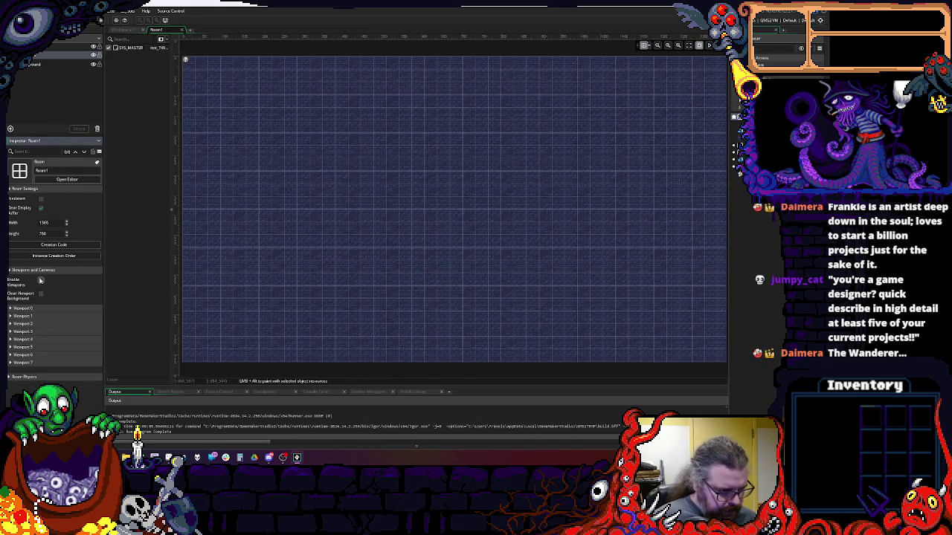
pyautogui.click(11, 309)
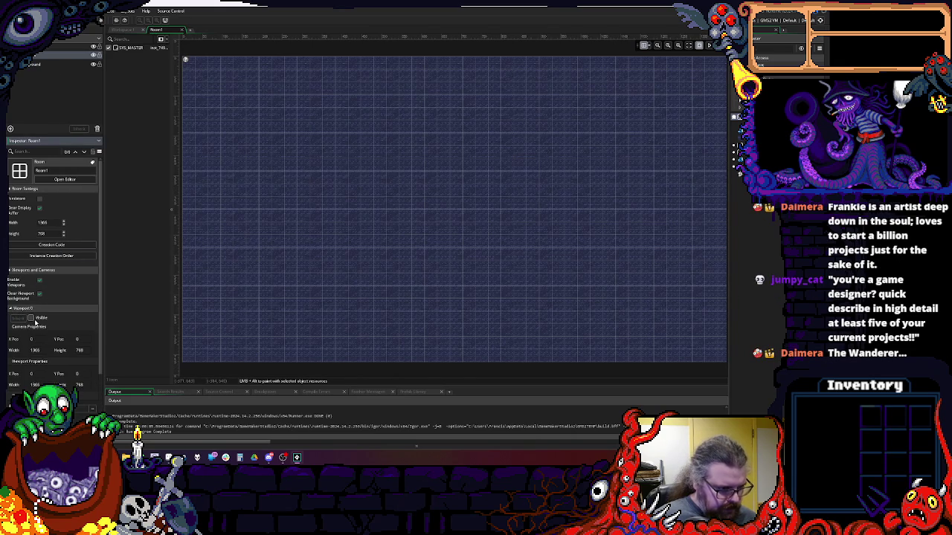
pyautogui.click(30, 318)
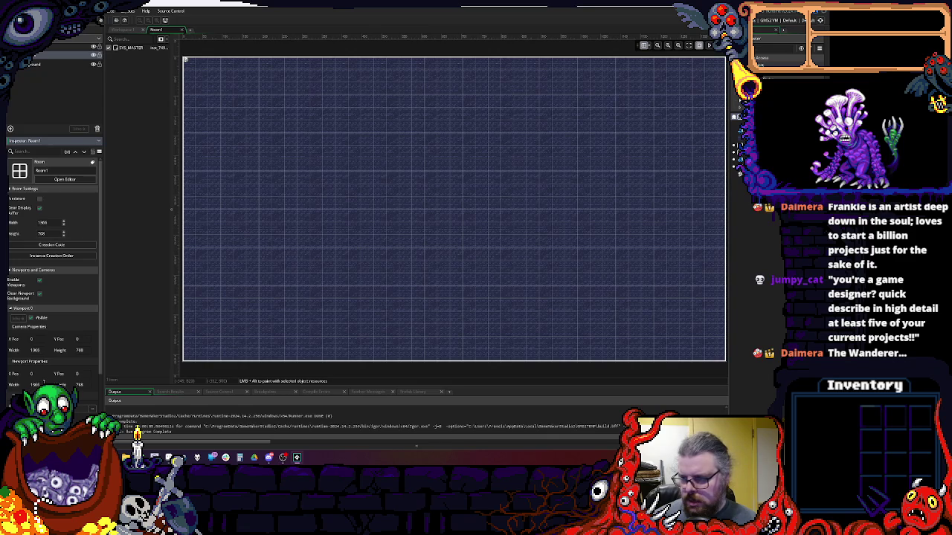
pyautogui.doubleClick(37, 385)
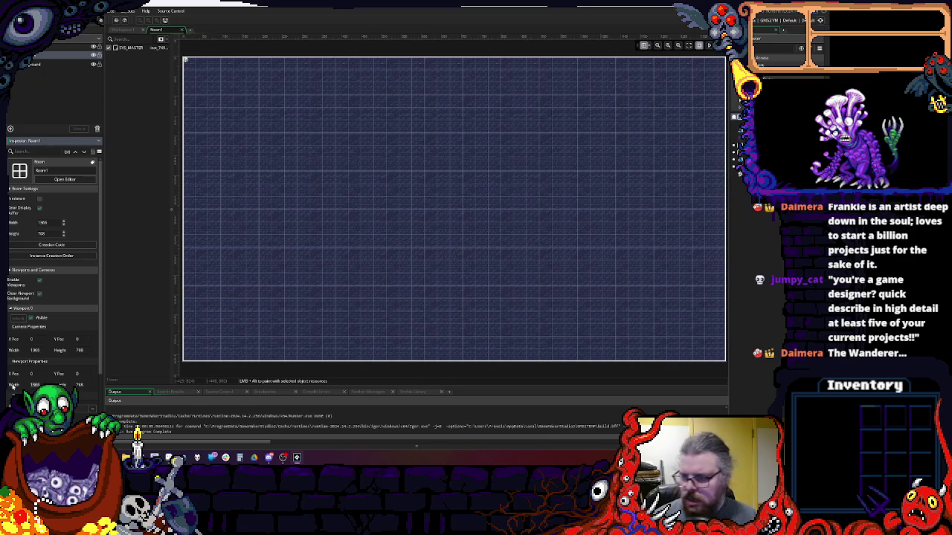
pyautogui.write('1280')
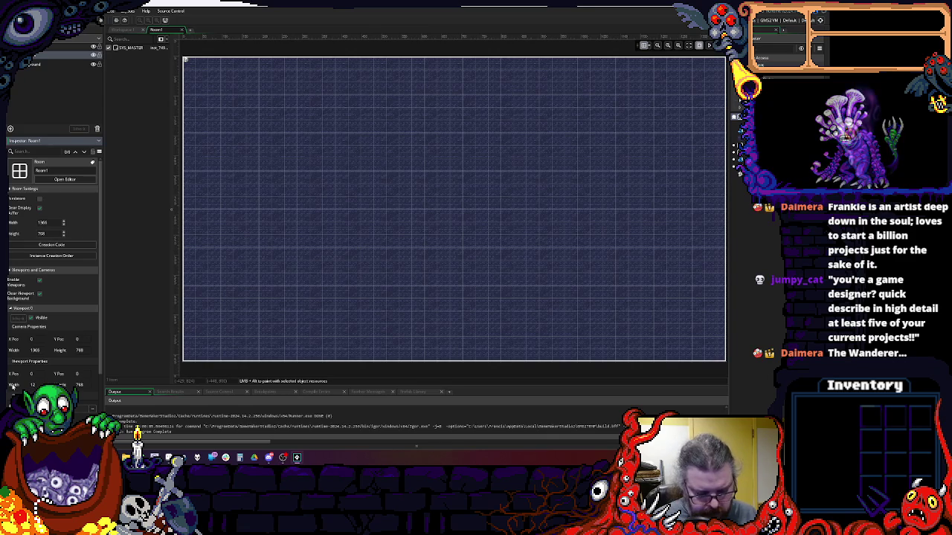
pyautogui.doubleClick(79, 385)
pyautogui.write('720')
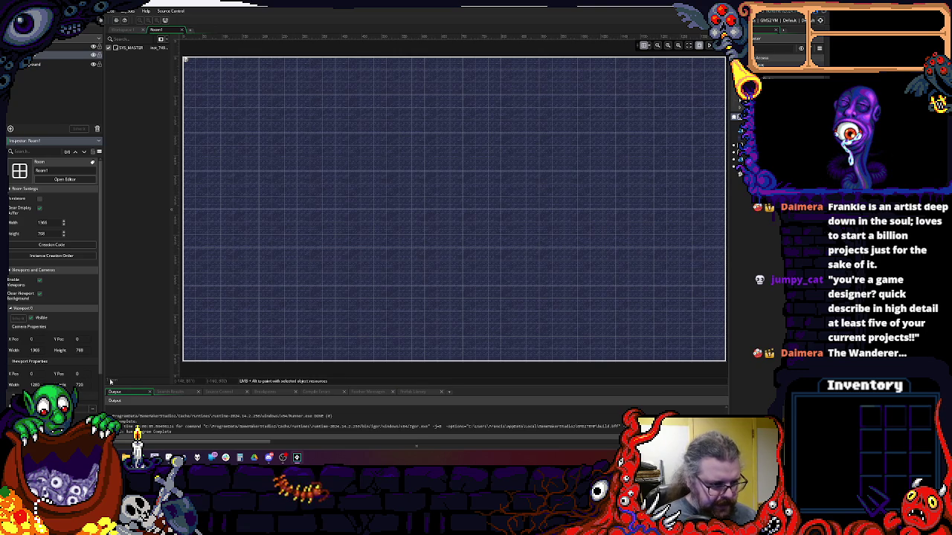
pyautogui.doubleClick(34, 350)
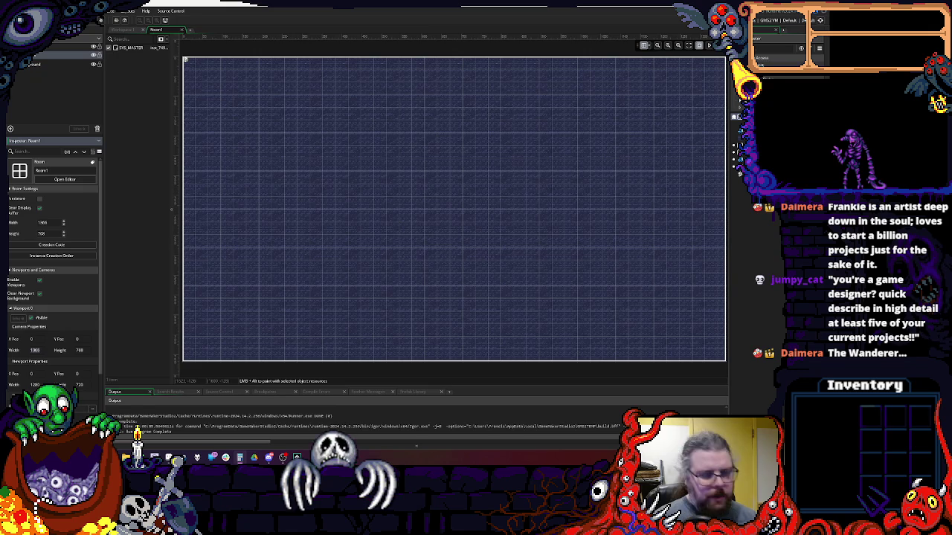
# - Enter camera width 640 and height 360 in Room1's Viewport 0 camera properties
pyautogui.doubleClick(80, 351)
pyautogui.write('2')
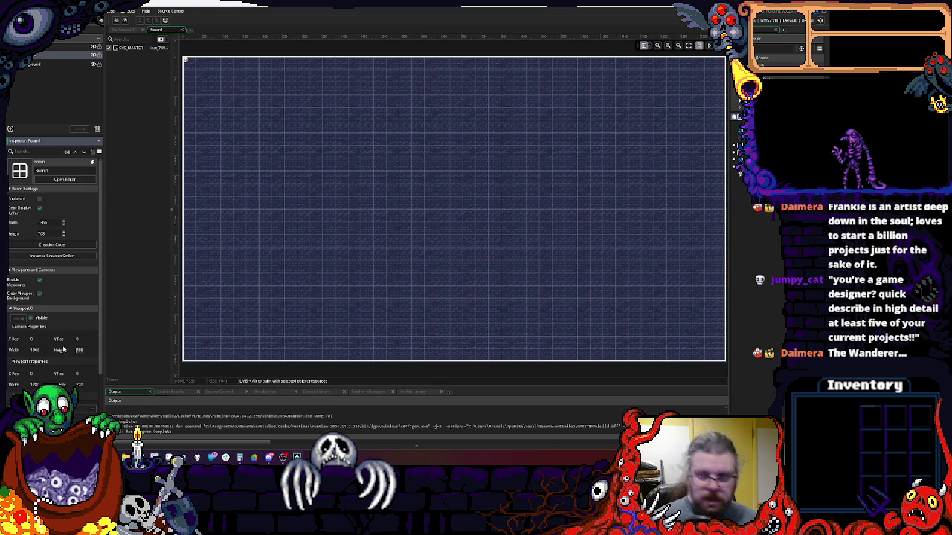
pyautogui.write('40')
pyautogui.press('Return')
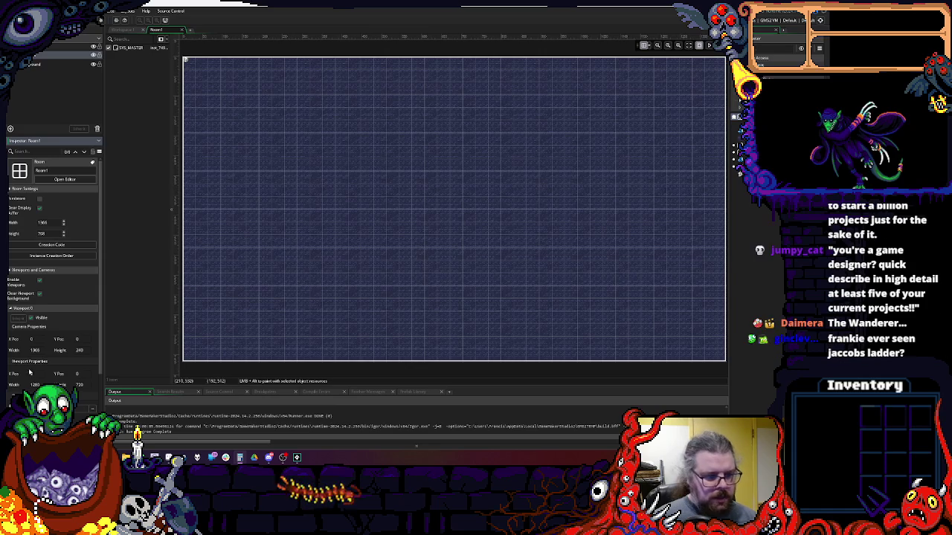
pyautogui.click(30, 349)
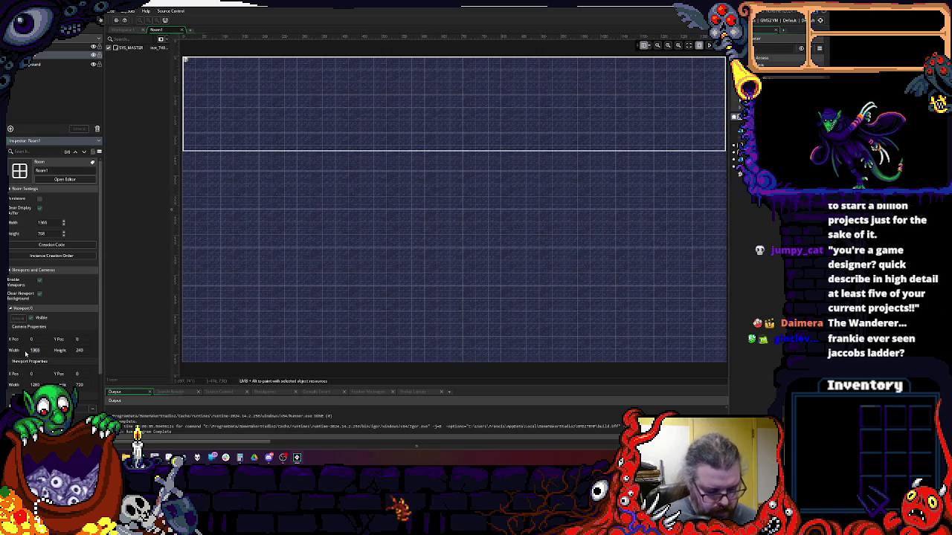
pyautogui.write('640')
pyautogui.press('Return')
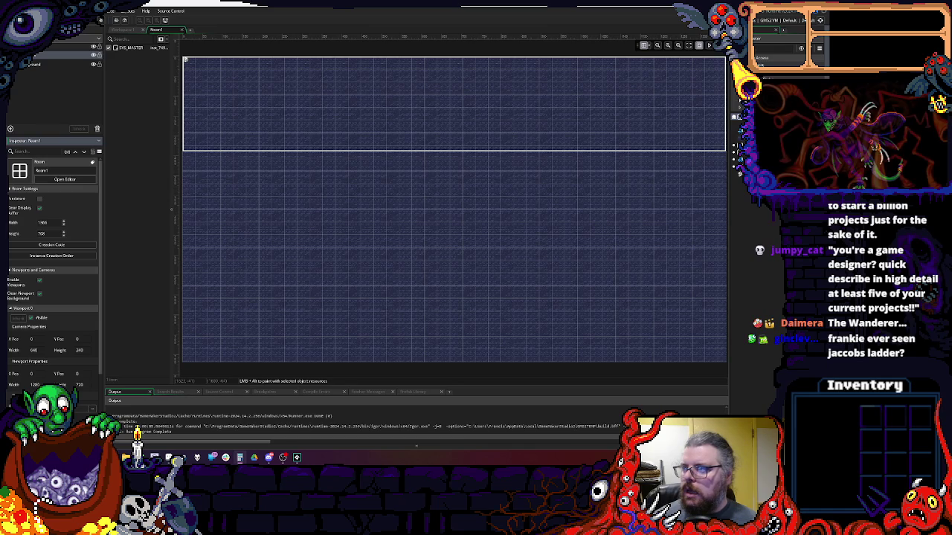
pyautogui.click(61, 354)
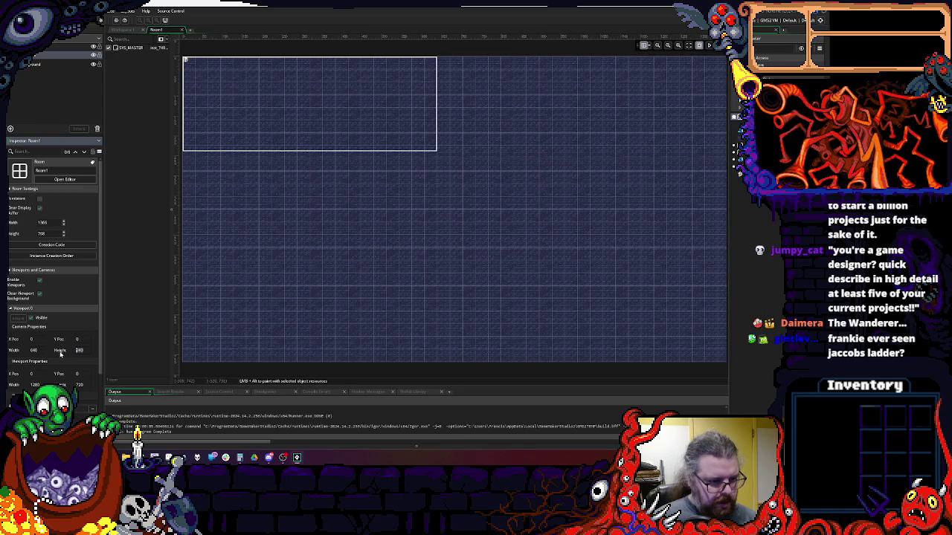
pyautogui.press('BackSpace')
pyautogui.write('0')
pyautogui.press('Return')
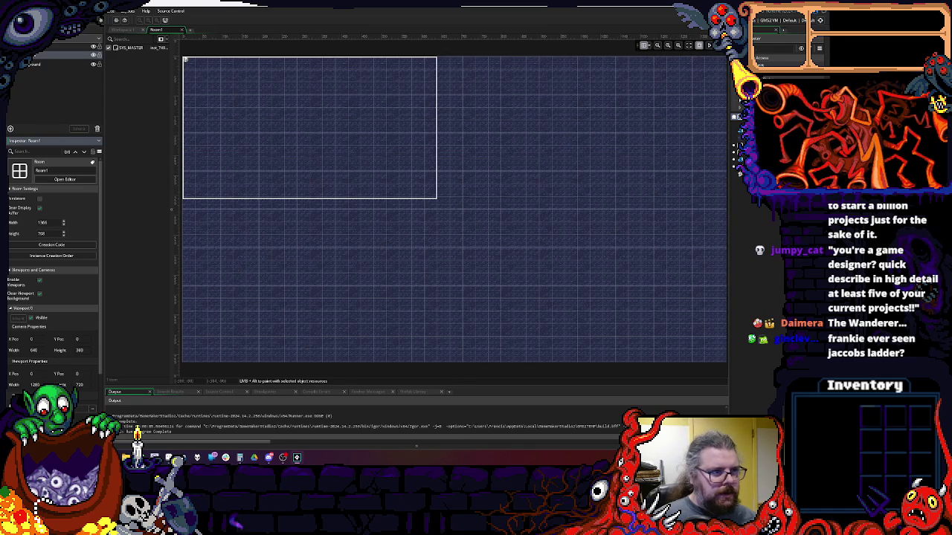
pyautogui.click(52, 395)
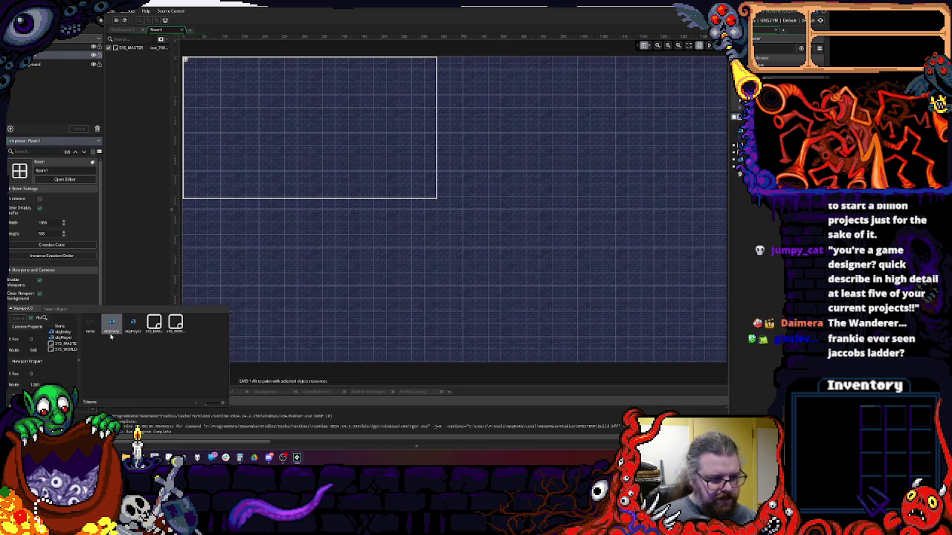
# - Set the camera to follow objPlayer, close Room1, then test-run the game and close it
pyautogui.click(133, 324)
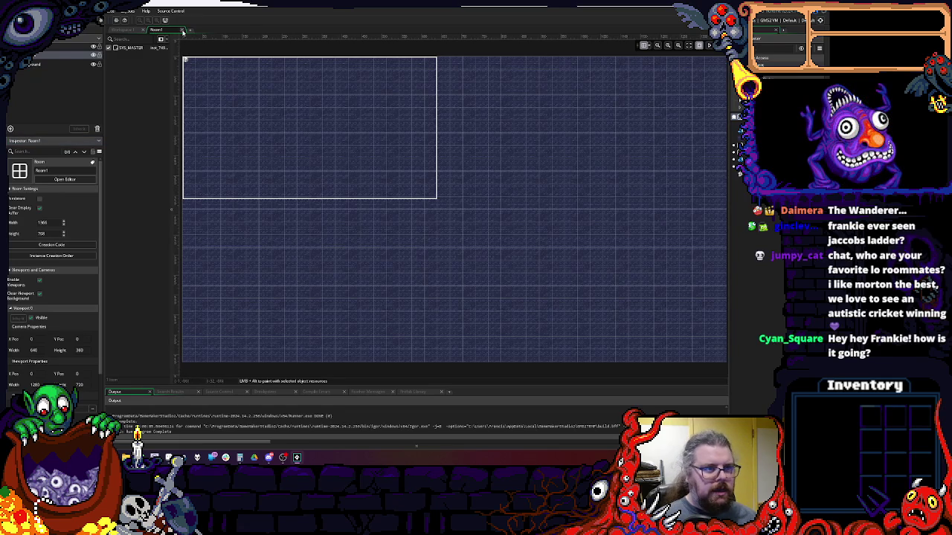
pyautogui.click(182, 30)
pyautogui.scroll(-3, 52, 260)
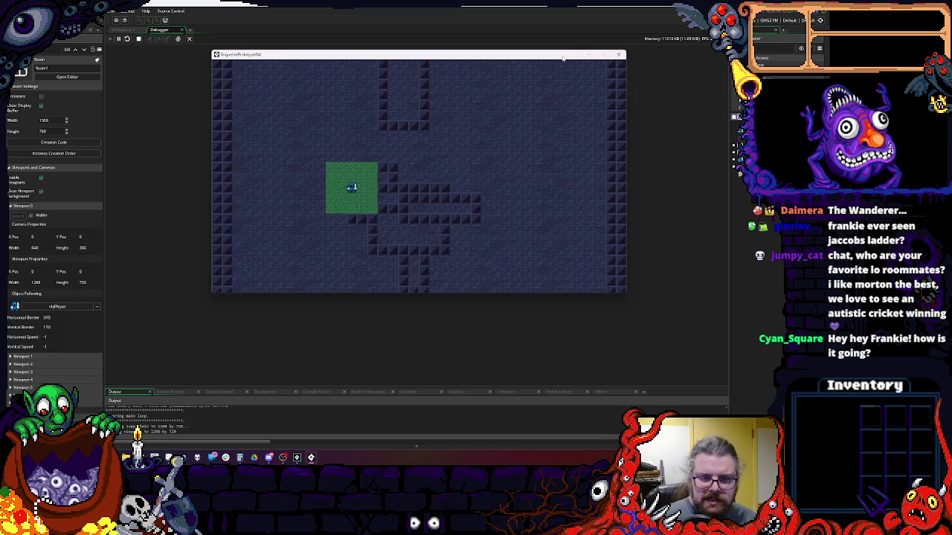
pyautogui.click(622, 55)
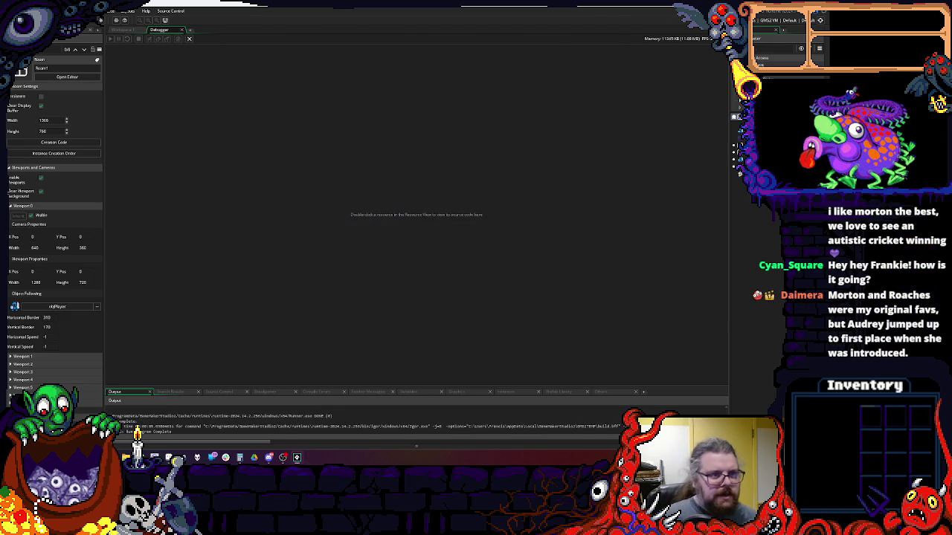
# - Untick 'Interpolate colours between pixels' in the Windows Graphics game options and confirm
pyautogui.click(165, 20)
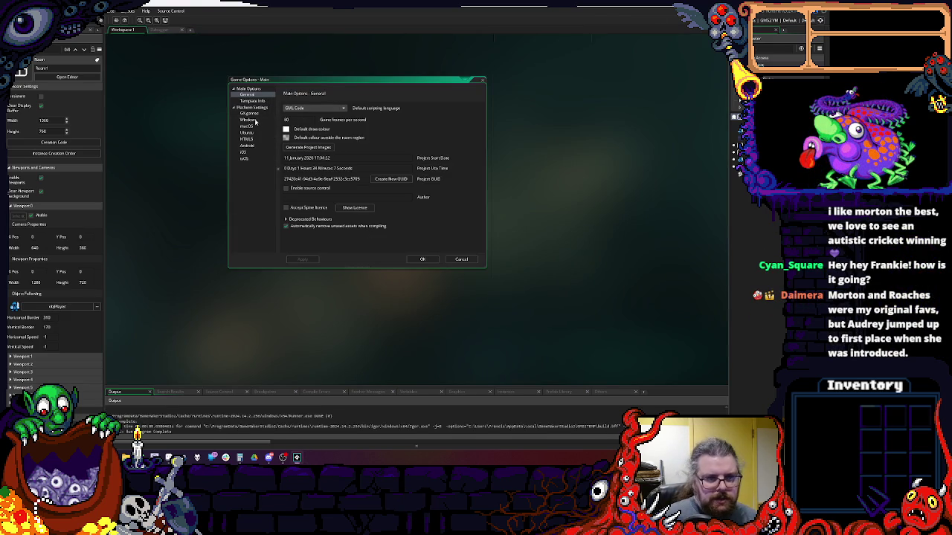
pyautogui.click(252, 121)
pyautogui.click(249, 135)
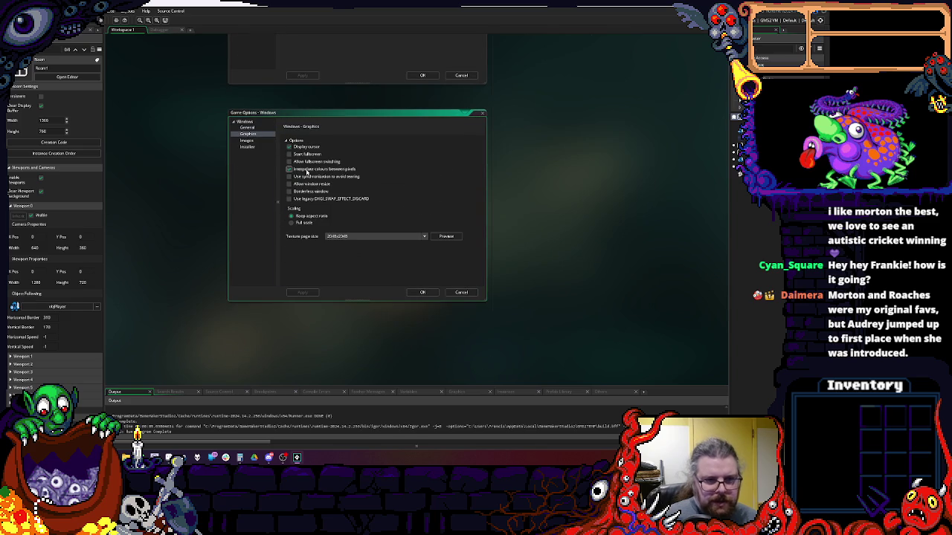
pyautogui.click(289, 169)
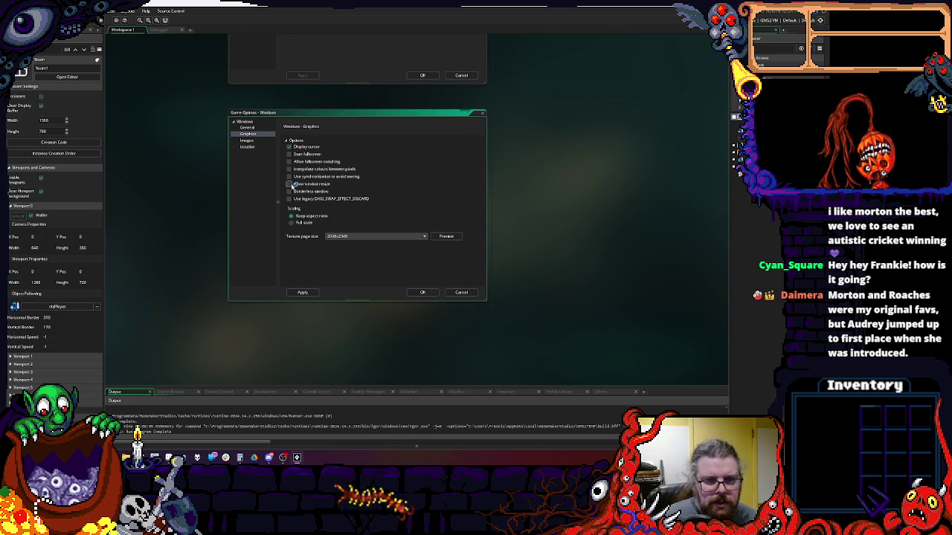
pyautogui.click(422, 292)
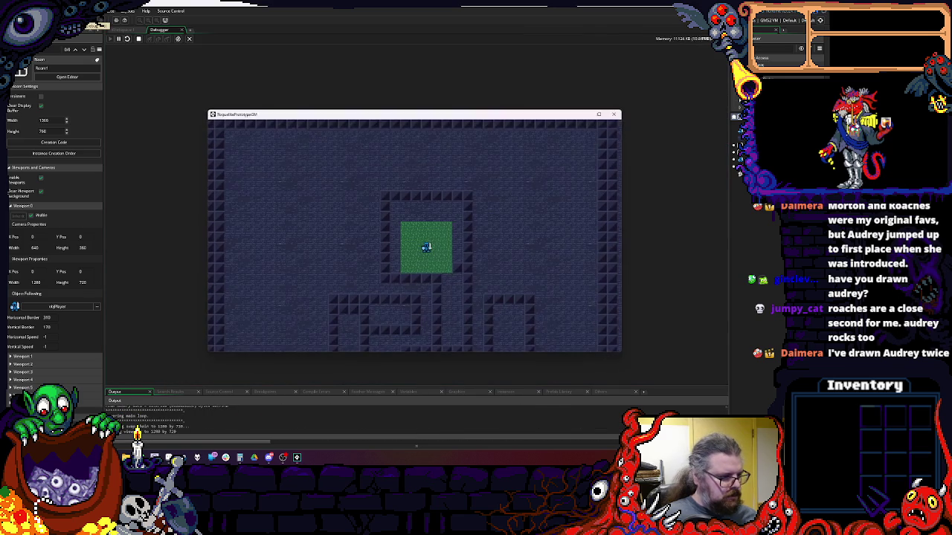
# - Maximize the running game window, quit it with Escape, and close the Debugger tab
pyautogui.click(597, 115)
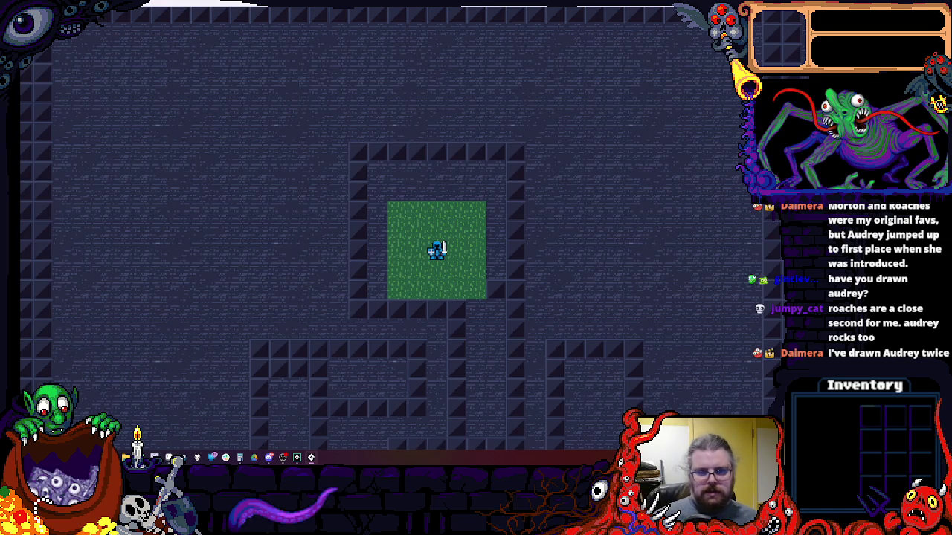
pyautogui.press('Escape')
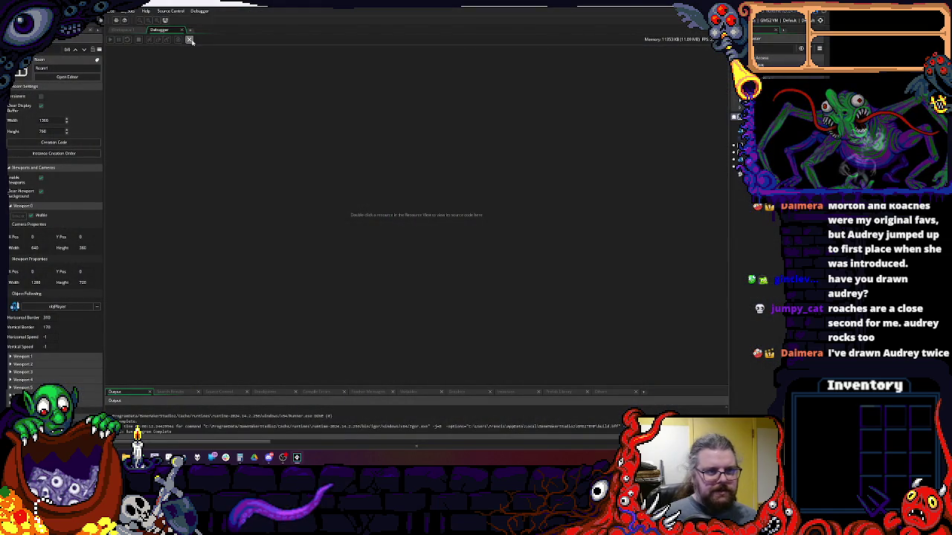
pyautogui.click(191, 40)
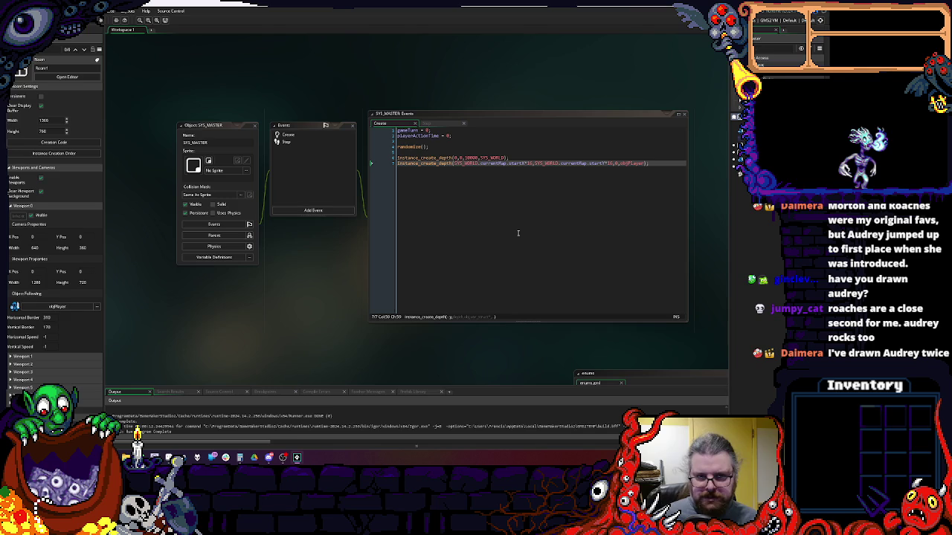
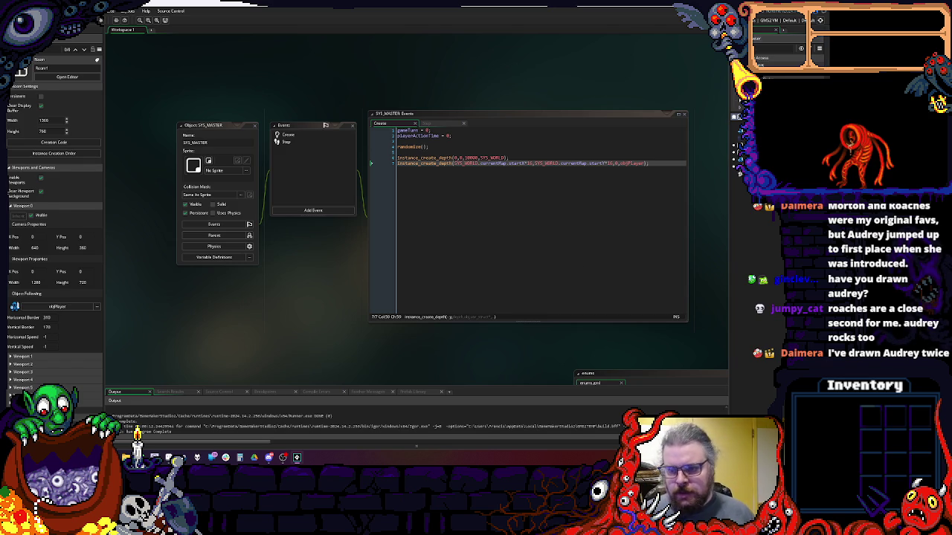
# - Duplicate the entities sprite in the Asset Browser
pyautogui.rightClick(751, 204)
pyautogui.click(766, 207)
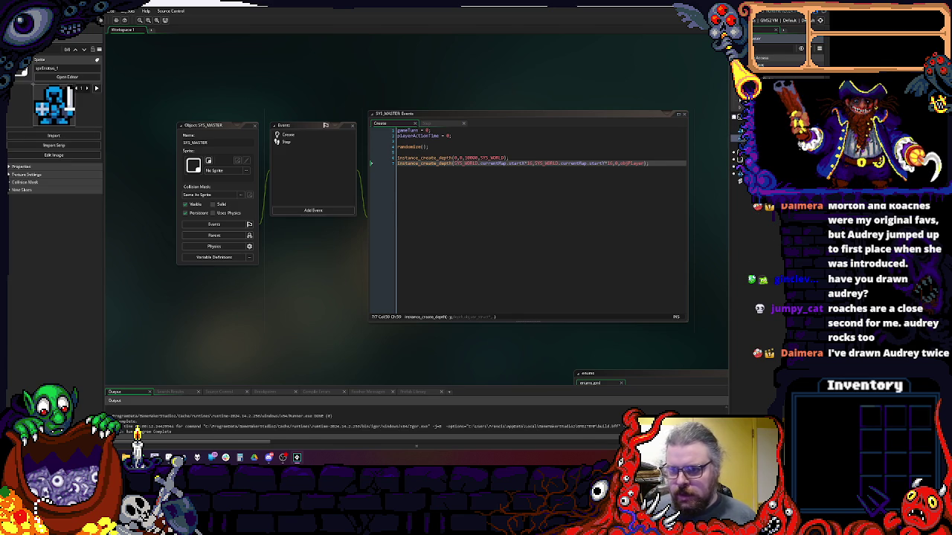
pyautogui.rightClick(752, 210)
pyautogui.press('Escape')
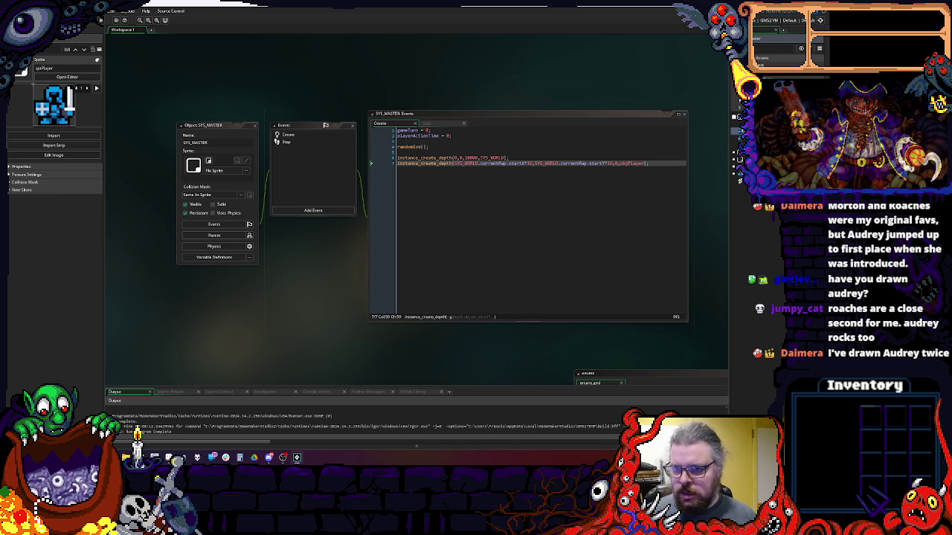
pyautogui.rightClick(753, 208)
pyautogui.press('Escape')
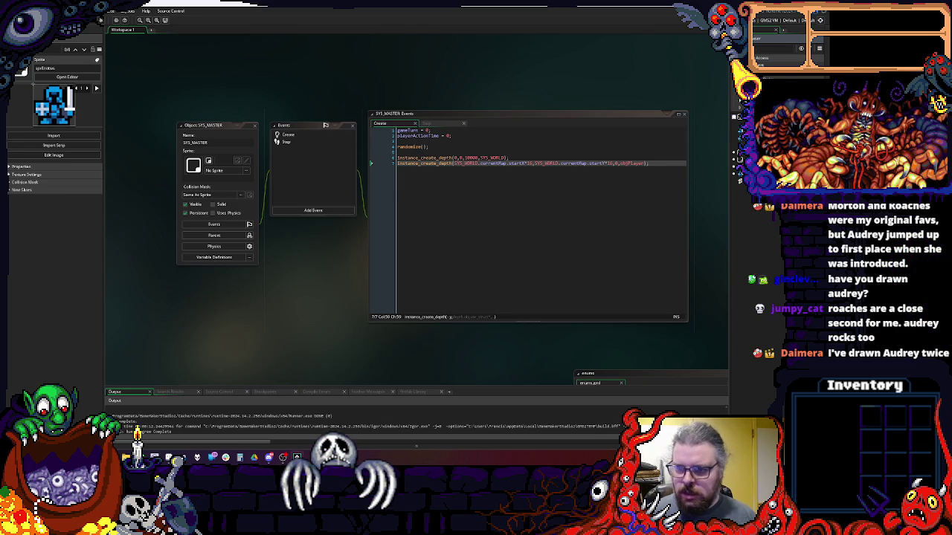
# - Delete the knight frame from sprEntities so its first frame is the green enemy
pyautogui.click(67, 76)
pyautogui.rightClick(284, 296)
pyautogui.click(305, 334)
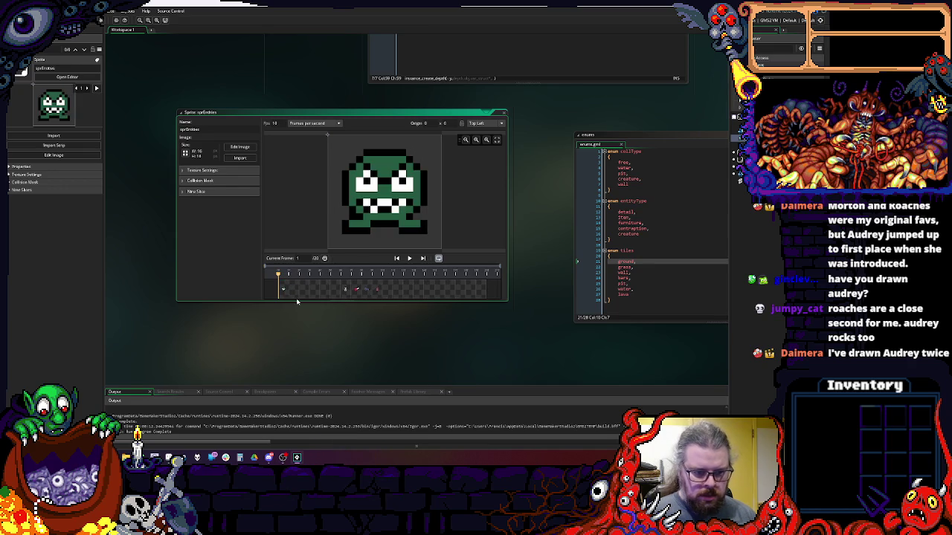
# - Swap objEntity's sprite from sprPlayer to sprEntities and close the object editor
pyautogui.click(504, 114)
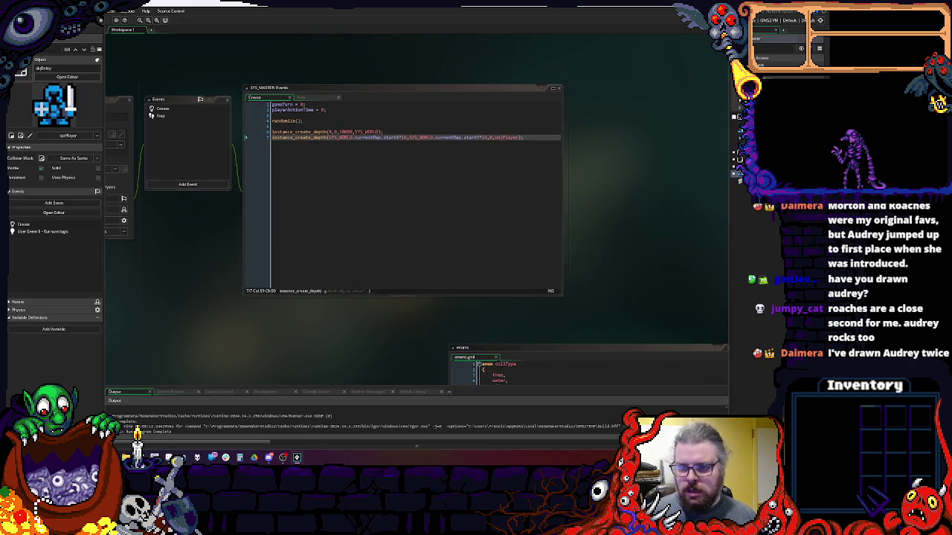
pyautogui.click(67, 77)
pyautogui.click(149, 163)
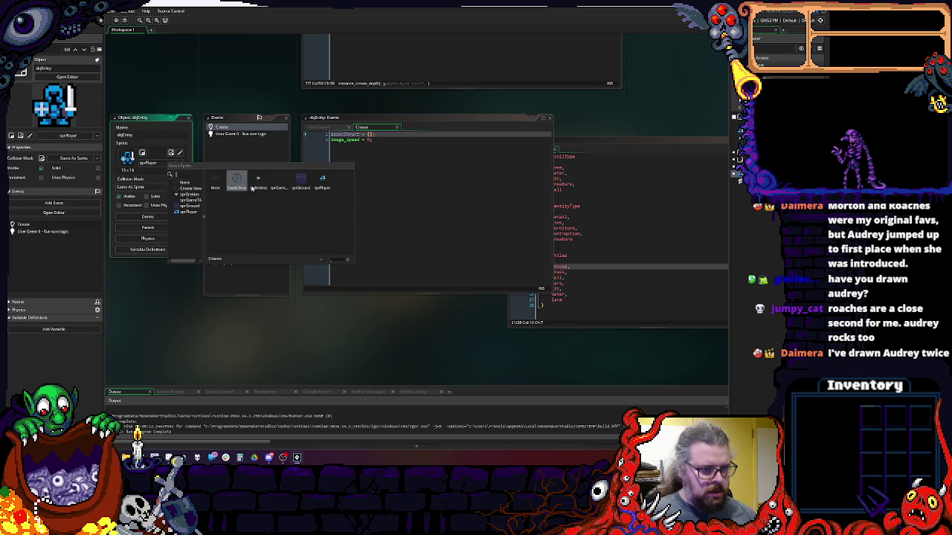
pyautogui.click(181, 163)
pyautogui.click(181, 163)
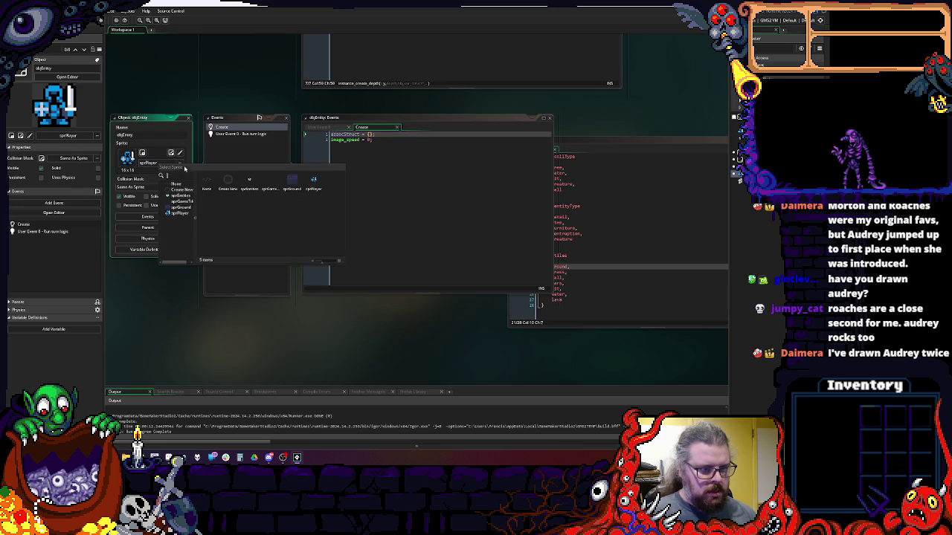
pyautogui.click(249, 181)
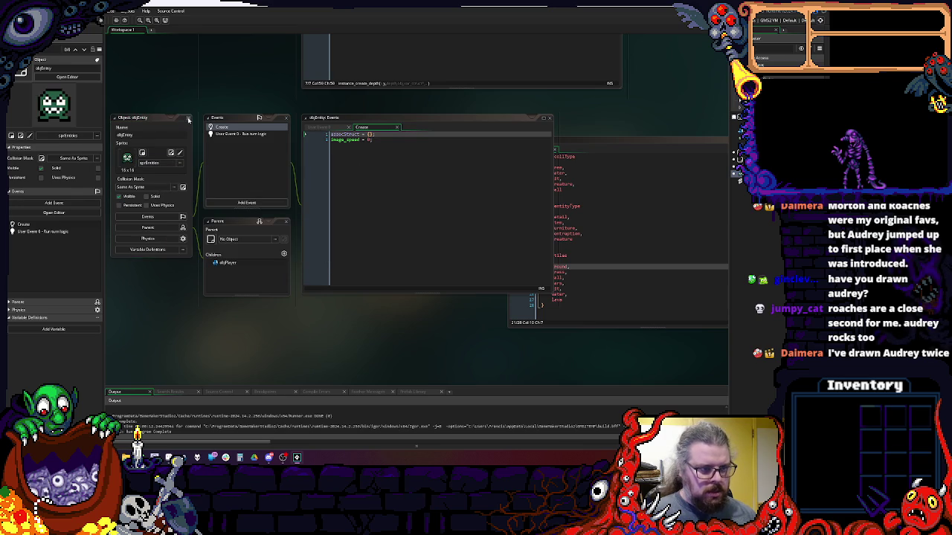
pyautogui.click(188, 119)
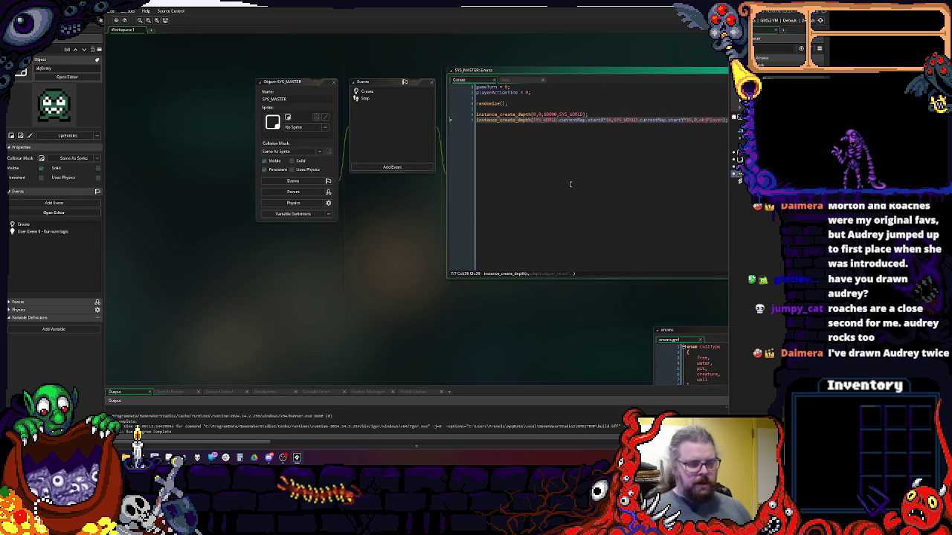
# - Close the SYS_MASTER and enums editors and select the four game objects
pyautogui.click(260, 91)
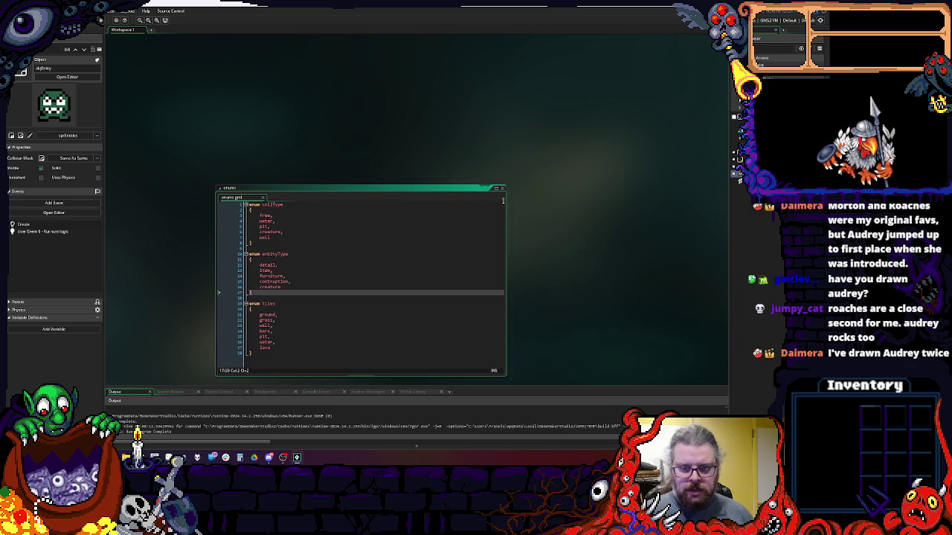
pyautogui.click(503, 189)
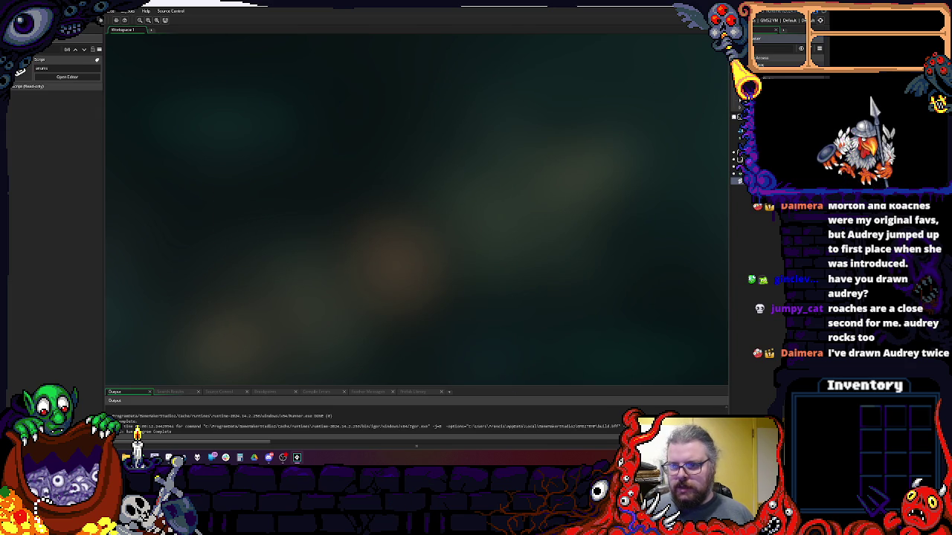
pyautogui.rightClick(751, 207)
pyautogui.click(757, 234)
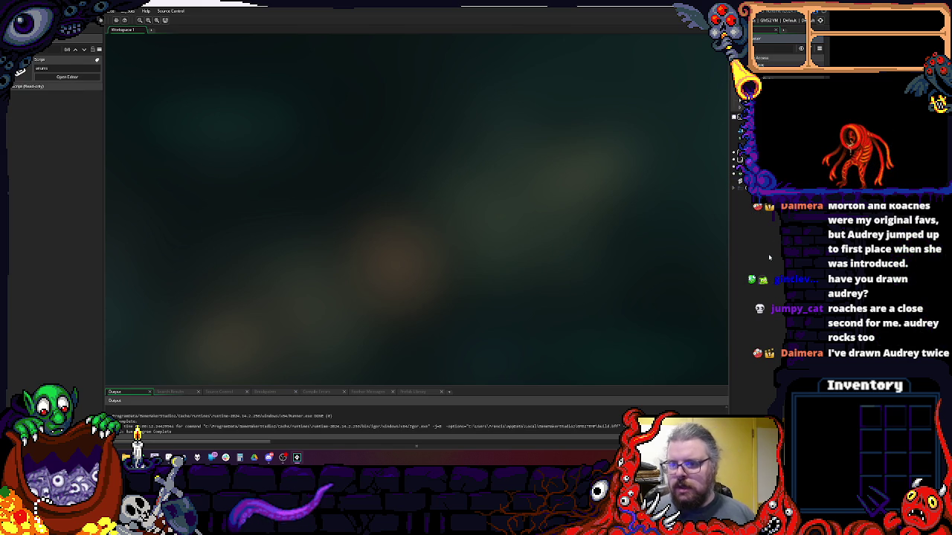
pyautogui.click(737, 167)
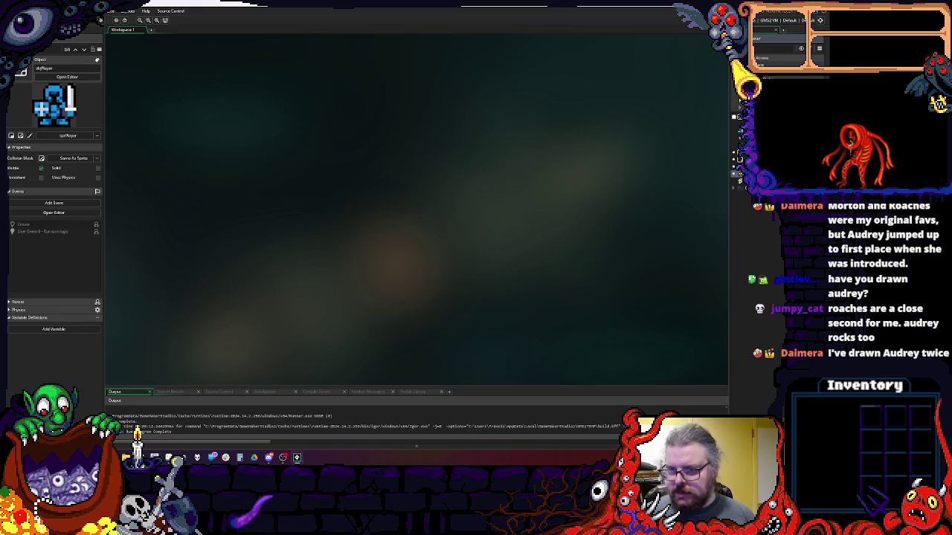
pyautogui.click(736, 163)
pyautogui.keyDown('shift'); pyautogui.click(739, 158); pyautogui.keyUp('shift')
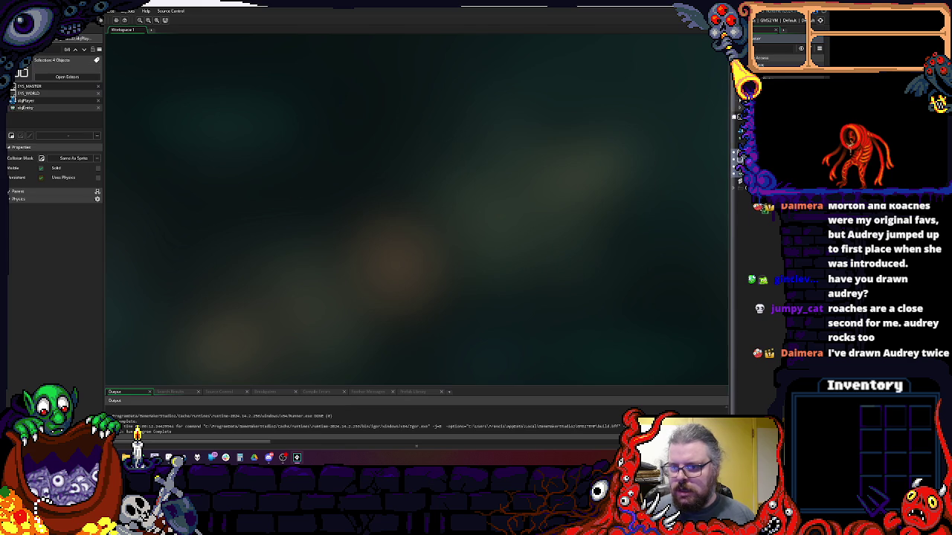
# - Create a new empty sprite, Sprite5, from the Asset Browser's Create menu
pyautogui.rightClick(754, 216)
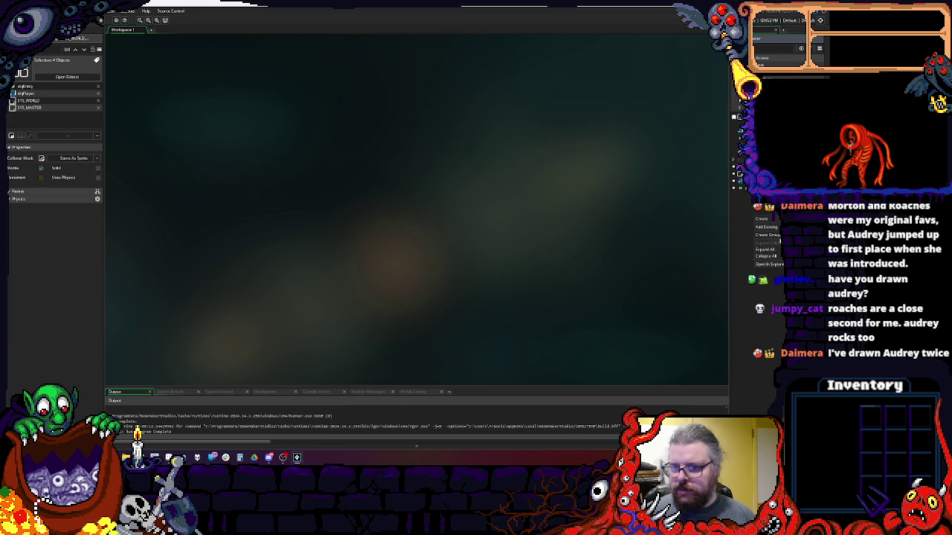
pyautogui.press('Escape')
pyautogui.click(737, 164)
pyautogui.keyDown('shift'); pyautogui.click(738, 159); pyautogui.keyUp('shift')
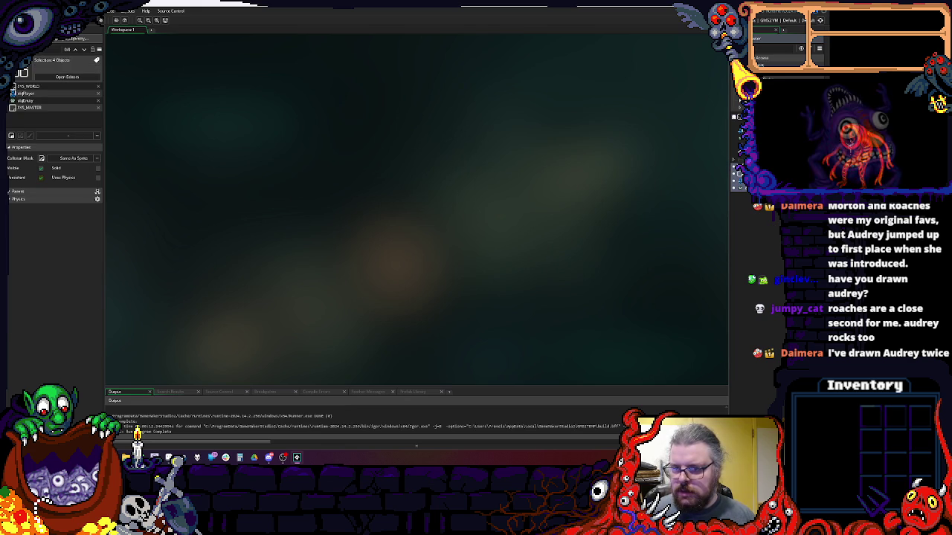
pyautogui.keyDown('shift'); pyautogui.click(732, 158); pyautogui.keyUp('shift')
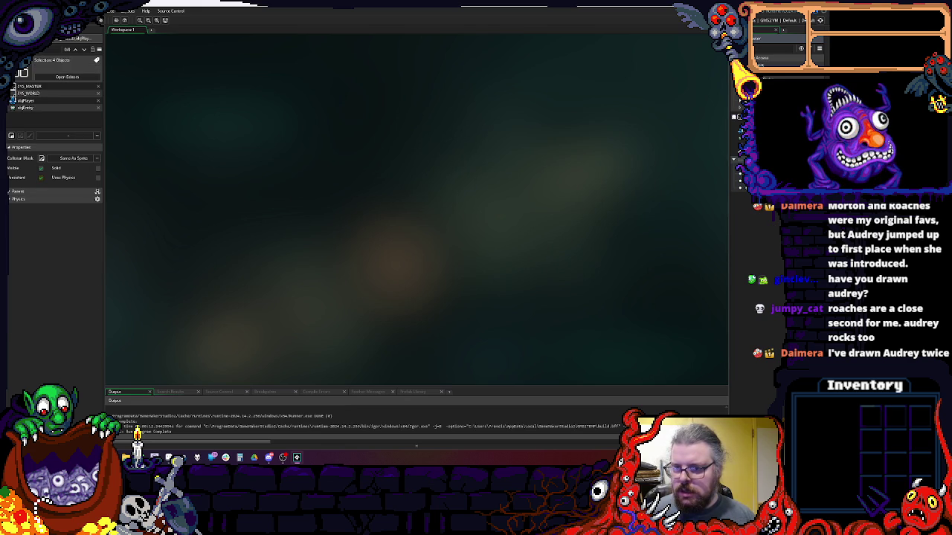
pyautogui.rightClick(763, 221)
pyautogui.moveTo(768, 222)
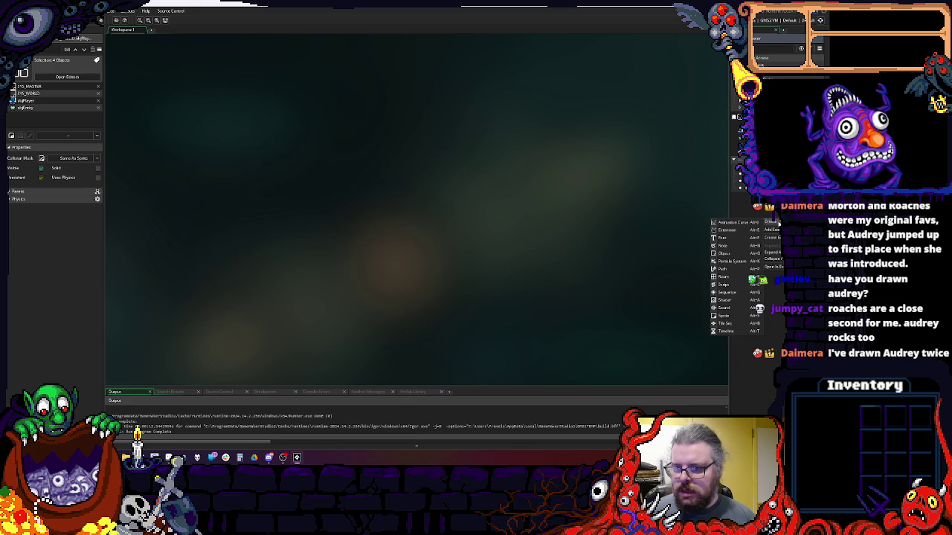
pyautogui.click(721, 316)
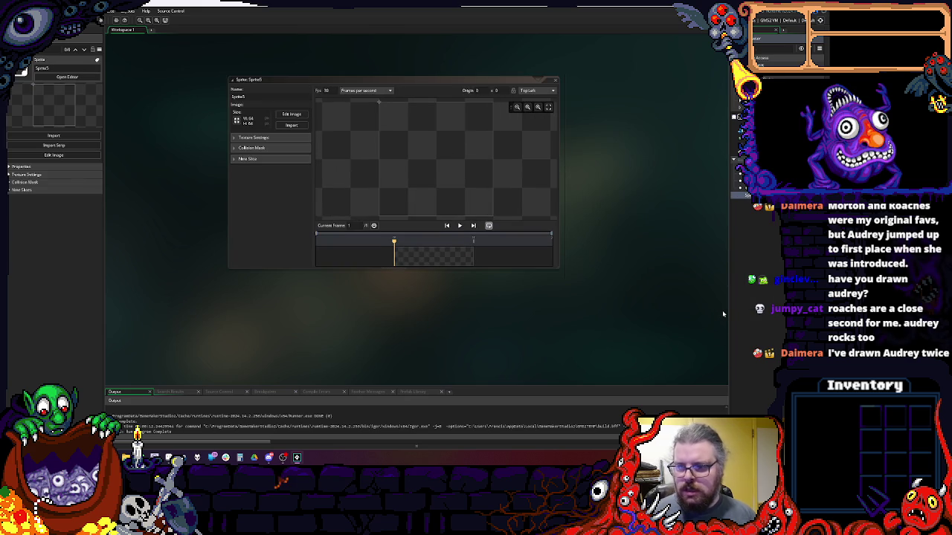
pyautogui.click(736, 146)
pyautogui.keyDown('shift'); pyautogui.click(736, 122); pyautogui.keyUp('shift')
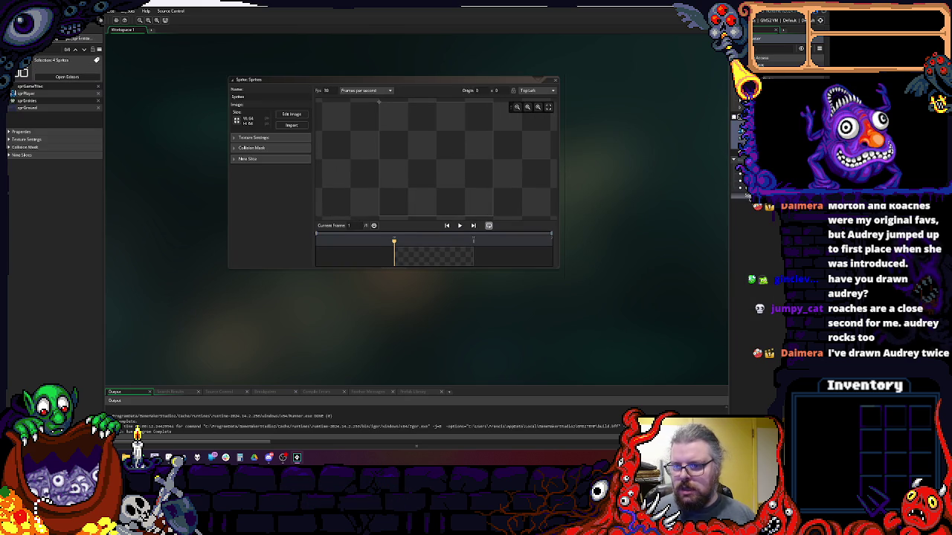
pyautogui.keyDown('shift'); pyautogui.click(740, 189); pyautogui.keyUp('shift')
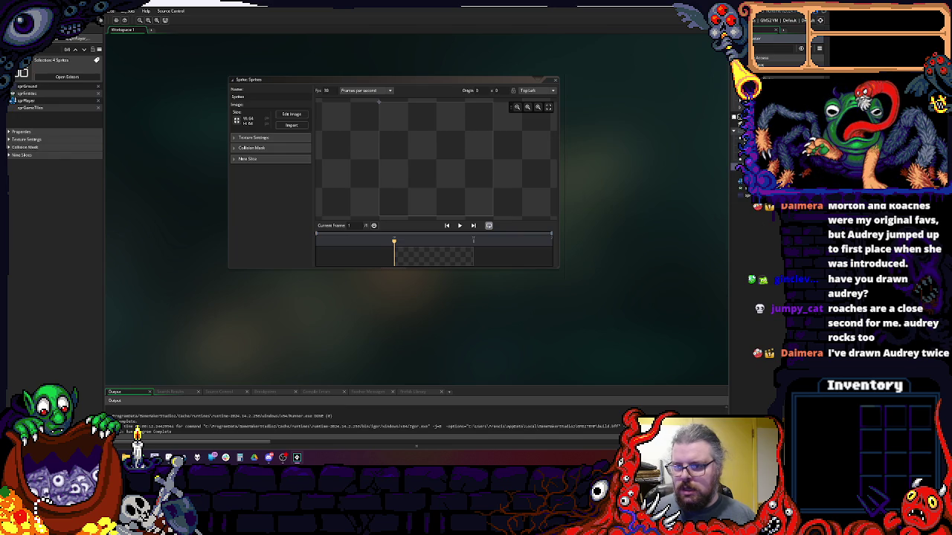
pyautogui.click(738, 156)
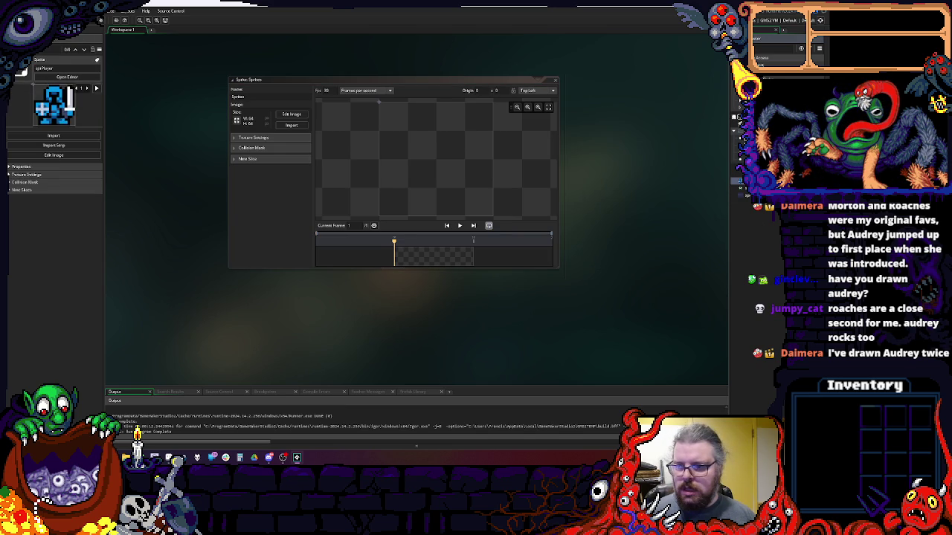
pyautogui.click(556, 81)
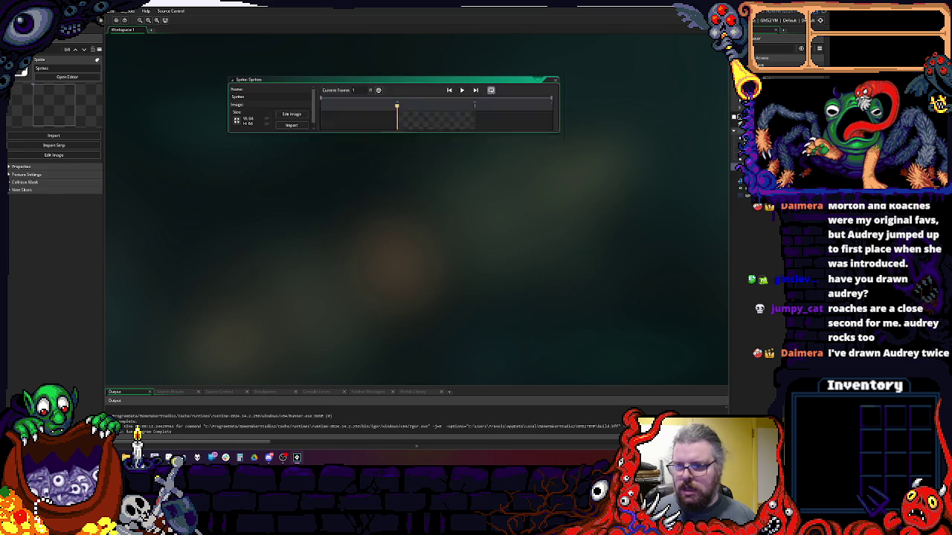
pyautogui.rightClick(754, 211)
pyautogui.click(760, 253)
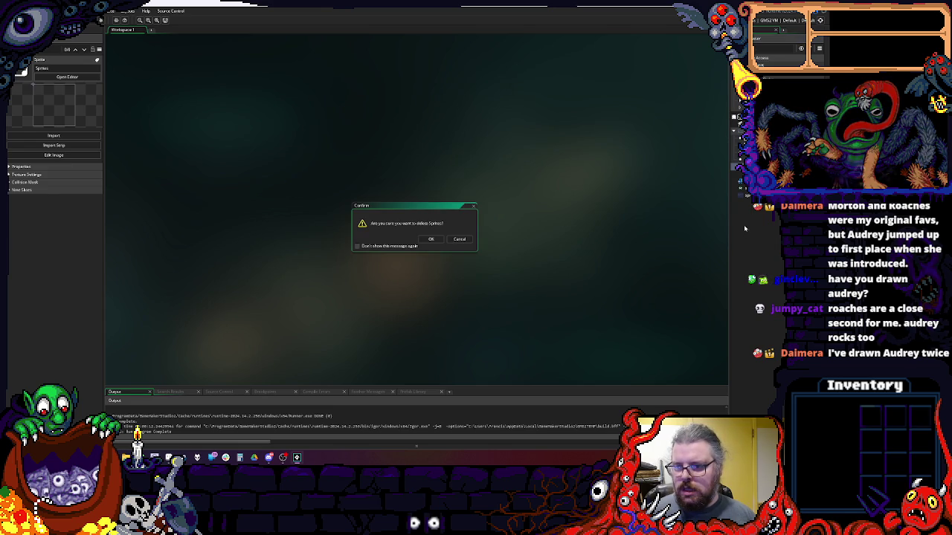
pyautogui.click(431, 239)
pyautogui.rightClick(760, 205)
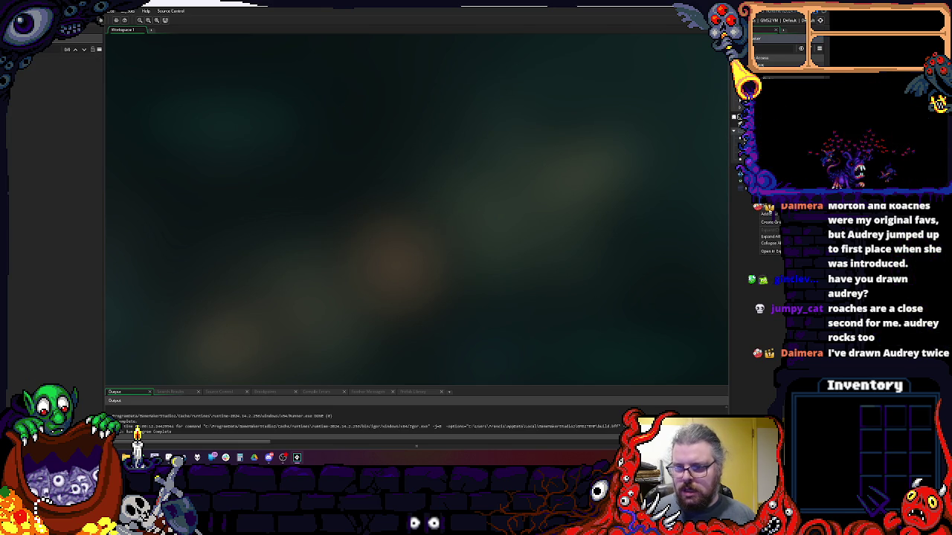
pyautogui.moveTo(771, 223)
pyautogui.press('Escape')
pyautogui.press('Escape')
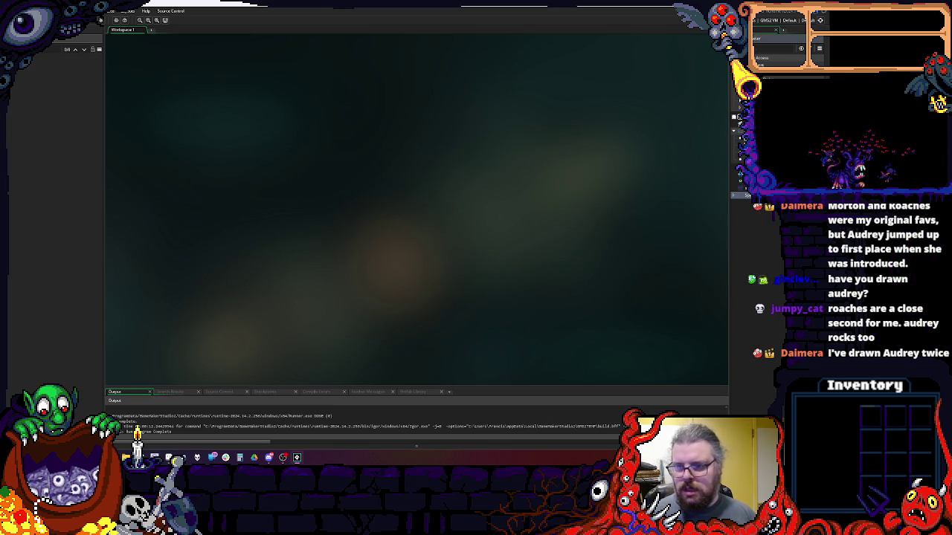
# - Look over the sprites, Room1, enums and objects, then open SYS_MASTER
pyautogui.click(743, 178)
pyautogui.keyDown('shift'); pyautogui.click(746, 197); pyautogui.keyUp('shift')
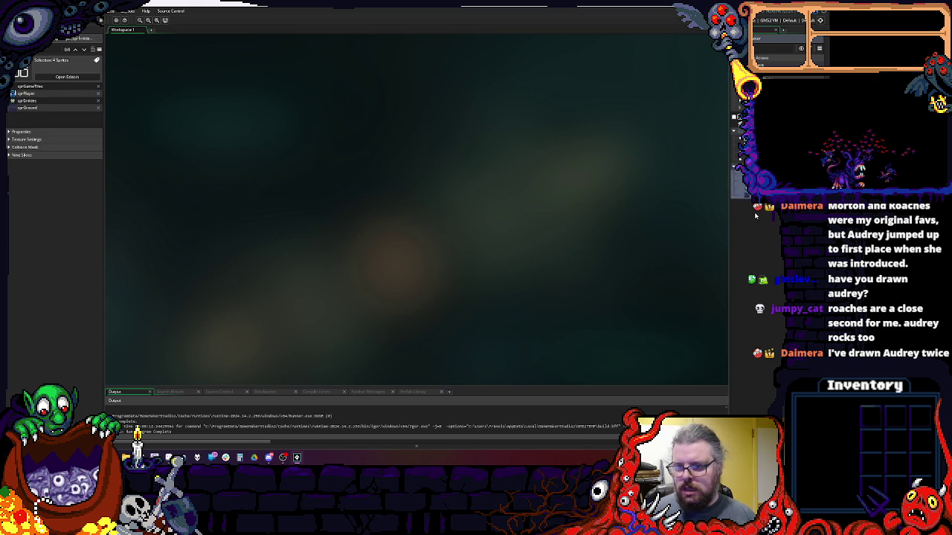
pyautogui.click(735, 165)
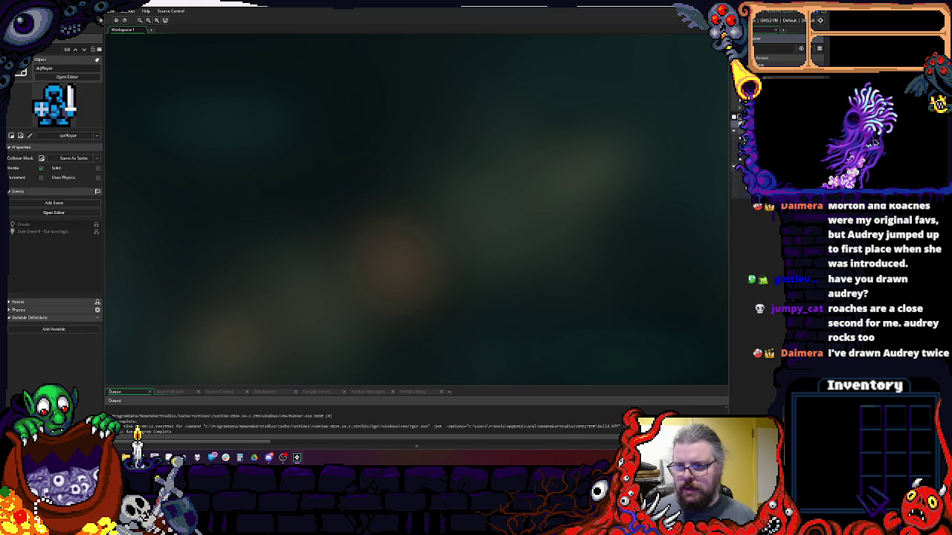
pyautogui.click(736, 122)
pyautogui.click(736, 130)
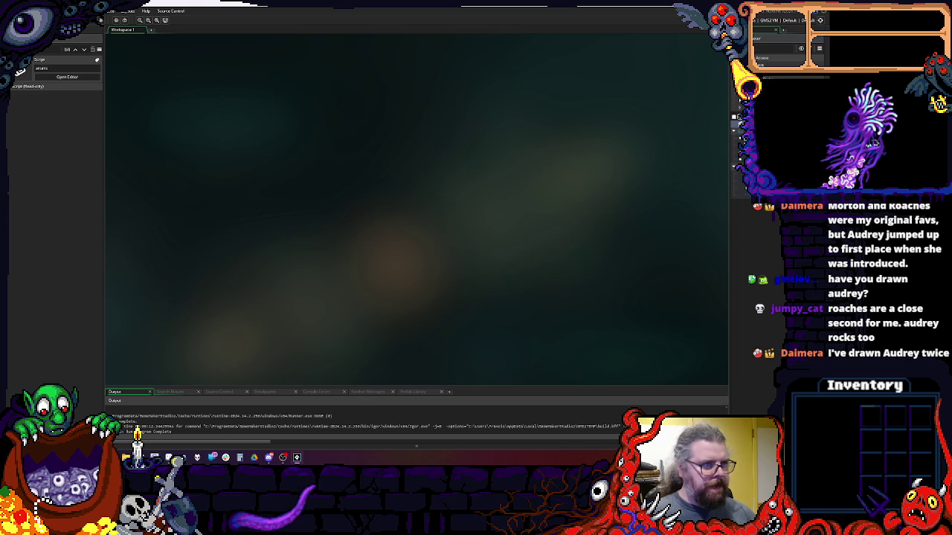
pyautogui.click(736, 186)
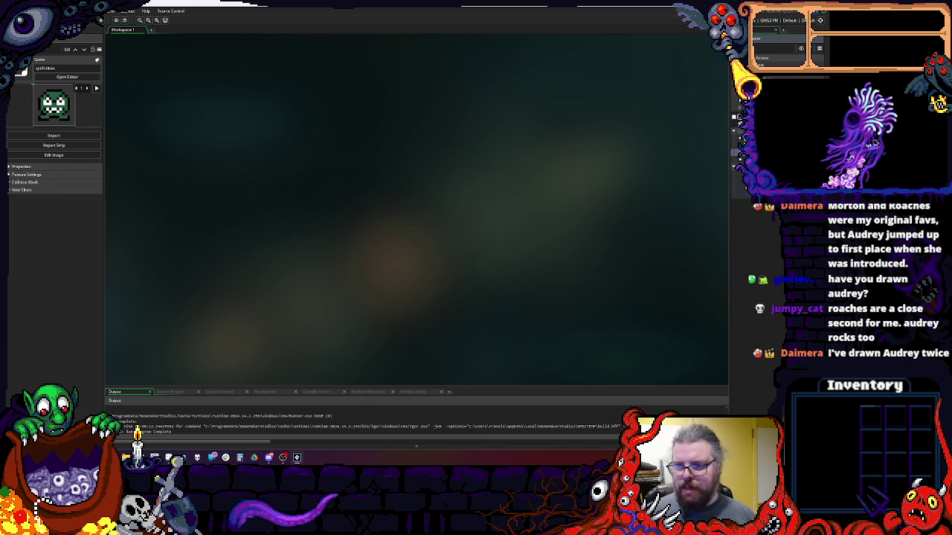
pyautogui.click(737, 148)
pyautogui.doubleClick(738, 142)
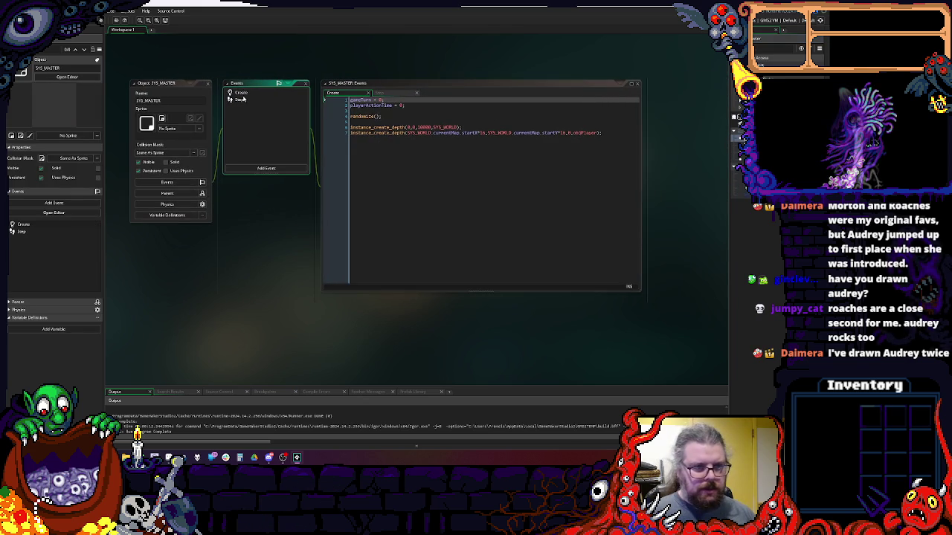
# - Add 'if(keyboard_check(vk_numpad8)){}' to SYS_MASTER's Step event
pyautogui.click(239, 99)
pyautogui.press('Return')
pyautogui.press('Return')
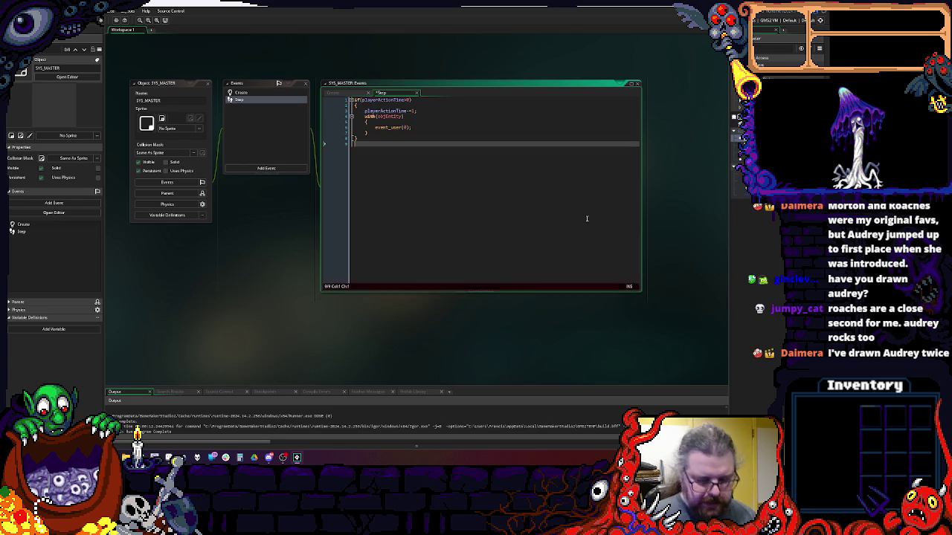
pyautogui.write('if(keyboard_')
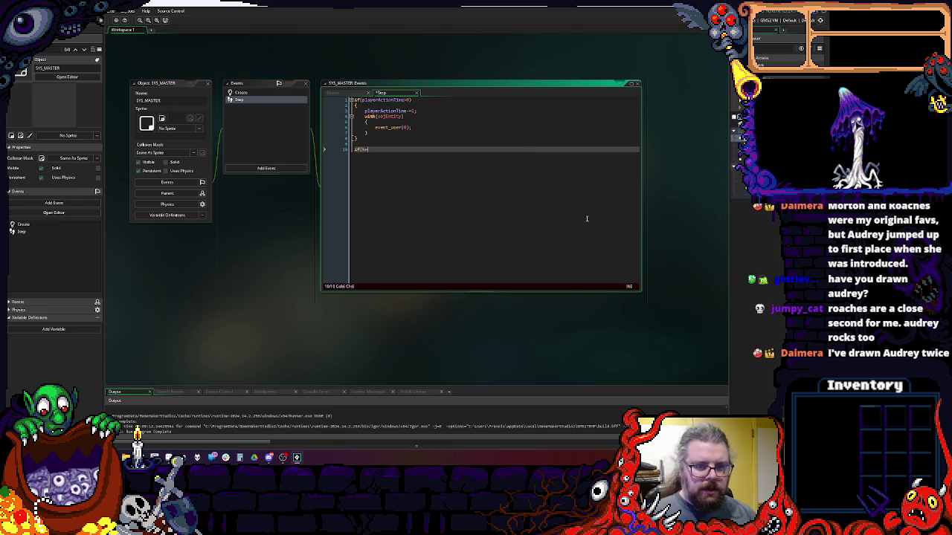
pyautogui.write('chec')
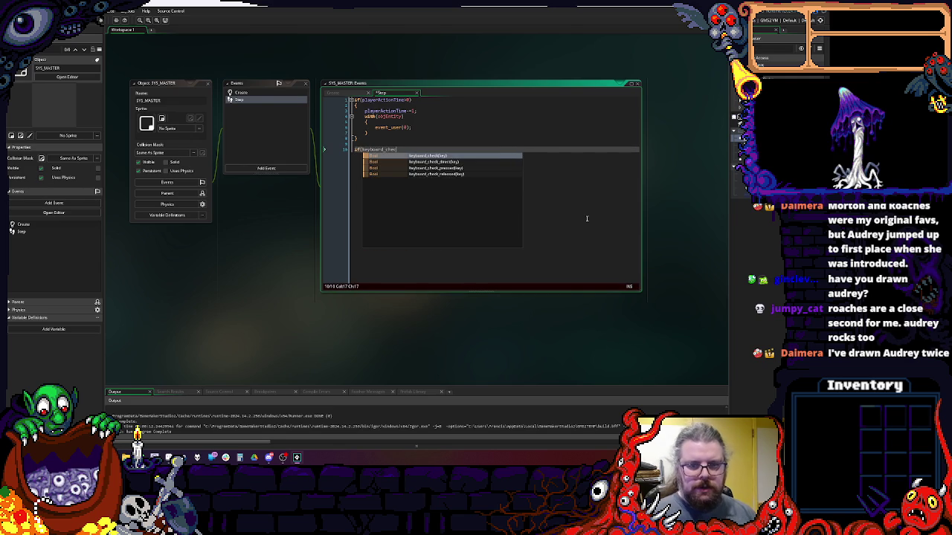
pyautogui.write('k(')
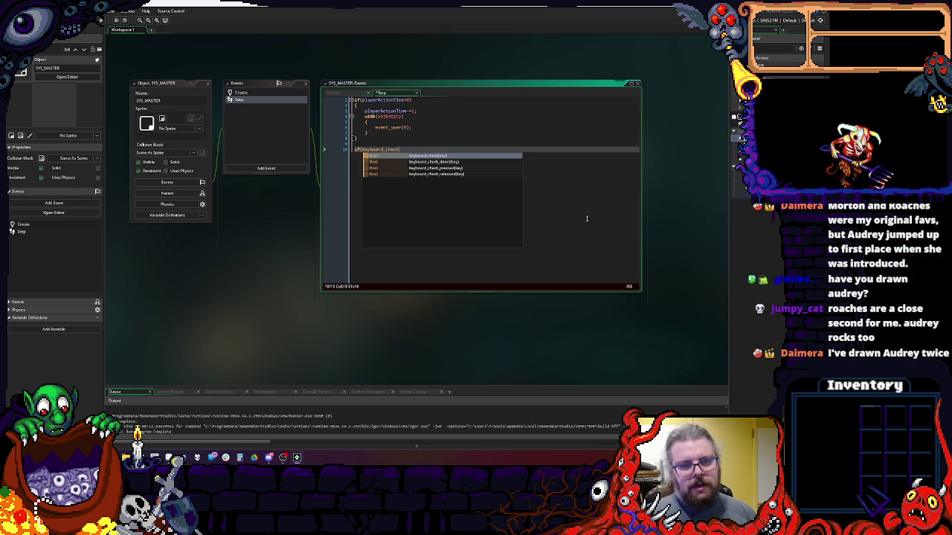
pyautogui.write('))')
pyautogui.press('Left')
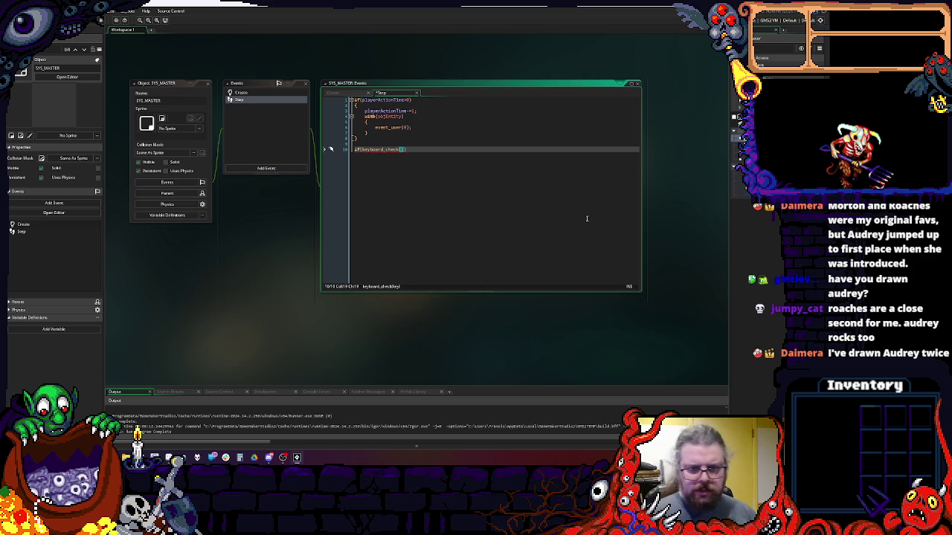
pyautogui.write('d(')
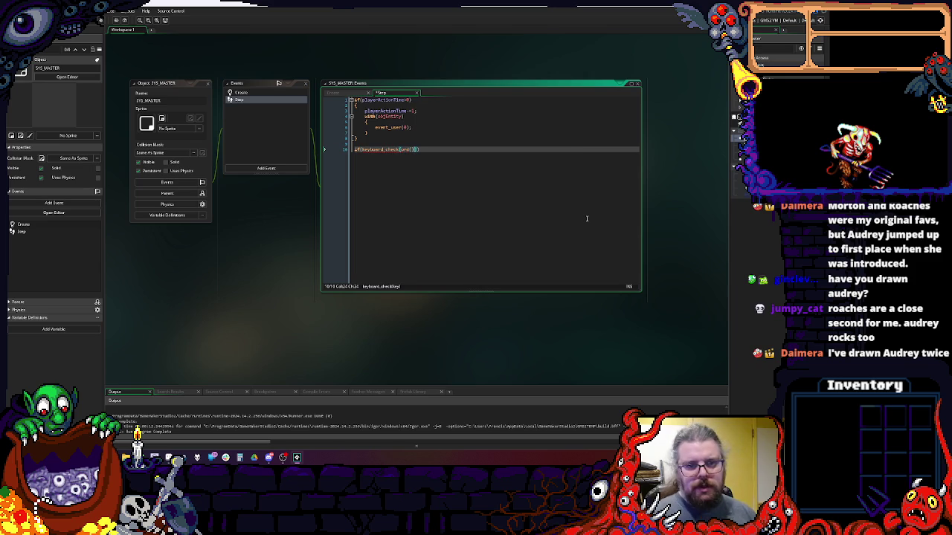
pyautogui.press('BackSpace')
pyautogui.press('BackSpace')
pyautogui.press('BackSpace')
pyautogui.write('numpa')
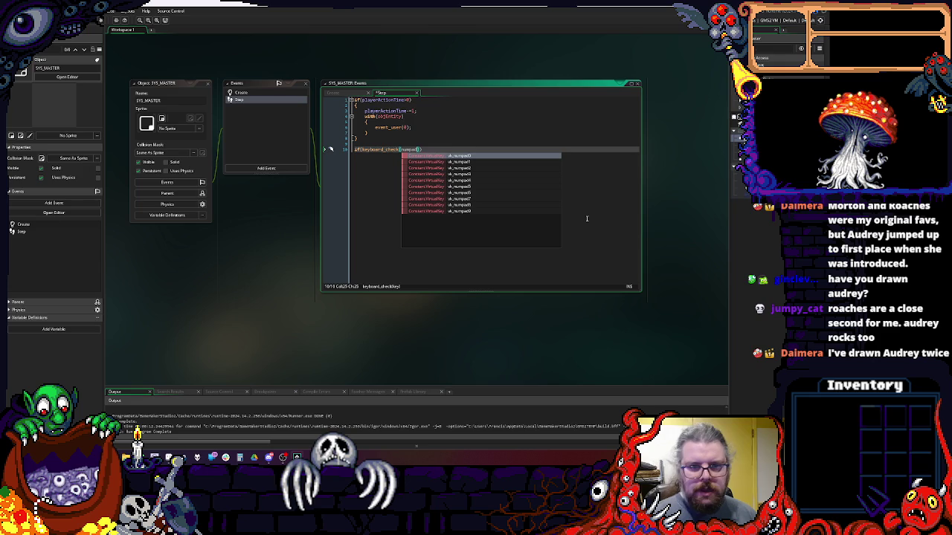
pyautogui.press('Down')
pyautogui.press('Down')
pyautogui.press('Down')
pyautogui.press('Return')
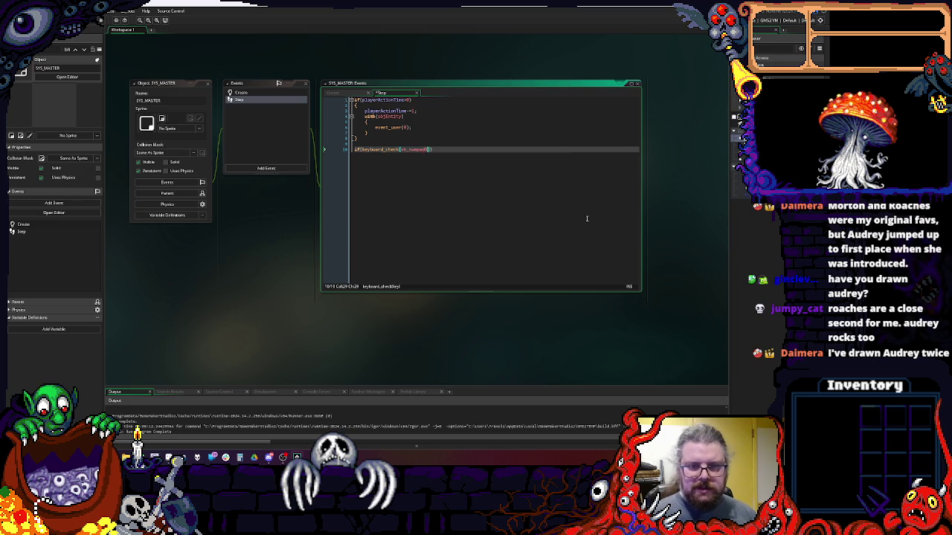
pyautogui.write(')')
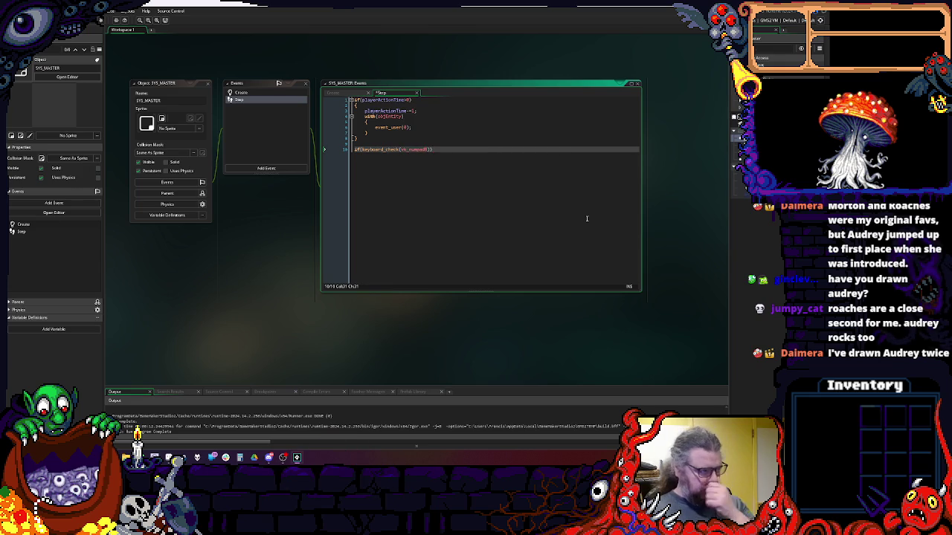
pyautogui.press('Left')
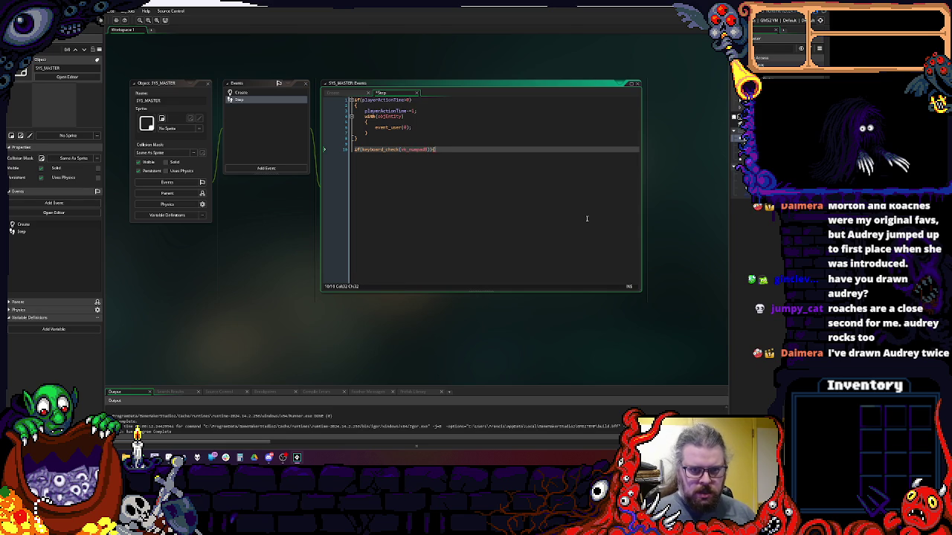
pyautogui.write('{}')
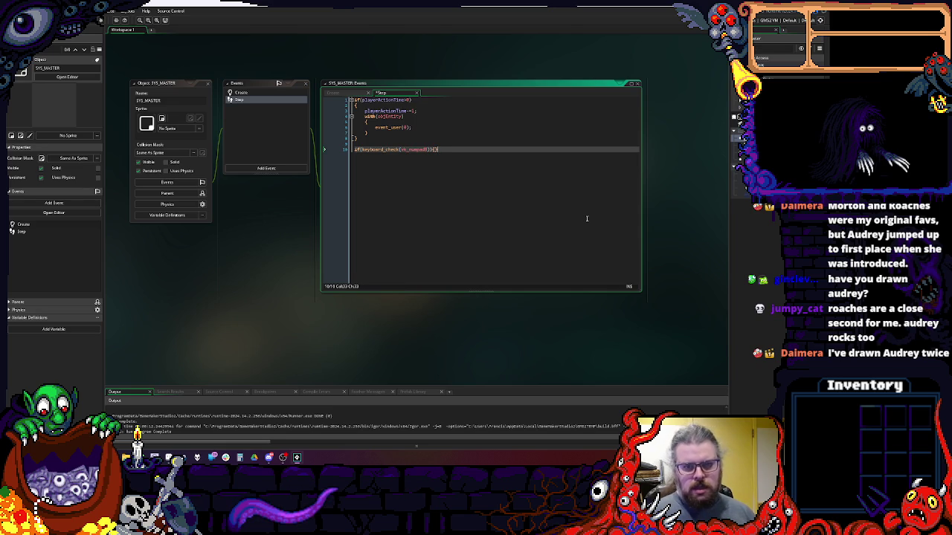
# - Wrap the vk_numpad8 check in an else { } block
pyautogui.click(405, 142)
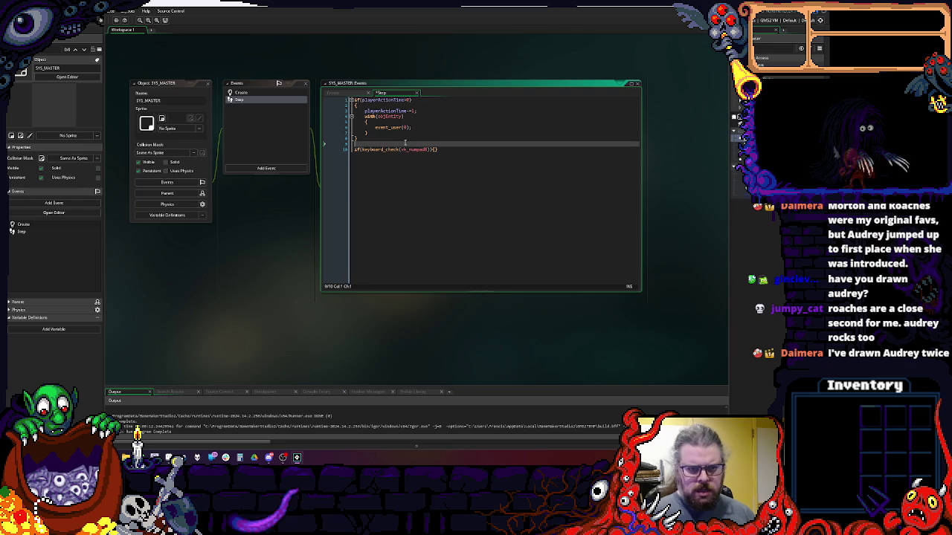
pyautogui.write('else')
pyautogui.press('Return')
pyautogui.write('{')
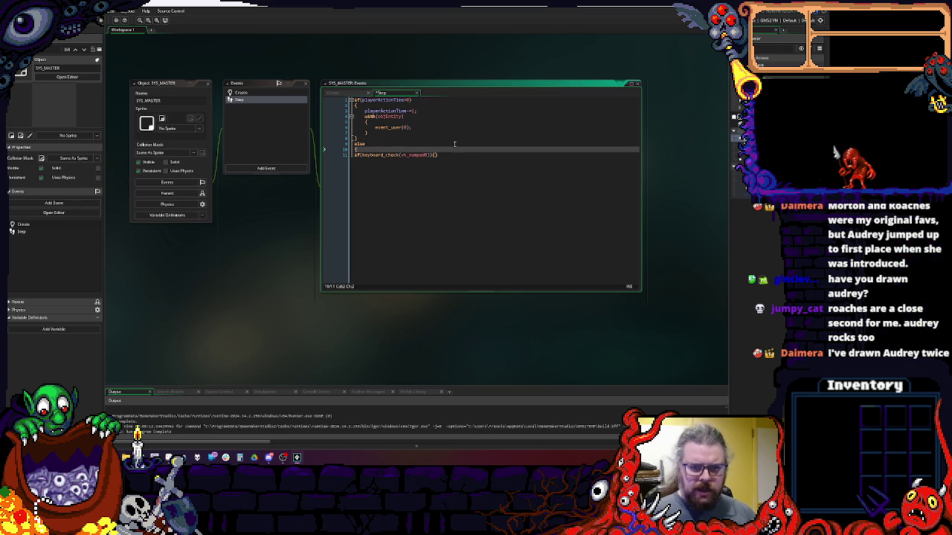
pyautogui.click(486, 192)
pyautogui.press('Return')
pyautogui.write('}')
pyautogui.press('Up')
pyautogui.press('Home')
pyautogui.press('Tab')
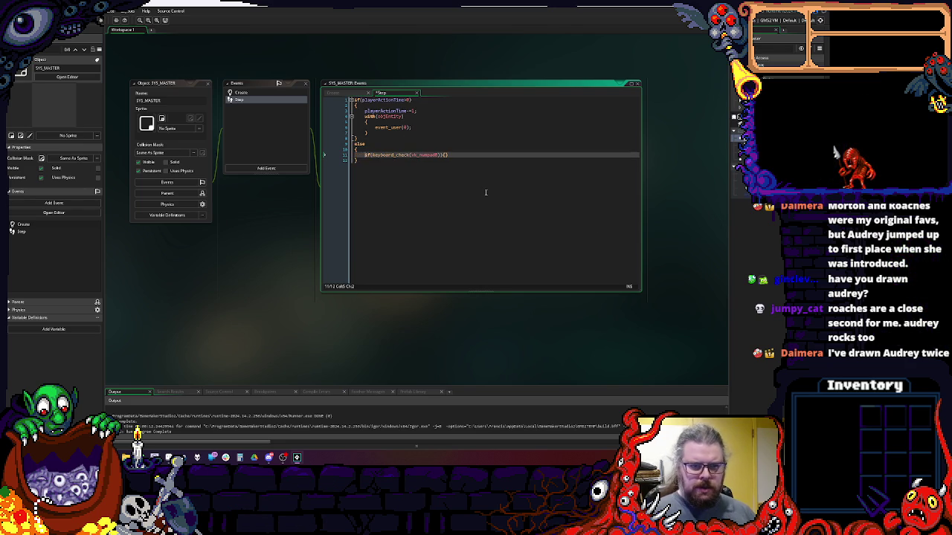
pyautogui.click(421, 106)
pyautogui.click(424, 111)
pyautogui.scroll(1, 442, 164)
# - Duplicate the check three times for vk_numpad2, vk_numpad4 and vk_numpad6
pyautogui.moveTo(467, 155); pyautogui.dragTo(351, 155)
pyautogui.hotkey('ctrl', 'c')
pyautogui.press('End')
pyautogui.press('Return')
pyautogui.hotkey('ctrl', 'v')
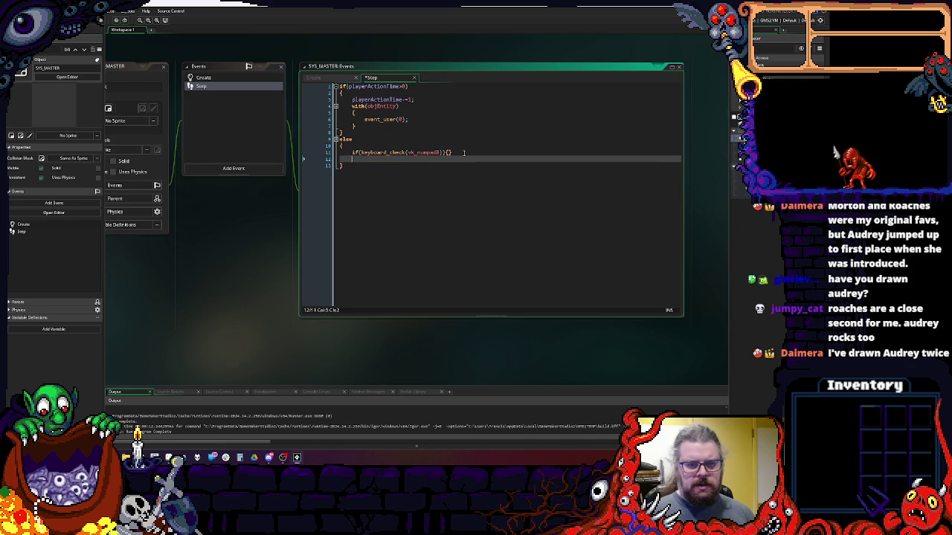
pyautogui.press('Return')
pyautogui.hotkey('ctrl', 'v')
pyautogui.press('Return')
pyautogui.hotkey('ctrl', 'v')
pyautogui.press('Left')
pyautogui.press('Left')
pyautogui.press('Left')
pyautogui.press('Up')
pyautogui.press('Up')
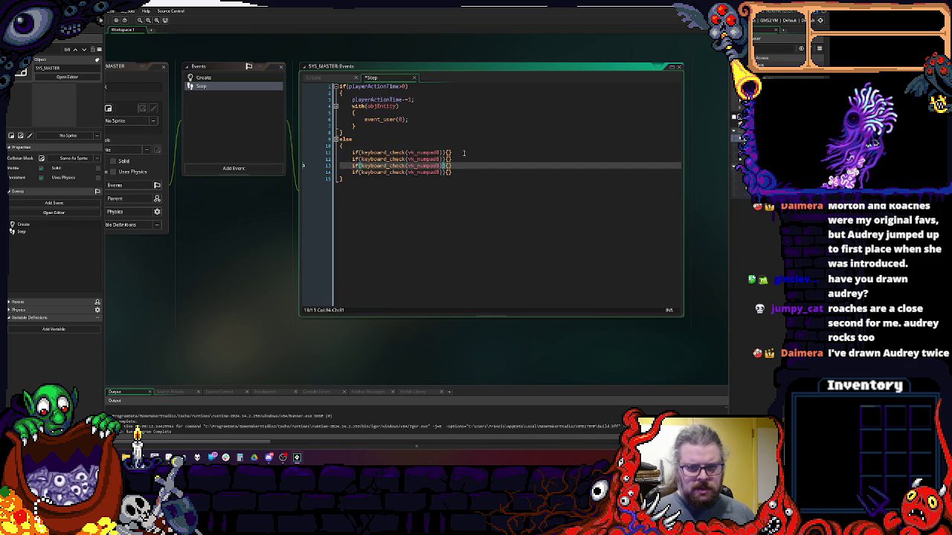
pyautogui.write('2')
pyautogui.press('Down')
pyautogui.write('4')
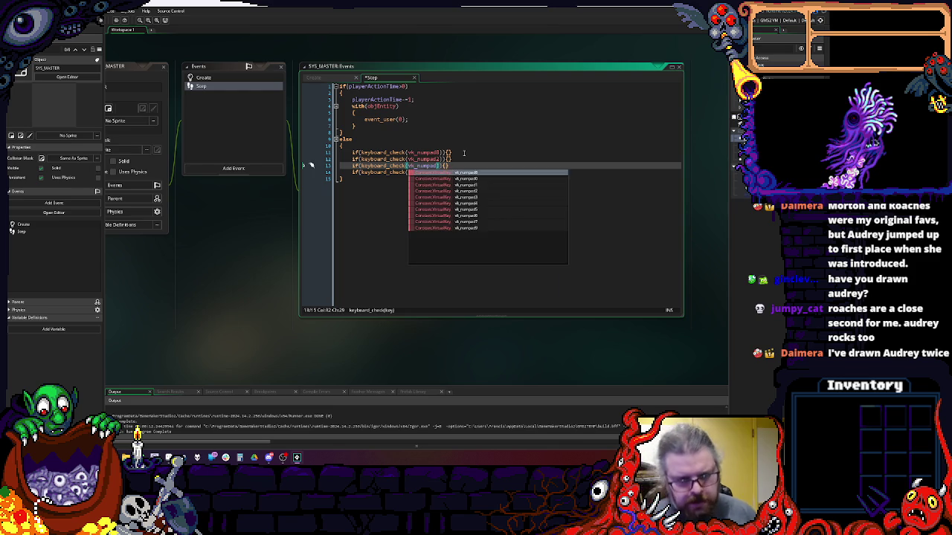
pyautogui.press('Down')
pyautogui.press('BackSpace')
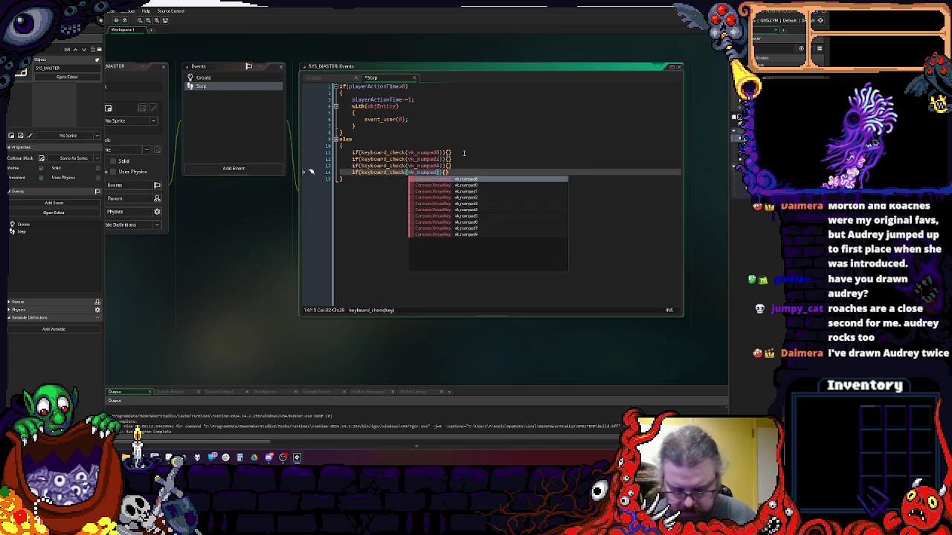
pyautogui.write('6')
pyautogui.press('Up')
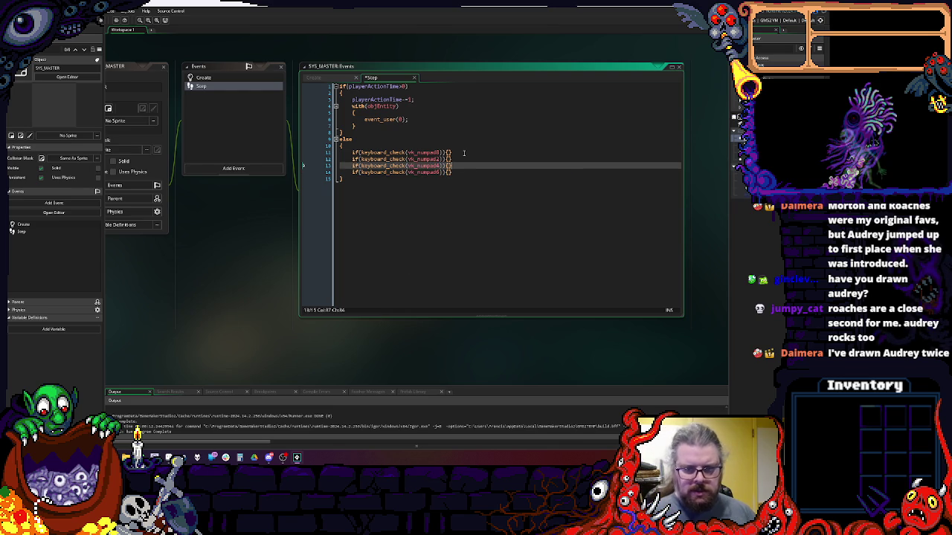
pyautogui.press('Up')
pyautogui.press('Left')
pyautogui.press('Down')
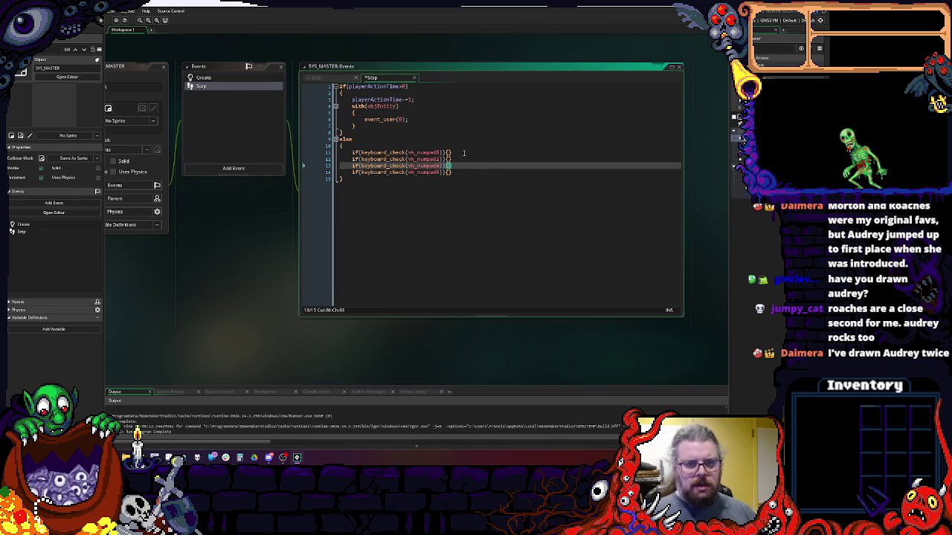
# - Add a second group of checks for diagonal numpad keys 7, 9, 1 and 3, then save
pyautogui.press('Down')
pyautogui.hotkey('ctrl', 'shift', 'Left')
pyautogui.hotkey('ctrl', 'shift', 'Left')
pyautogui.hotkey('ctrl', 'shift', 'Left')
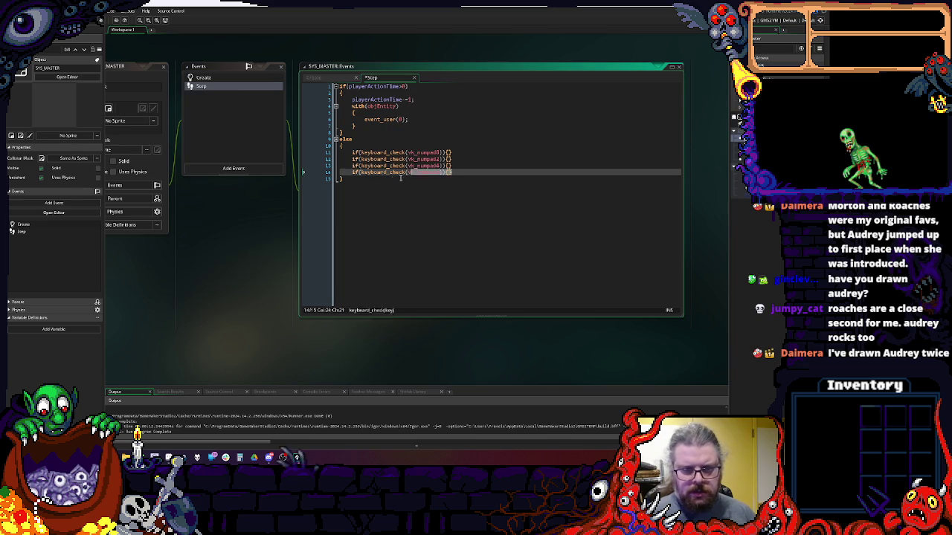
pyautogui.hotkey('shift', 'Up')
pyautogui.click(469, 172)
pyautogui.press('Return')
pyautogui.hotkey('ctrl', 'v')
pyautogui.press('Up')
pyautogui.press('Up')
pyautogui.press('Up')
pyautogui.press('Left')
pyautogui.press('Left')
pyautogui.press('Left')
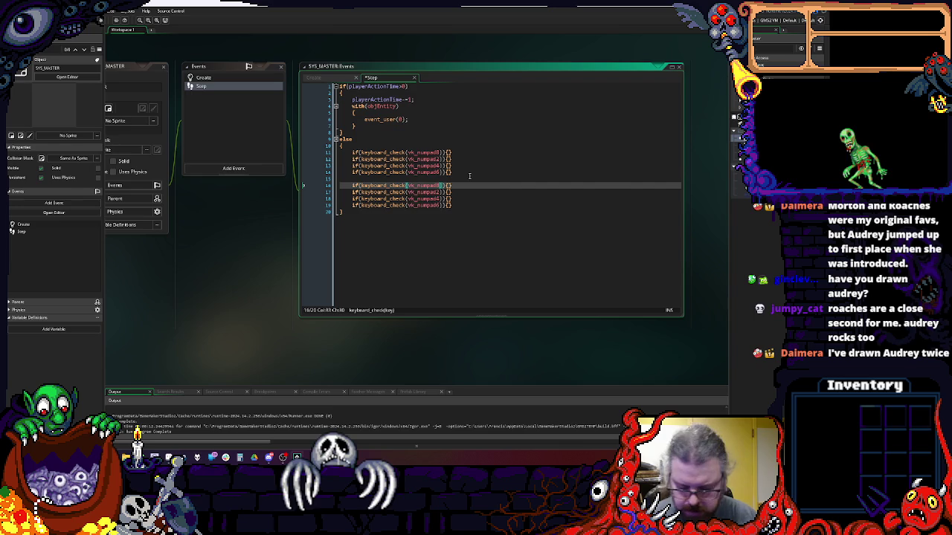
pyautogui.press('BackSpace')
pyautogui.write('7')
pyautogui.press('Down')
pyautogui.press('BackSpace')
pyautogui.write('9')
pyautogui.press('Escape')
pyautogui.press('Down')
pyautogui.press('Down')
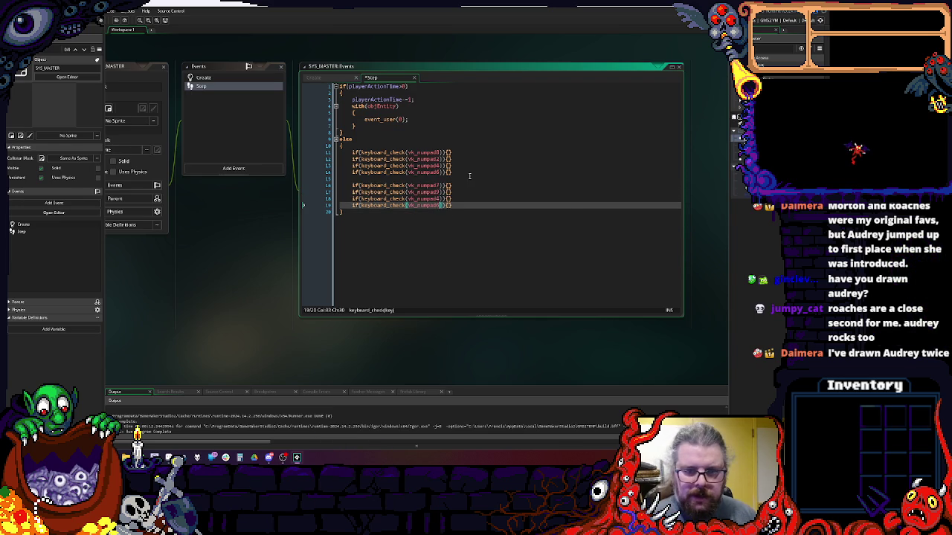
pyautogui.press('BackSpace')
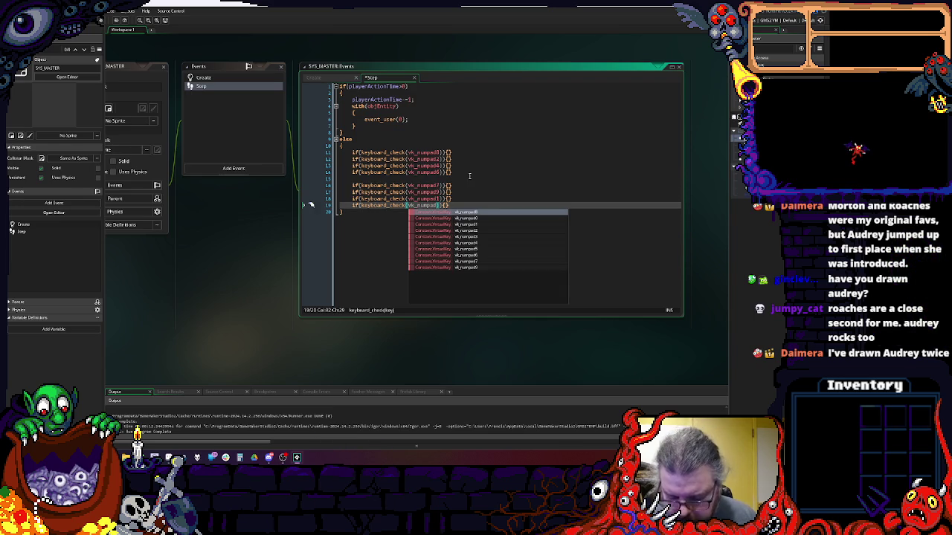
pyautogui.press('Escape')
pyautogui.write('3')
pyautogui.press('Right')
pyautogui.press('Right')
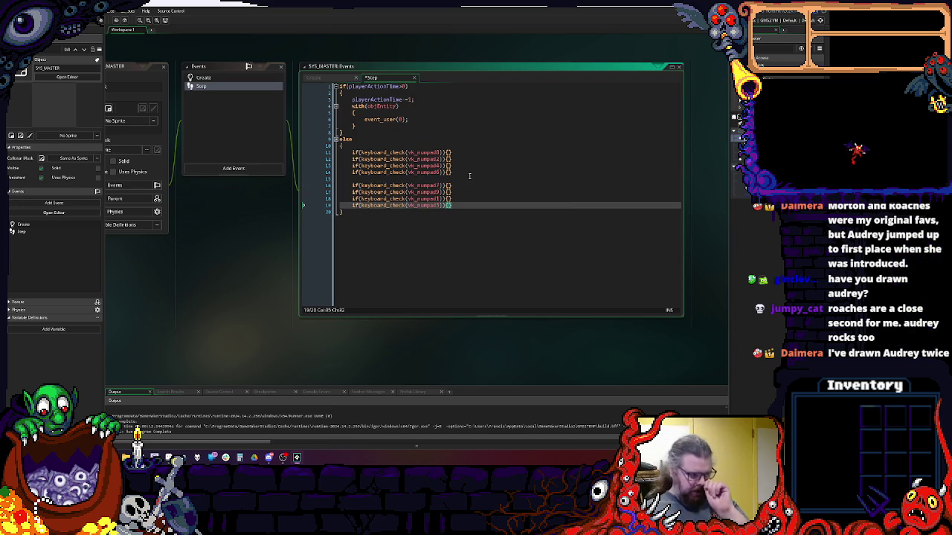
pyautogui.click(469, 177)
pyautogui.hotkey('ctrl', 's')
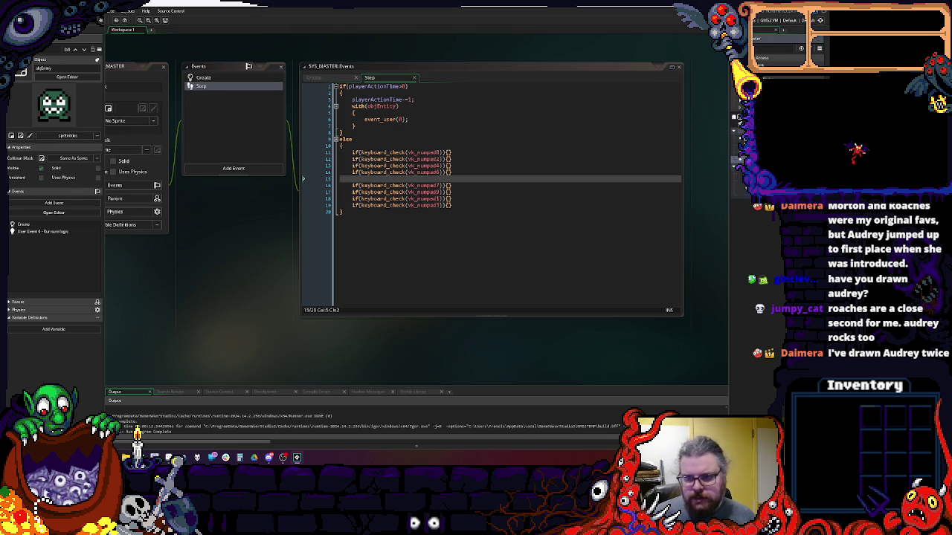
# - Add 'queuedAction = 0;' and 'actionDelay = 0;' below image_speed in objEntity's Create event
pyautogui.click(250, 129)
pyautogui.click(513, 181)
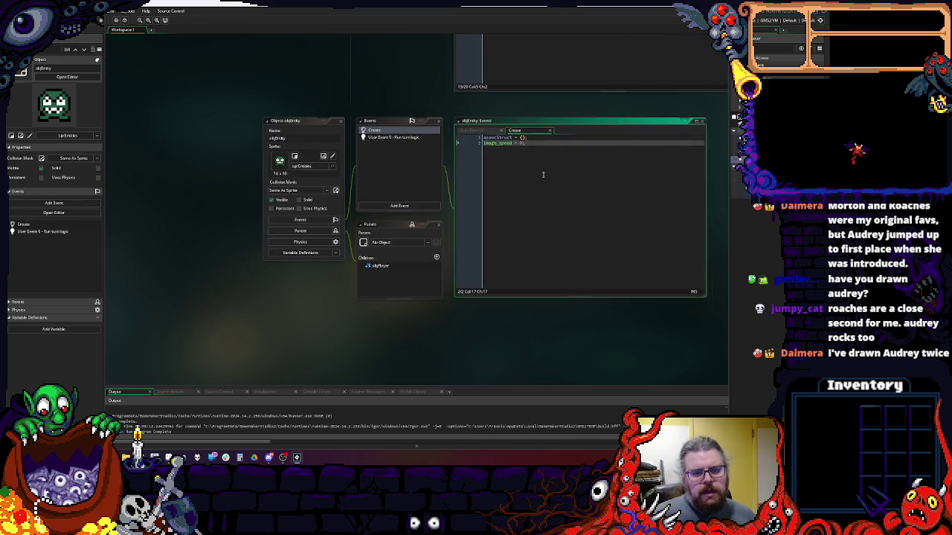
pyautogui.press('Return')
pyautogui.press('Return')
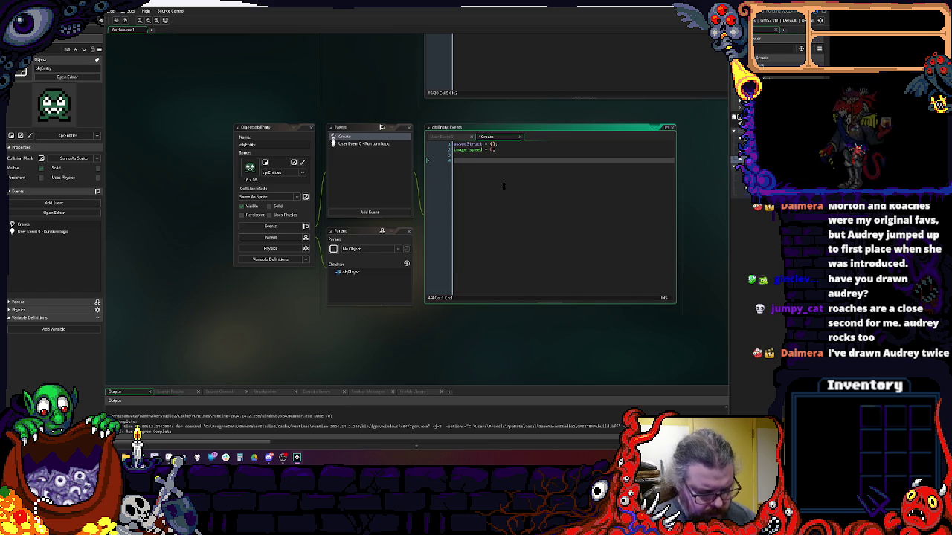
pyautogui.write('queuedAction = 0;')
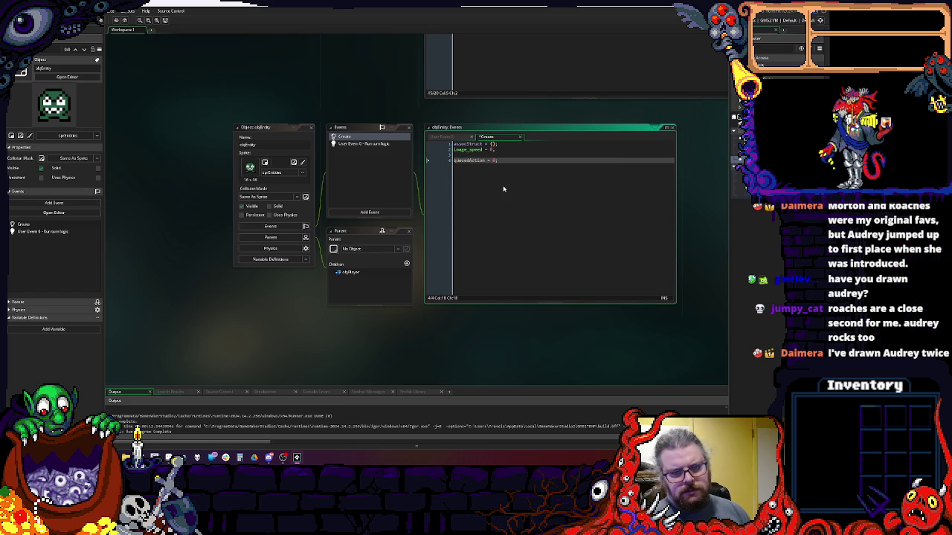
pyautogui.press('BackSpace')
pyautogui.press('BackSpace')
pyautogui.write('n = ')
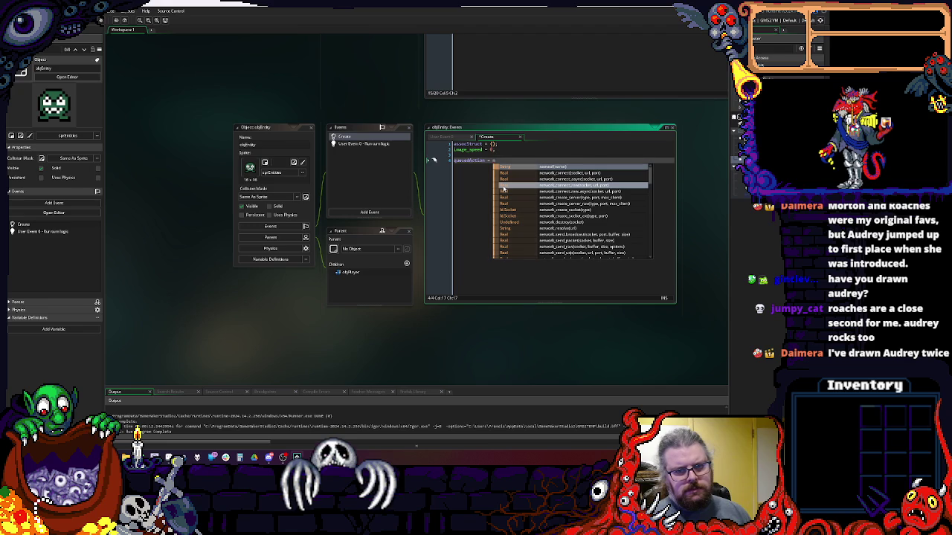
pyautogui.write('0;')
pyautogui.press('Return')
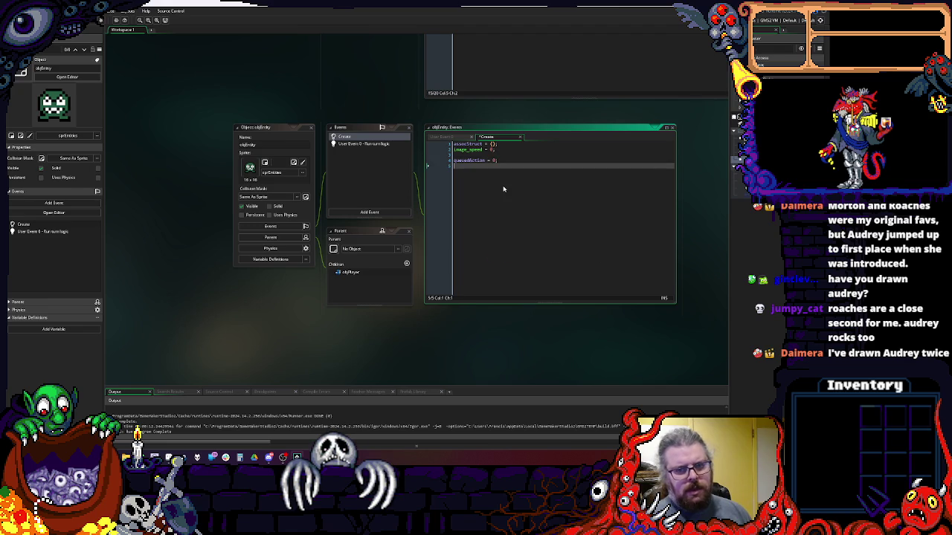
pyautogui.write('action(')
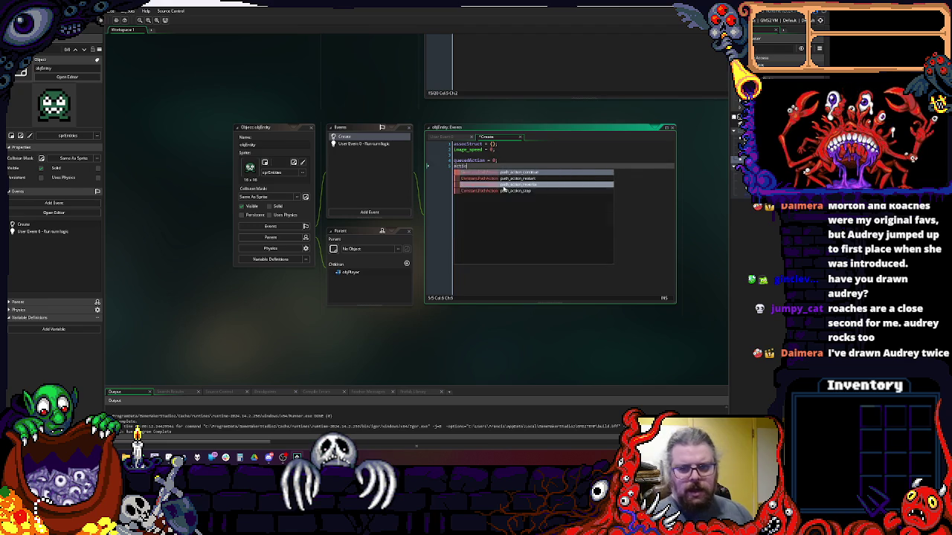
pyautogui.press('BackSpace')
pyautogui.write('Delay = 0;')
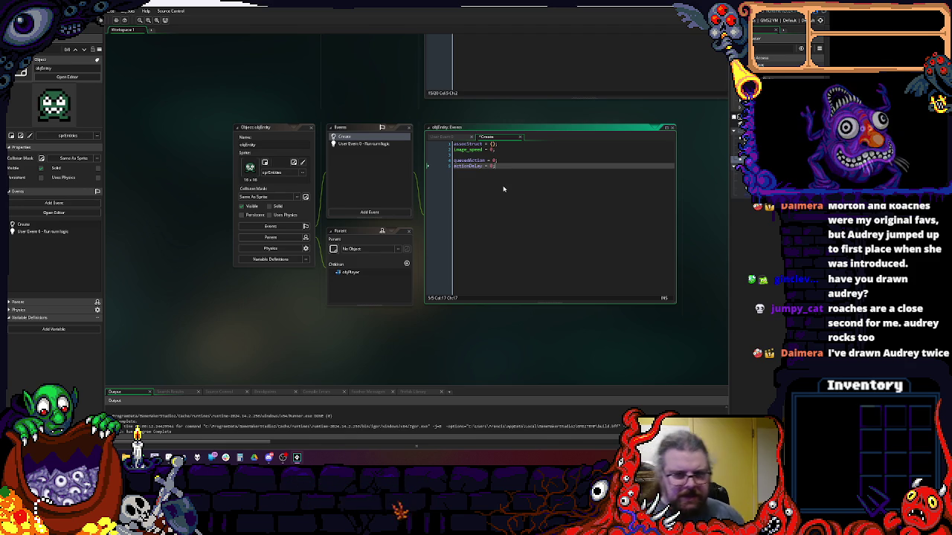
pyautogui.moveTo(588, 216); pyautogui.dragTo(465, 325)
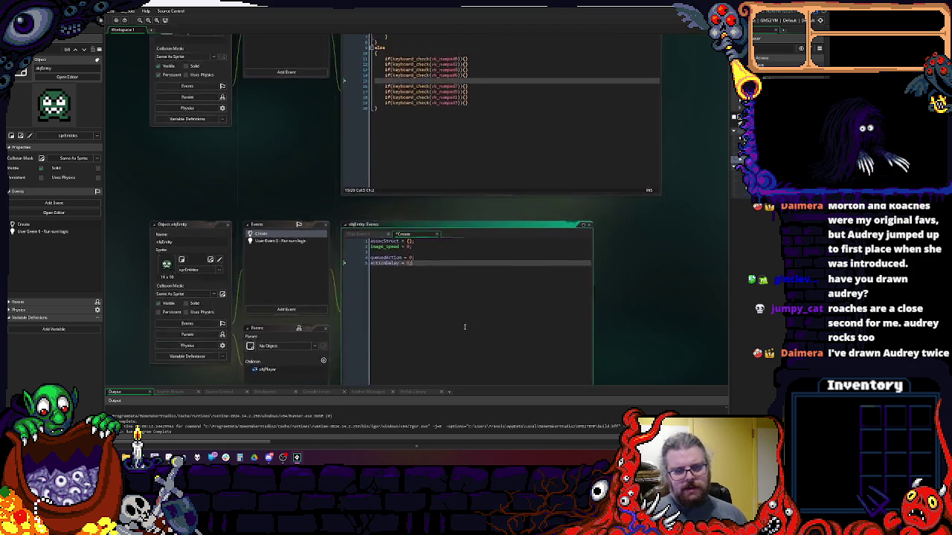
pyautogui.scroll(3, 466, 325)
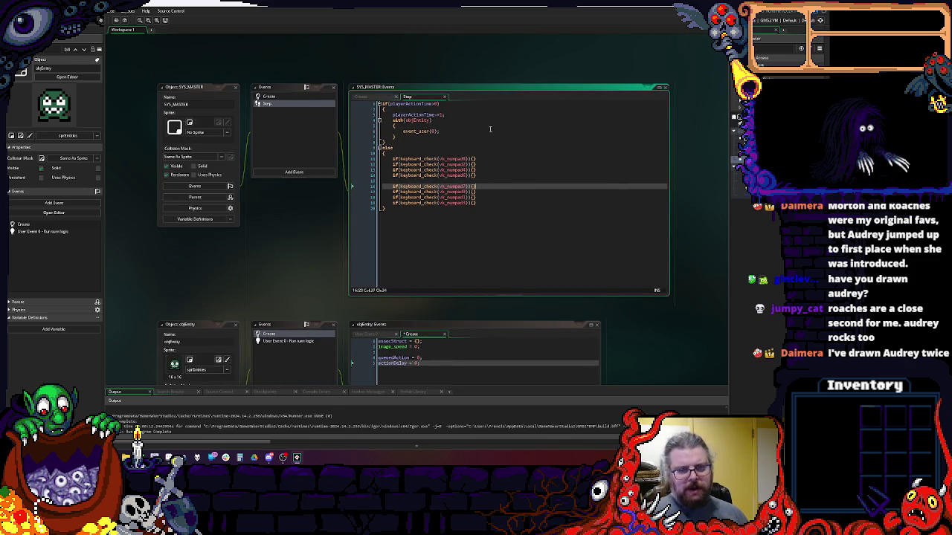
pyautogui.scroll(-5, 486, 118)
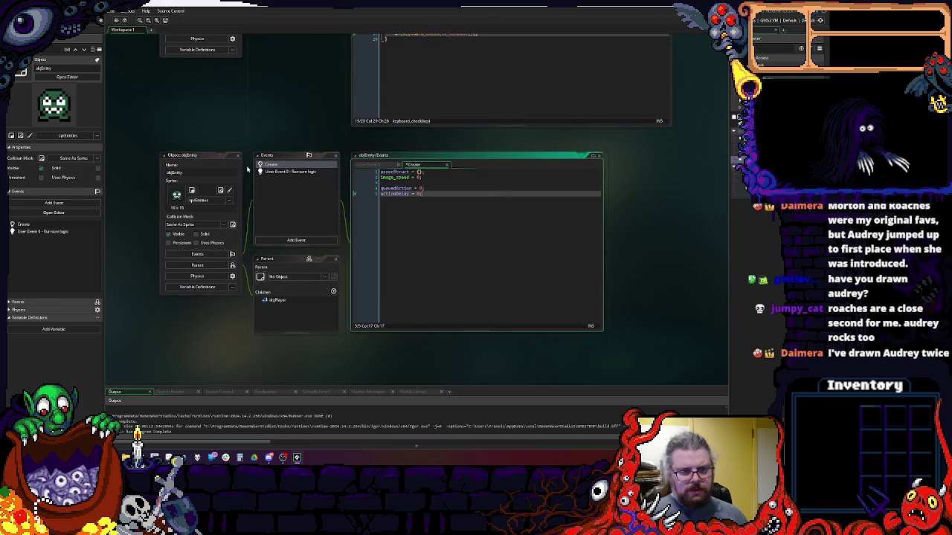
pyautogui.click(289, 171)
pyautogui.click(269, 164)
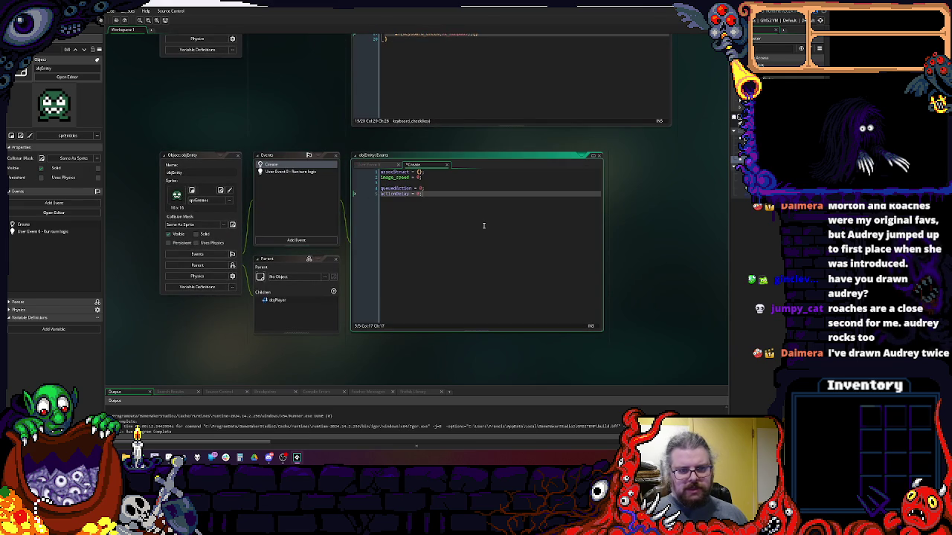
pyautogui.moveTo(483, 225)
pyautogui.mouseDown()
pyautogui.moveTo(498, 222)
pyautogui.moveTo(515, 235)
pyautogui.mouseUp()
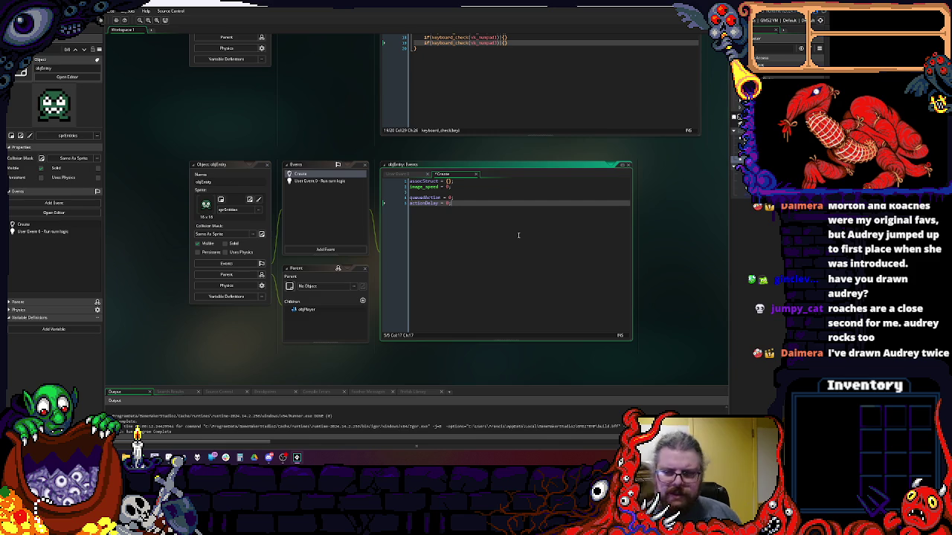
pyautogui.click(205, 204)
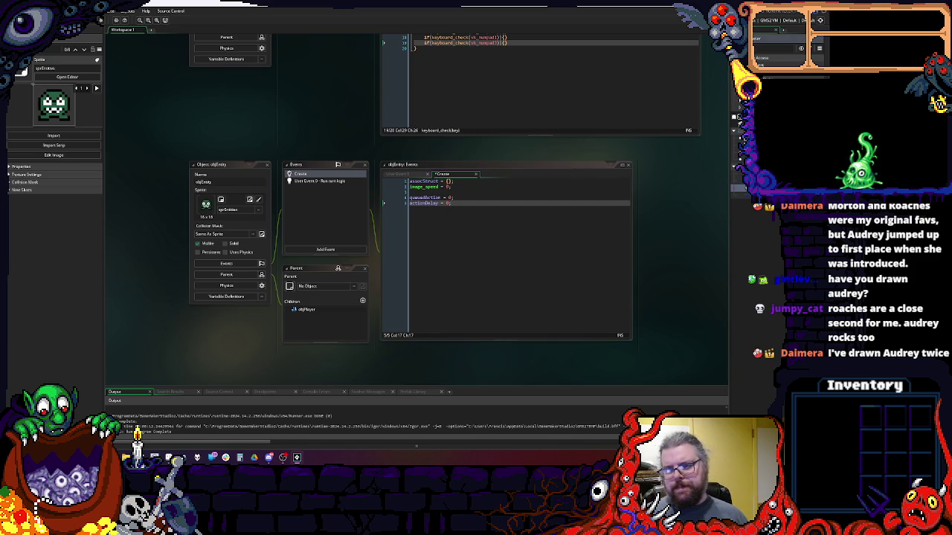
pyautogui.click(306, 308)
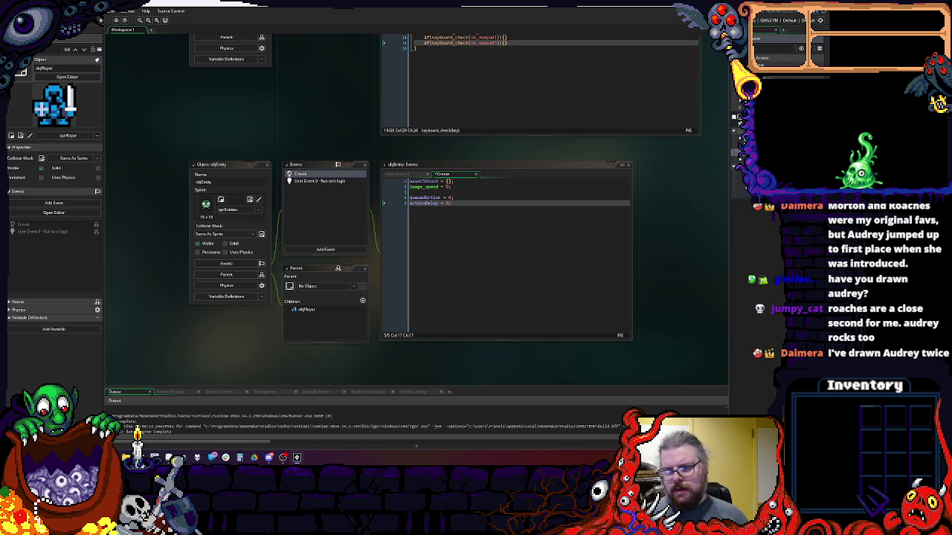
pyautogui.rightClick(753, 205)
# - Create a new object named objCreature with objEntity as its parent
pyautogui.click(762, 211)
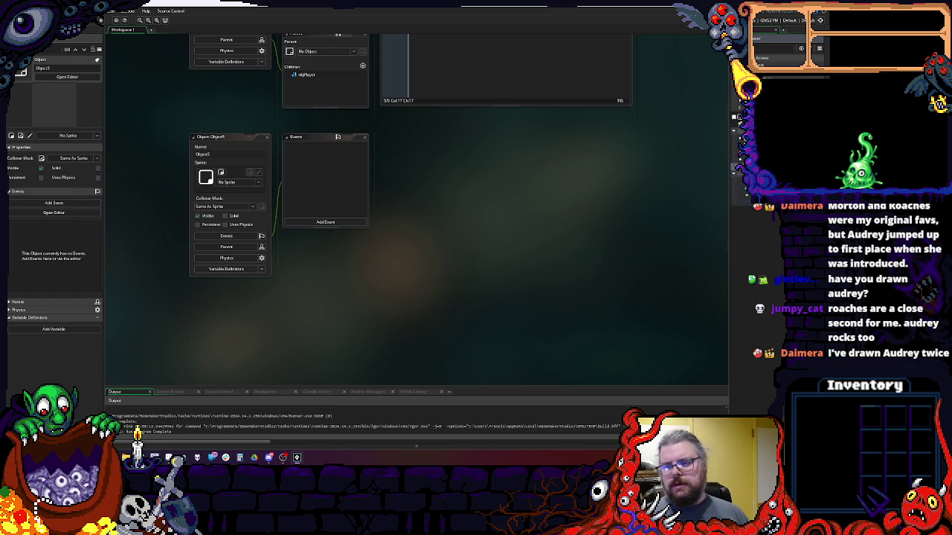
pyautogui.write('objCreature')
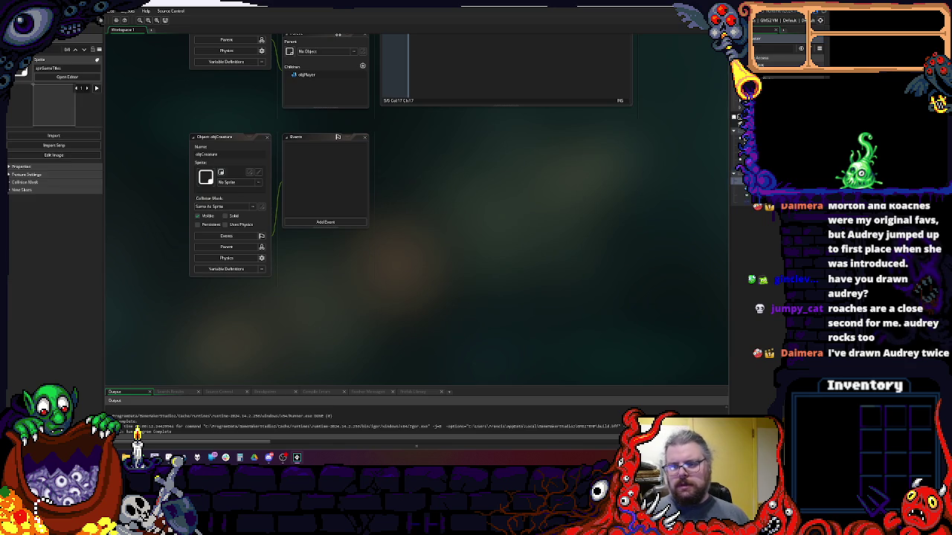
pyautogui.press('Return')
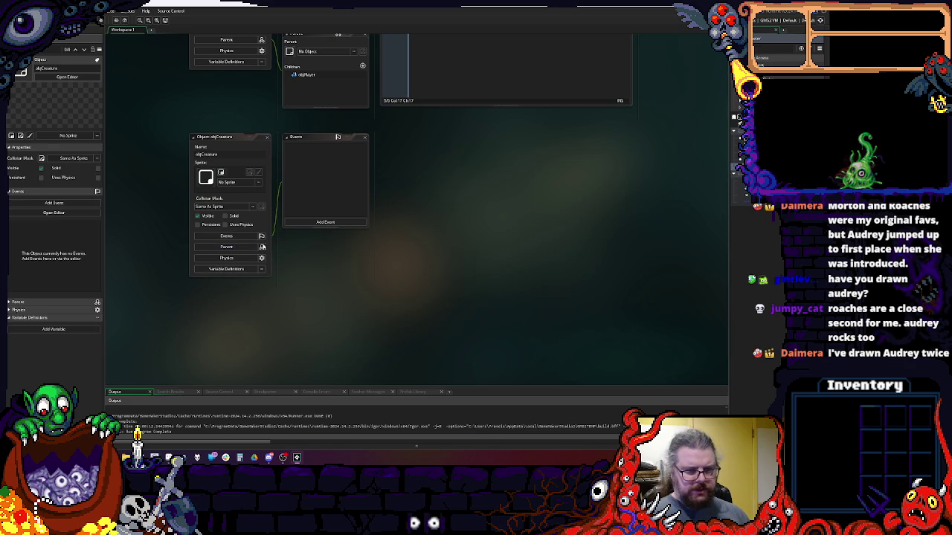
pyautogui.click(246, 246)
pyautogui.click(305, 258)
pyautogui.doubleClick(398, 277)
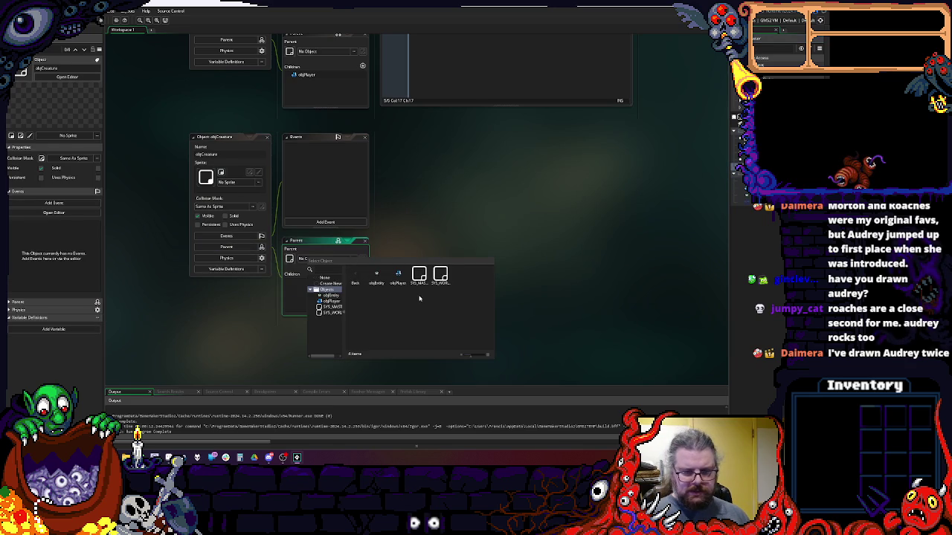
pyautogui.doubleClick(375, 278)
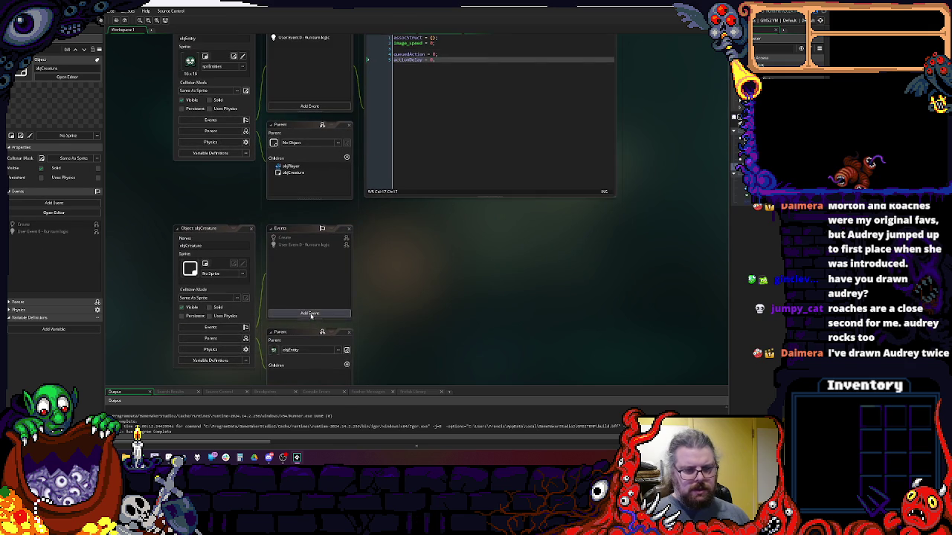
pyautogui.click(309, 313)
pyautogui.moveTo(326, 411)
pyautogui.moveTo(364, 426)
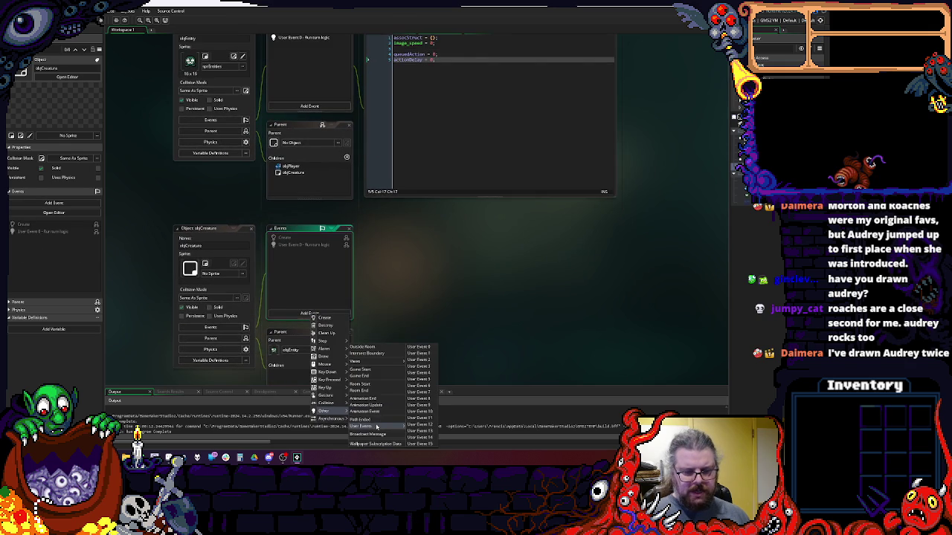
pyautogui.click(421, 355)
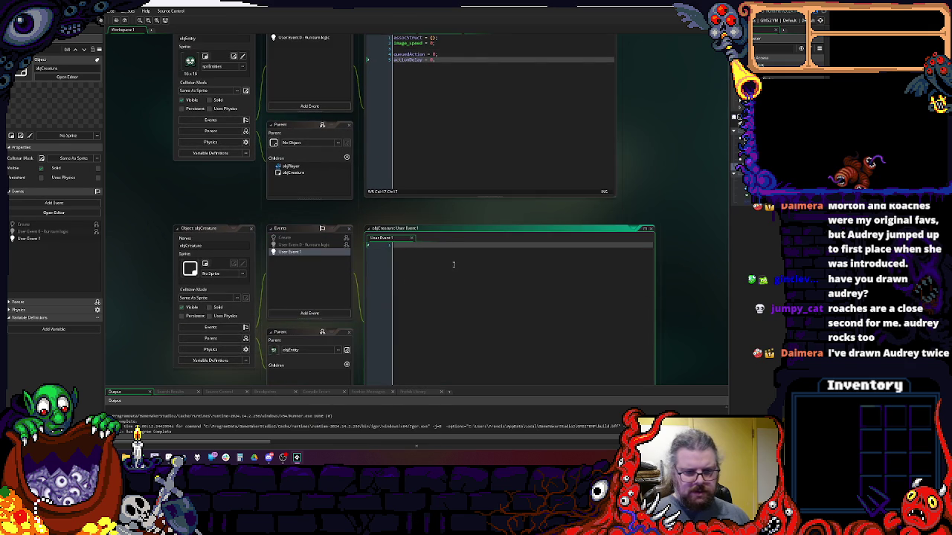
pyautogui.write('// @')
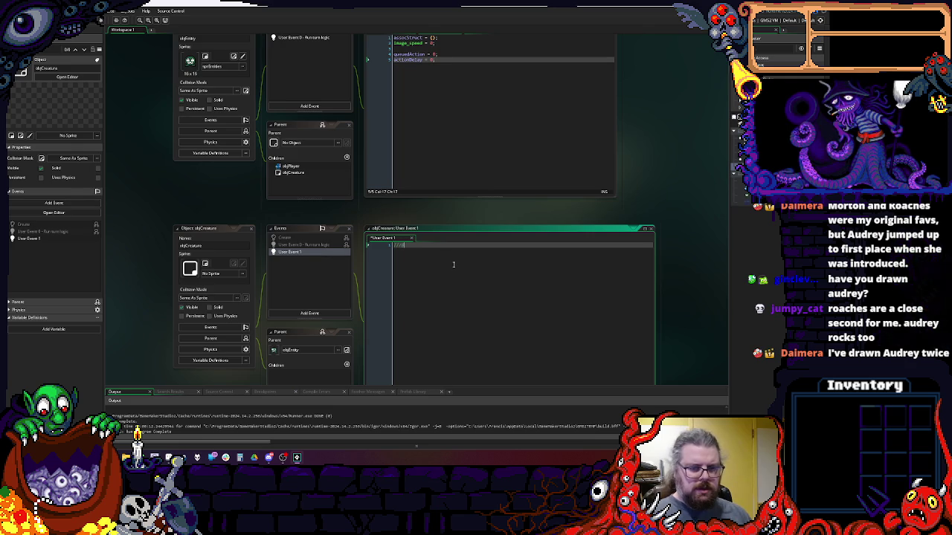
pyautogui.write('descr')
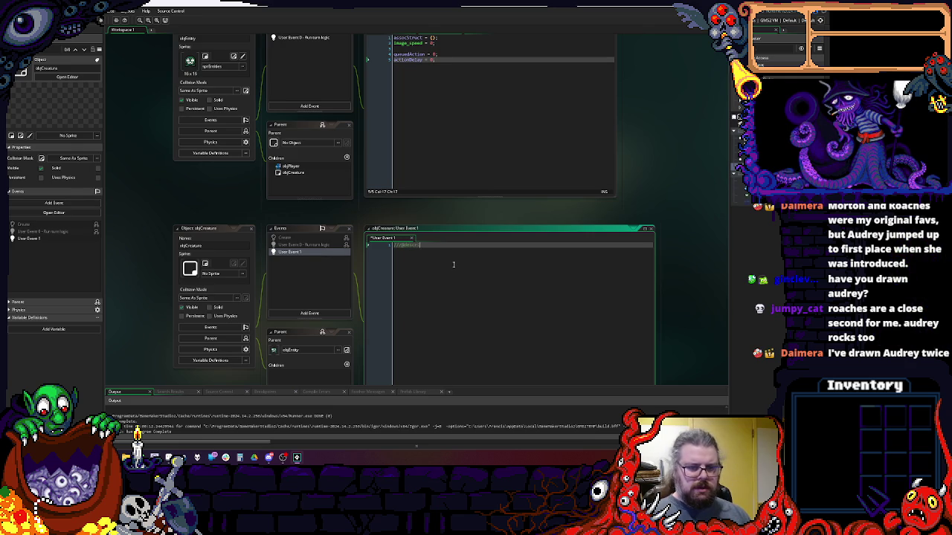
pyautogui.write('iption')
# - Add User Event 2 described as 'Movement/Action Processing' and save
pyautogui.click(309, 313)
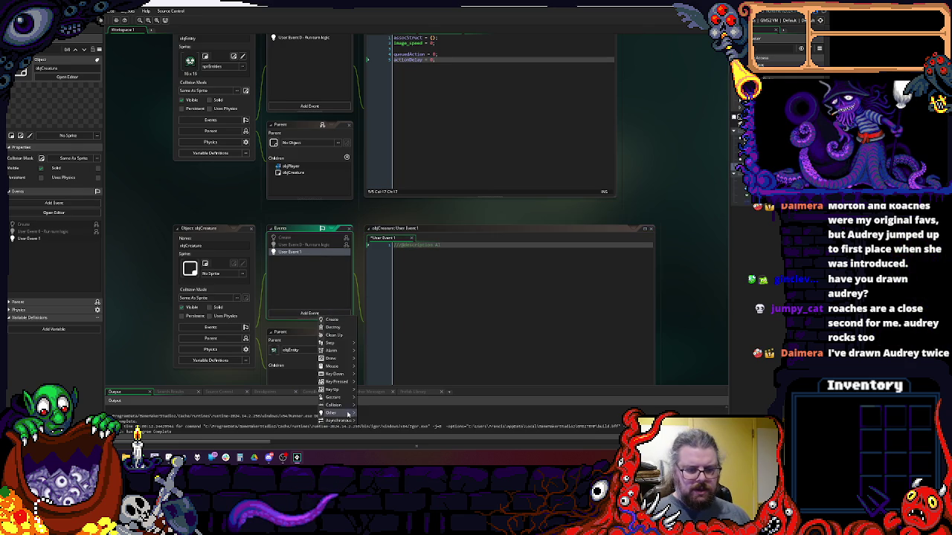
pyautogui.moveTo(332, 413)
pyautogui.moveTo(372, 427)
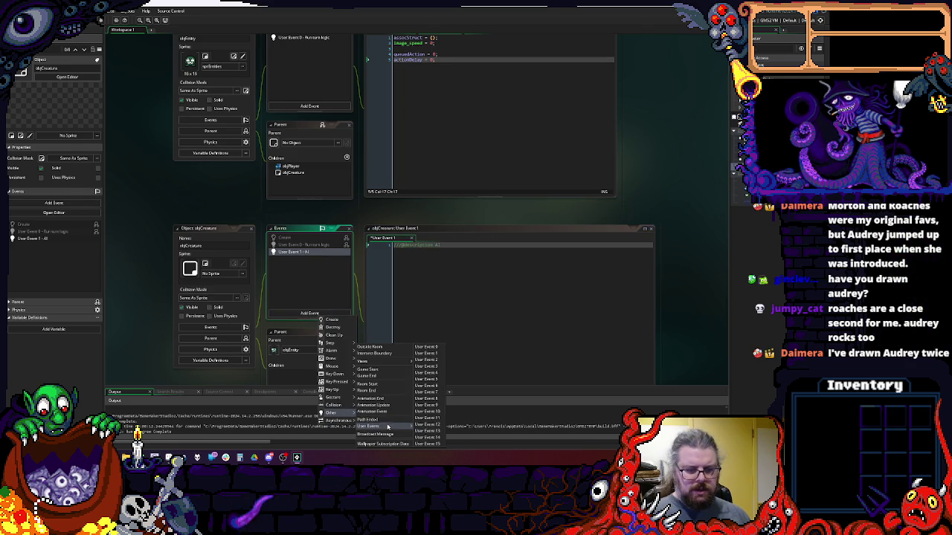
pyautogui.click(438, 362)
pyautogui.write('// @description M')
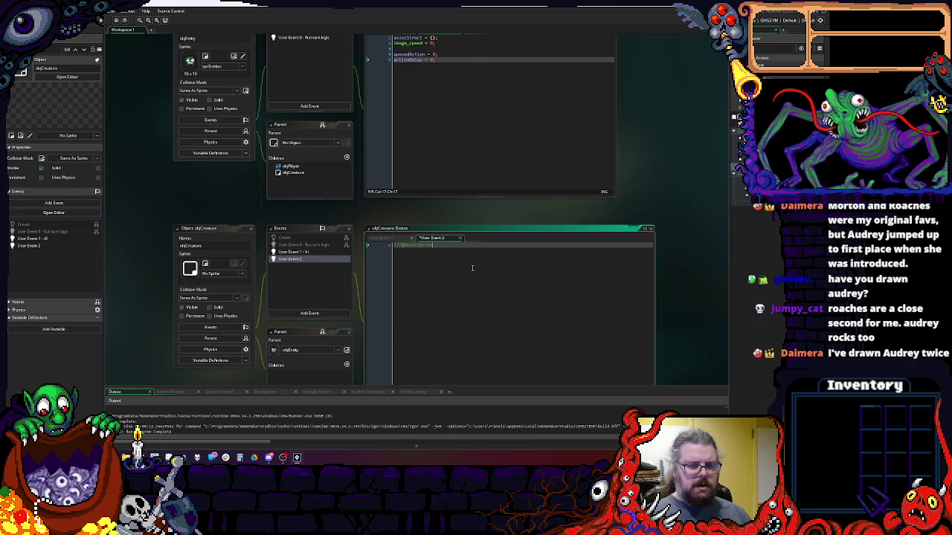
pyautogui.write('ovement')
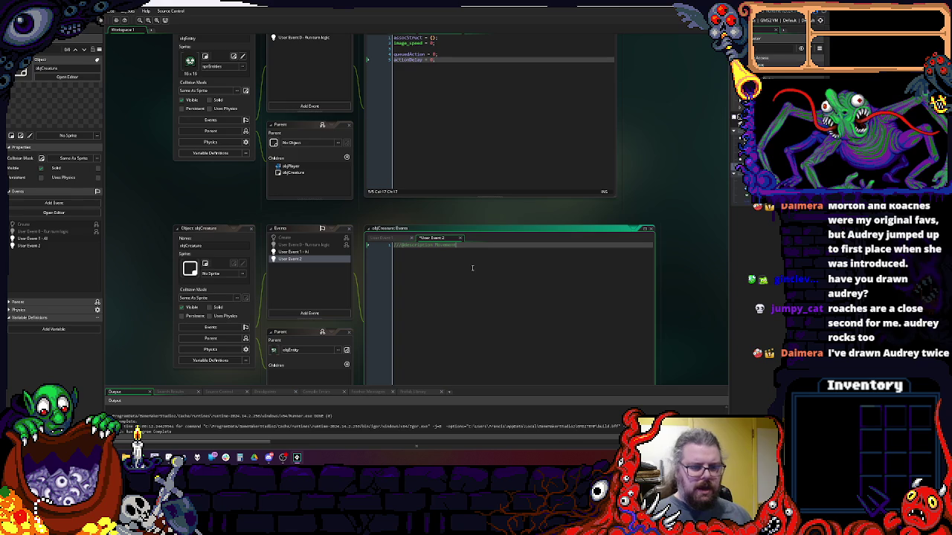
pyautogui.hotkey('ctrl', 's')
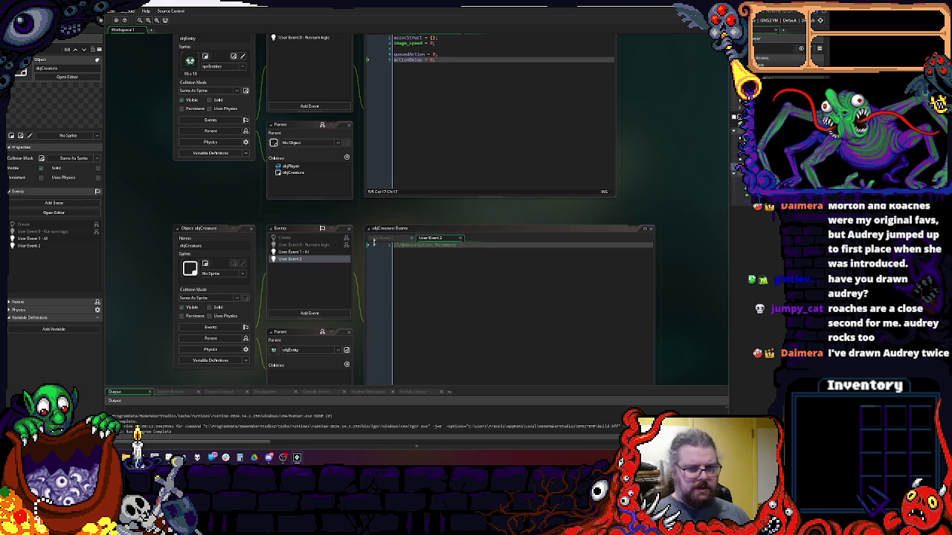
pyautogui.scroll(-2, 515, 236)
pyautogui.click(308, 172)
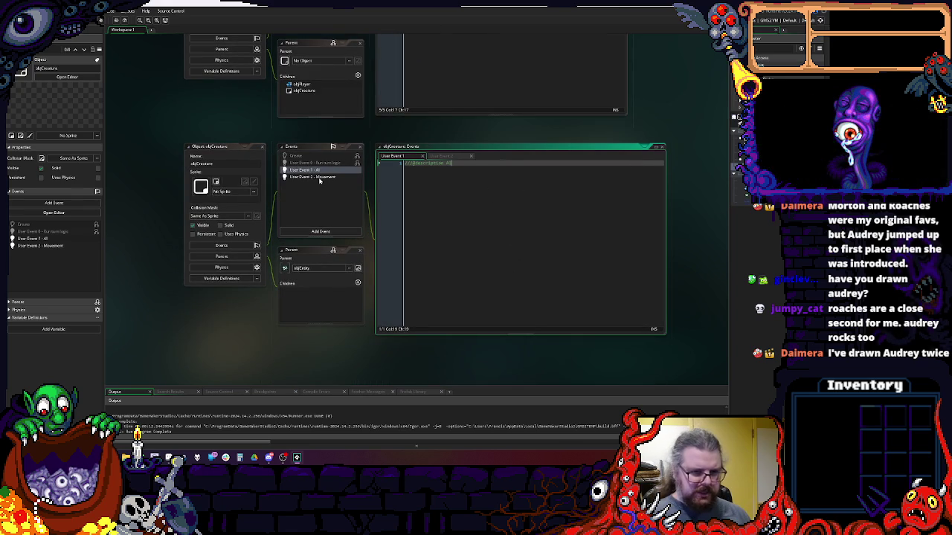
pyautogui.click(320, 178)
pyautogui.scroll(3, 479, 240)
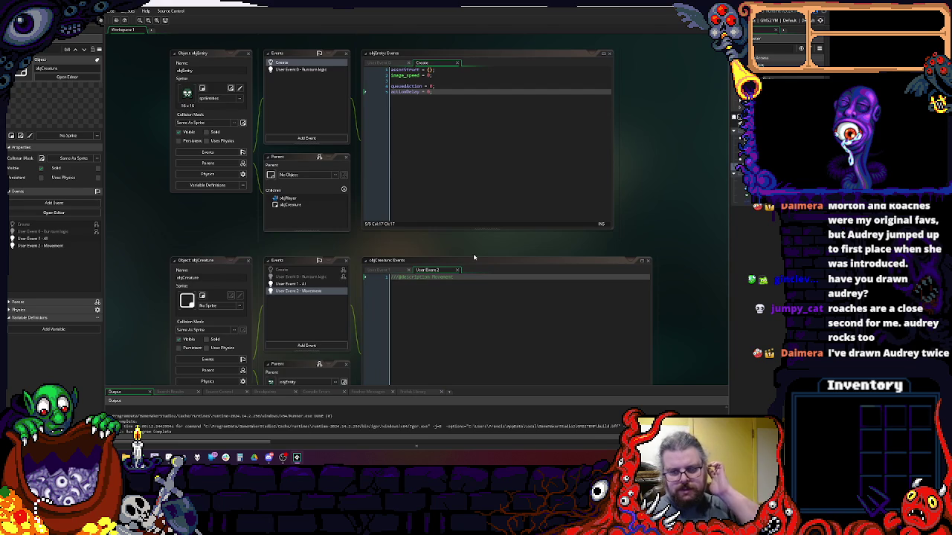
pyautogui.click(466, 283)
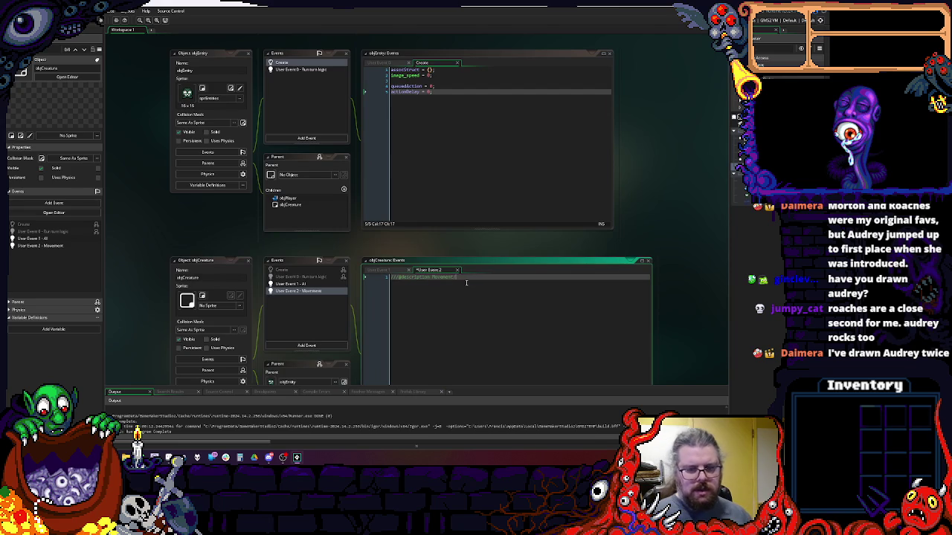
pyautogui.write('Action Pr')
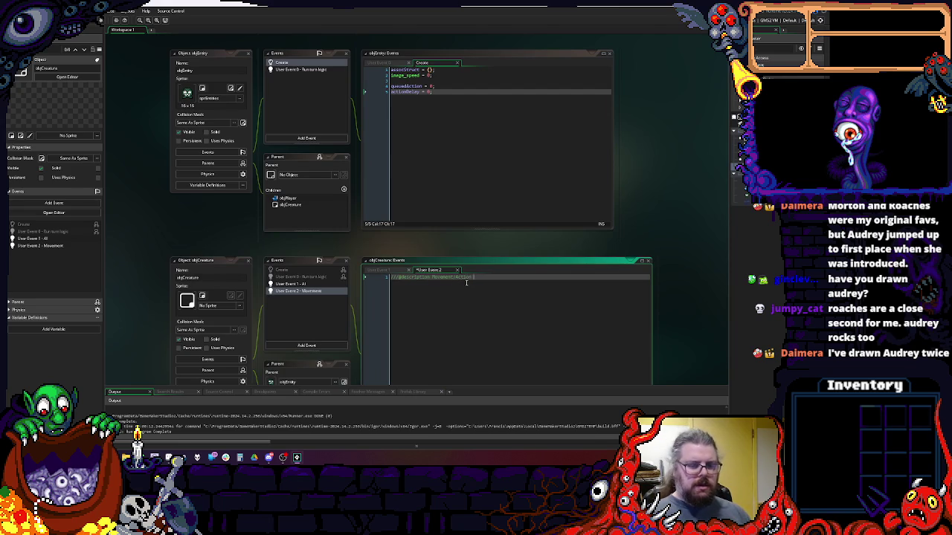
pyautogui.write('ocessing')
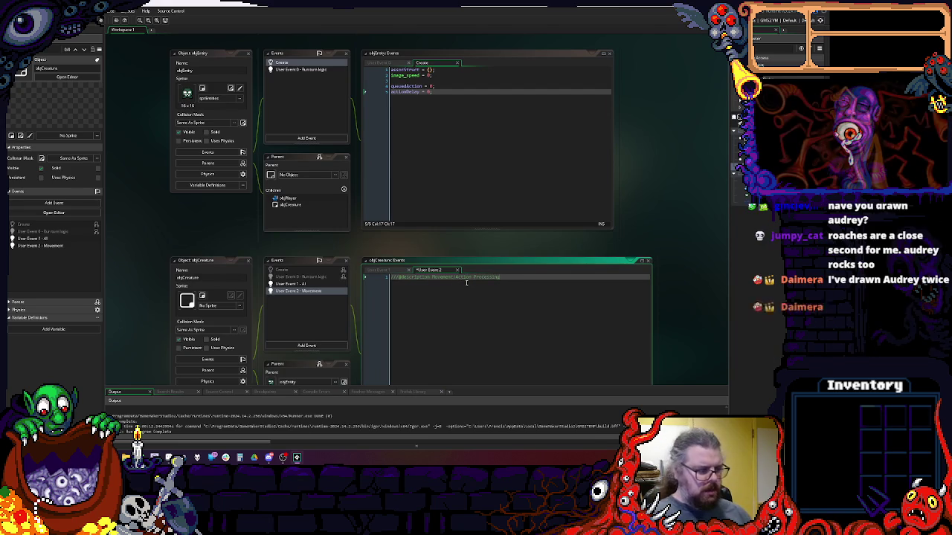
pyautogui.moveTo(539, 316); pyautogui.dragTo(518, 236)
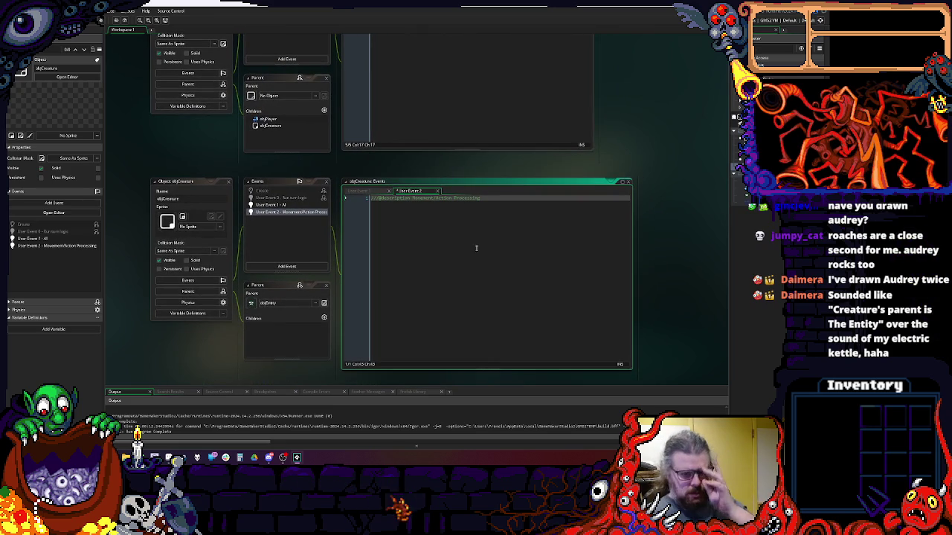
pyautogui.moveTo(374, 231)
pyautogui.mouseDown()
pyautogui.moveTo(415, 221)
pyautogui.moveTo(408, 303)
pyautogui.mouseUp()
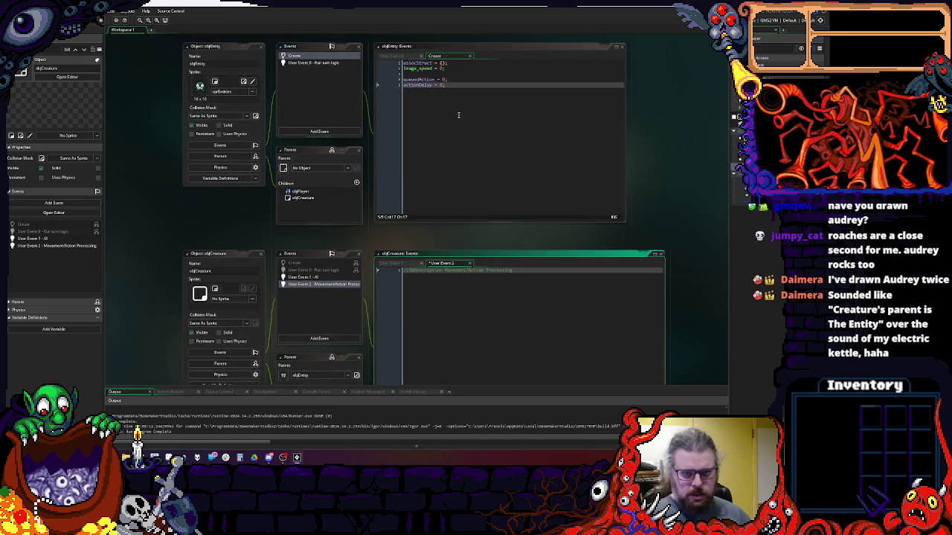
# - Make objCreature's Create event inherit its parent's code
pyautogui.rightClick(321, 279)
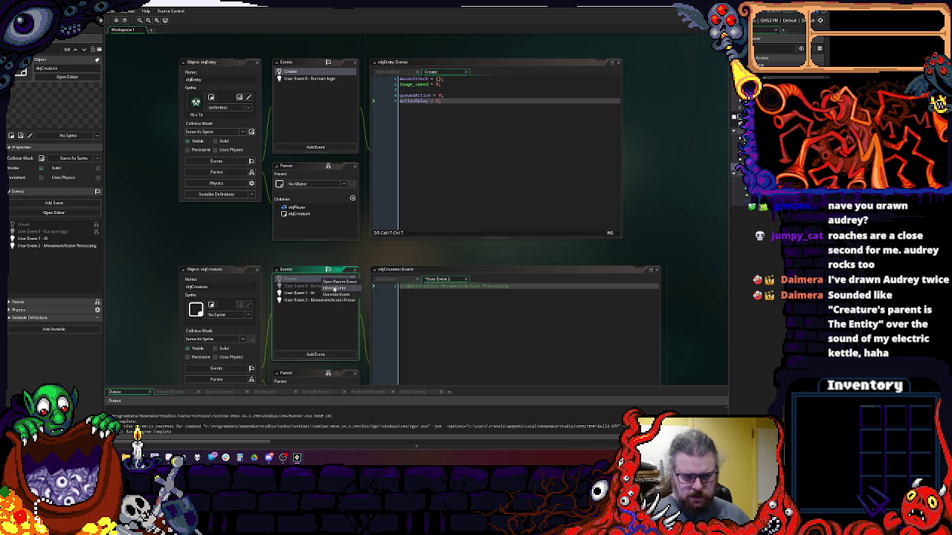
pyautogui.click(334, 289)
pyautogui.moveTo(440, 188)
pyautogui.mouseDown()
pyautogui.moveTo(424, 250)
pyautogui.moveTo(404, 200)
pyautogui.moveTo(426, 216)
pyautogui.mouseUp()
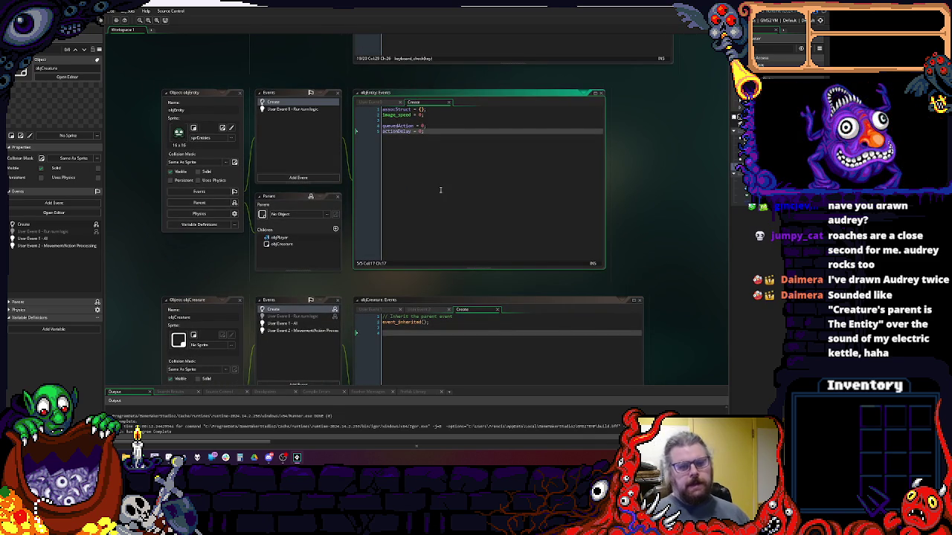
pyautogui.moveTo(438, 203)
pyautogui.mouseDown()
pyautogui.moveTo(458, 133)
pyautogui.moveTo(393, 154)
pyautogui.moveTo(395, 186)
pyautogui.mouseUp()
# - Rename queuedAction to currentAction and actionDelay to actionTiming in objEntity's Create code
pyautogui.doubleClick(357, 109)
pyautogui.write('currAction')
pyautogui.write('ent')
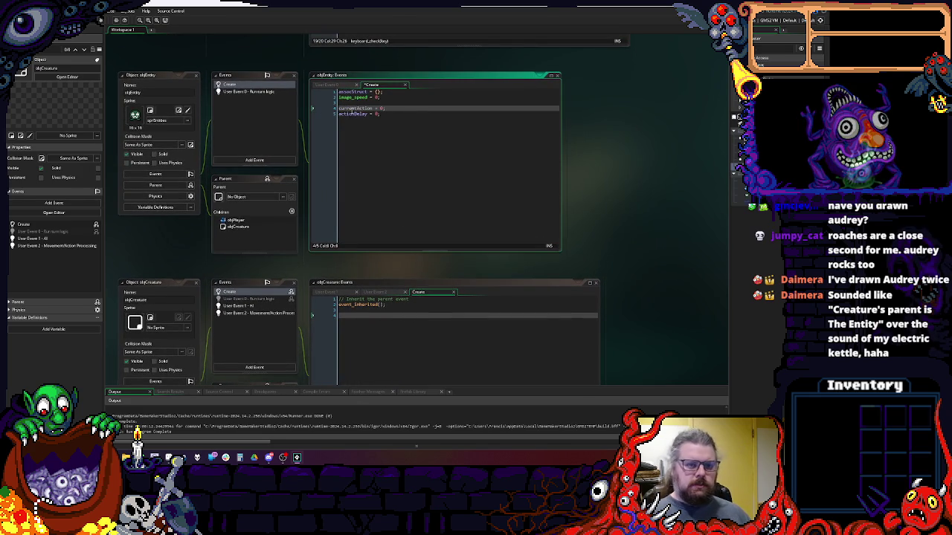
pyautogui.doubleClick(367, 114)
pyautogui.write('acti')
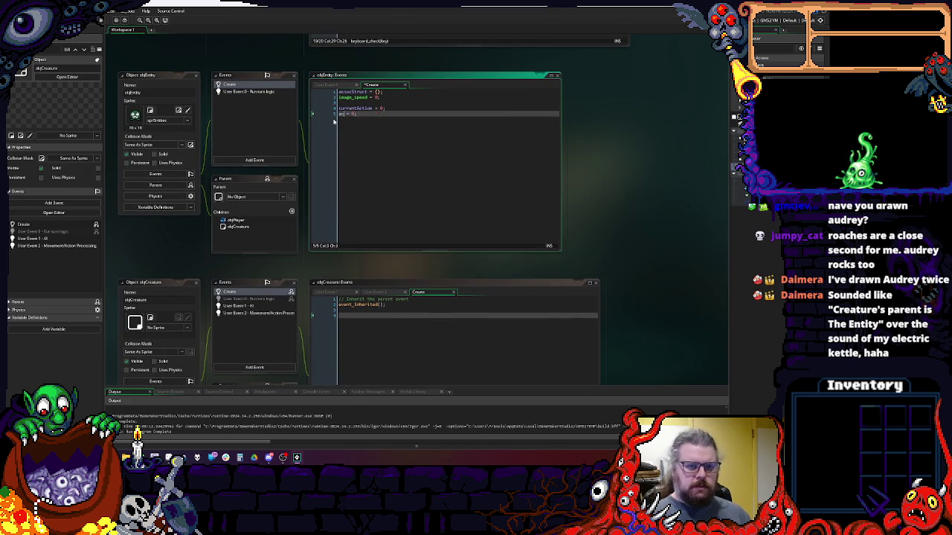
pyautogui.press('Escape')
pyautogui.write('onT')
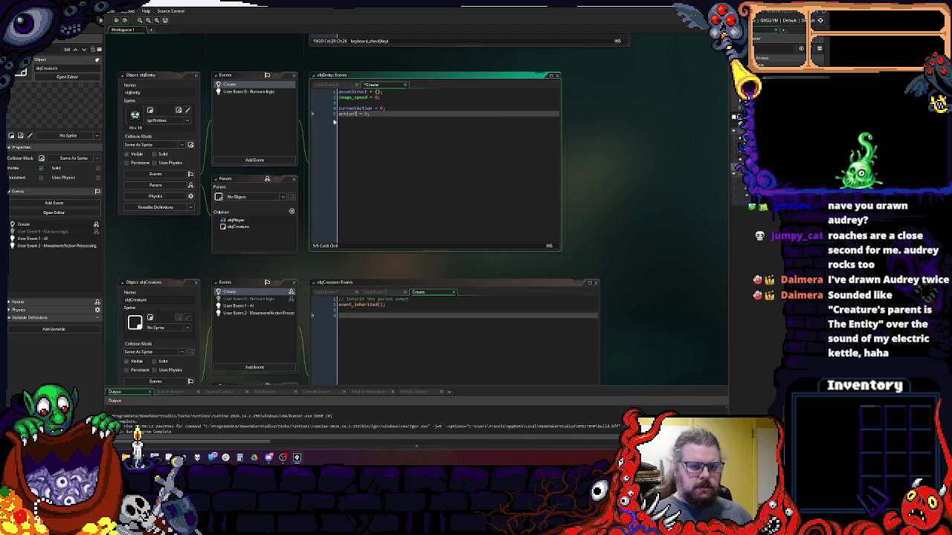
pyautogui.write('iming')
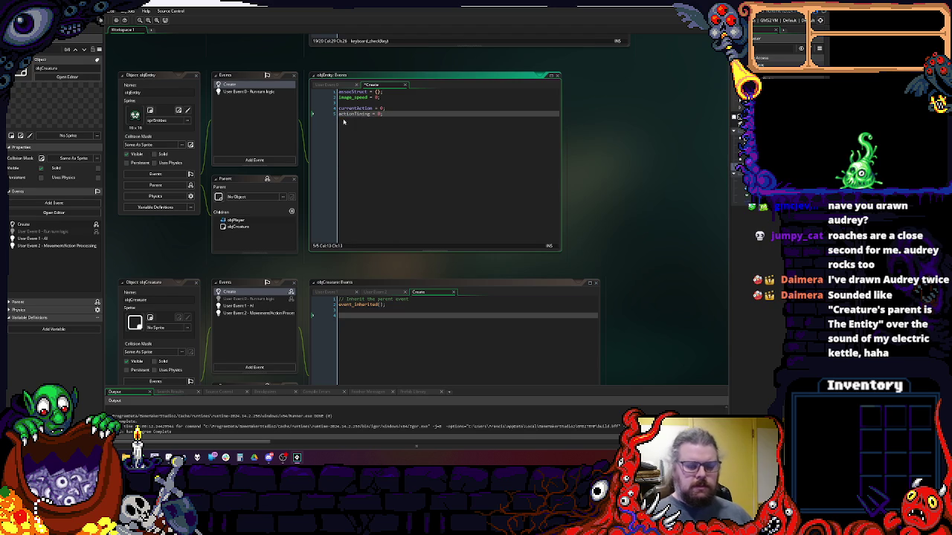
pyautogui.click(450, 341)
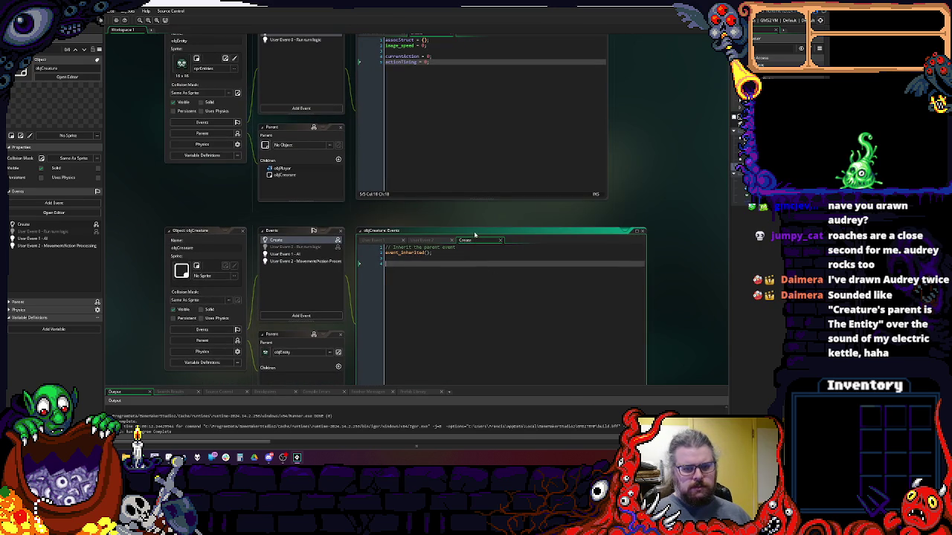
# - Open objCreature's User Event 2 code
pyautogui.doubleClick(301, 261)
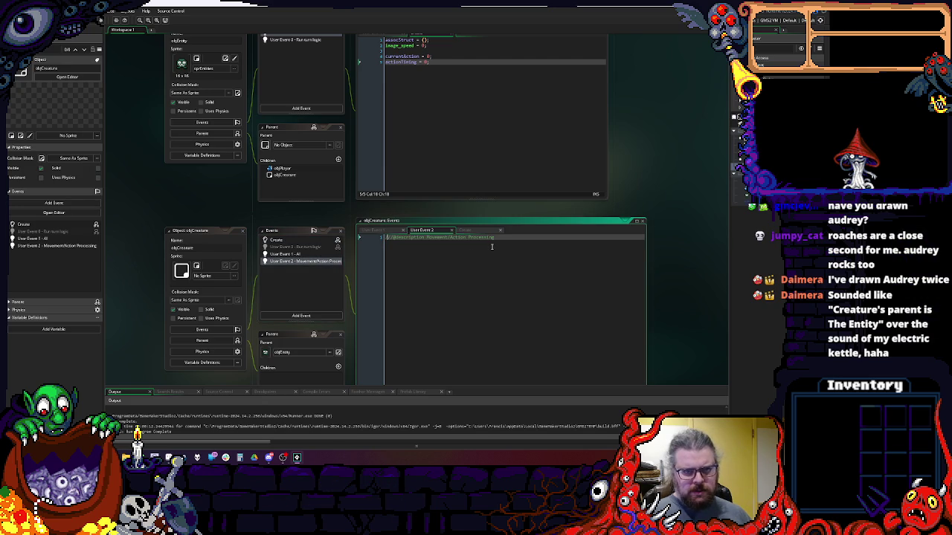
pyautogui.doubleClick(311, 261)
pyautogui.doubleClick(311, 262)
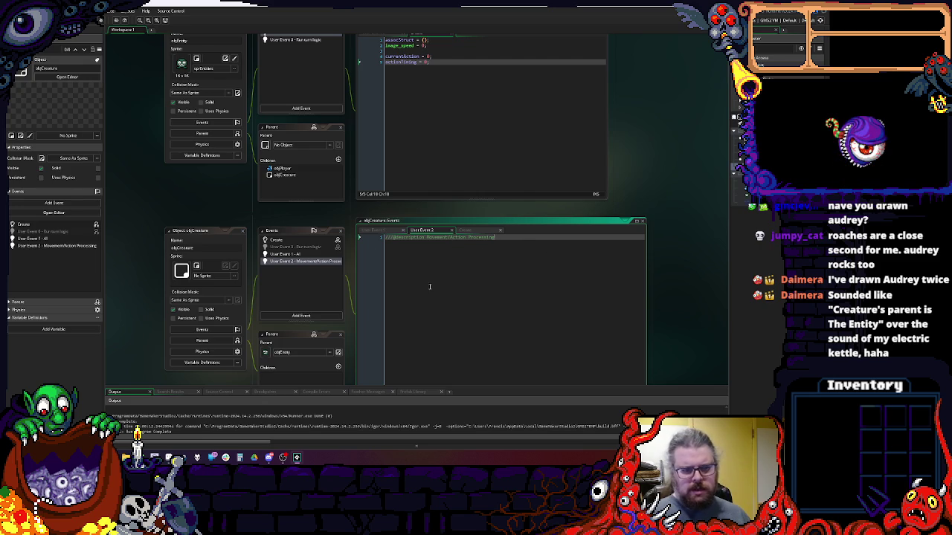
pyautogui.scroll(6, 305, 246)
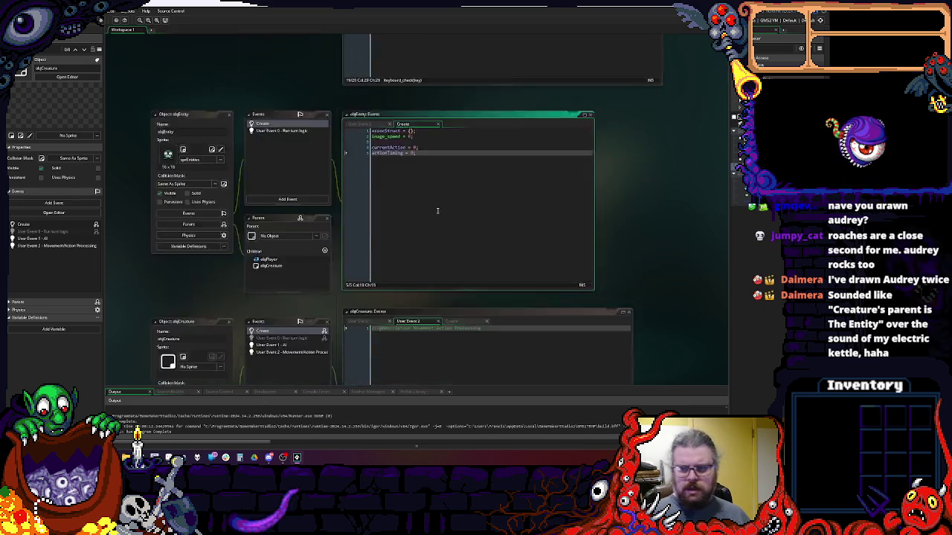
pyautogui.scroll(-8, 435, 353)
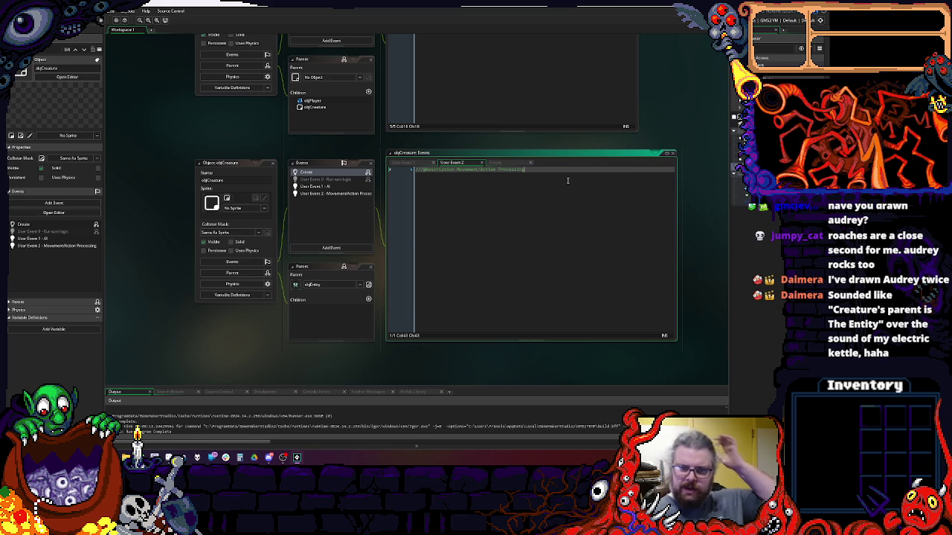
# - Position the enums script window beside objCreature's code and make it taller
pyautogui.moveTo(568, 180)
pyautogui.mouseDown()
pyautogui.moveTo(509, 313)
pyautogui.moveTo(530, 301)
pyautogui.moveTo(410, 300)
pyautogui.moveTo(383, 325)
pyautogui.mouseUp()
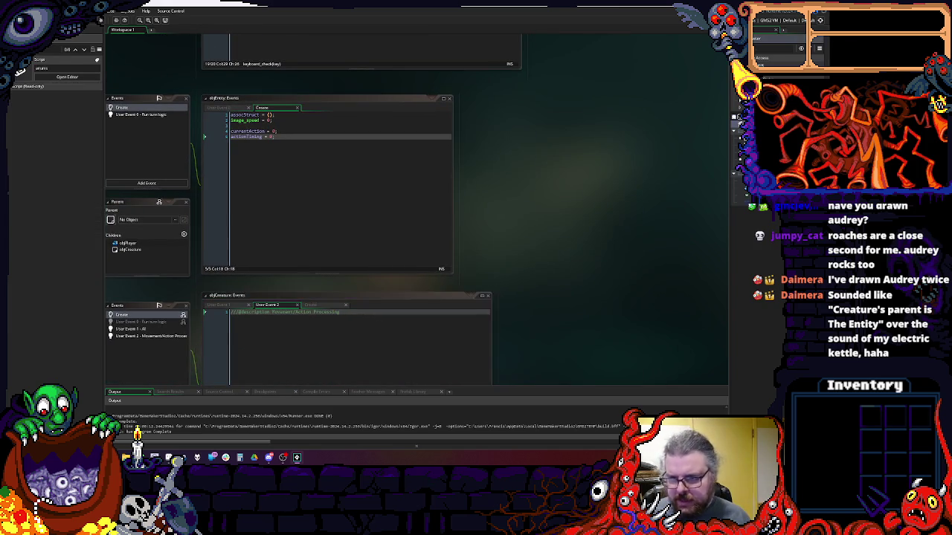
pyautogui.moveTo(357, 242)
pyautogui.mouseDown()
pyautogui.moveTo(551, 241)
pyautogui.moveTo(292, 284)
pyautogui.moveTo(528, 102)
pyautogui.moveTo(492, 83)
pyautogui.moveTo(666, 255)
pyautogui.moveTo(625, 407)
pyautogui.mouseUp()
pyautogui.moveTo(729, 370); pyautogui.dragTo(760, 368)
pyautogui.moveTo(717, 325); pyautogui.dragTo(652, 329)
pyautogui.moveTo(711, 241)
pyautogui.mouseDown()
pyautogui.moveTo(675, 270)
pyautogui.moveTo(678, 322)
pyautogui.mouseUp()
pyautogui.moveTo(283, 256)
pyautogui.mouseDown()
pyautogui.moveTo(460, 258)
pyautogui.moveTo(494, 281)
pyautogui.mouseUp()
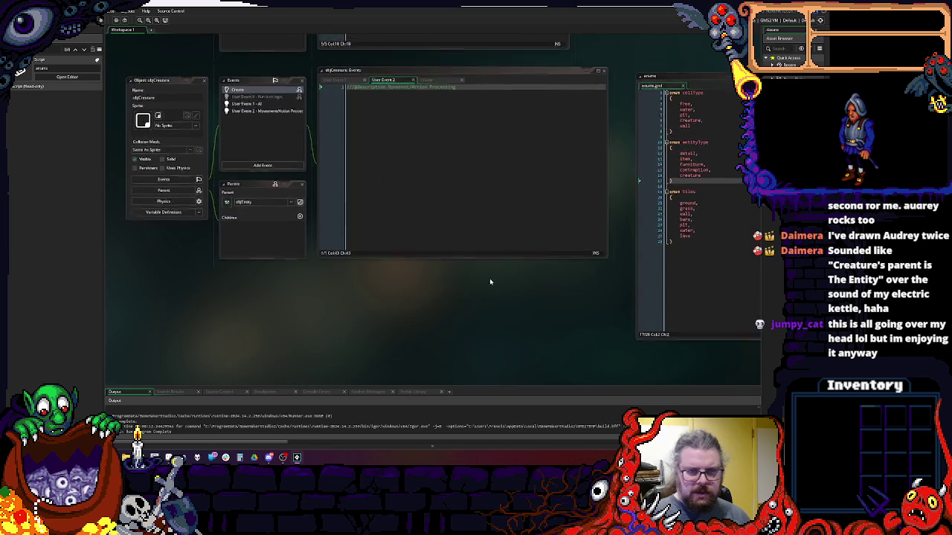
pyautogui.click(721, 323)
# - Declare an entityAction enum below the tiles enum with move, pickup and attack
pyautogui.press('Return')
pyautogui.press('Return')
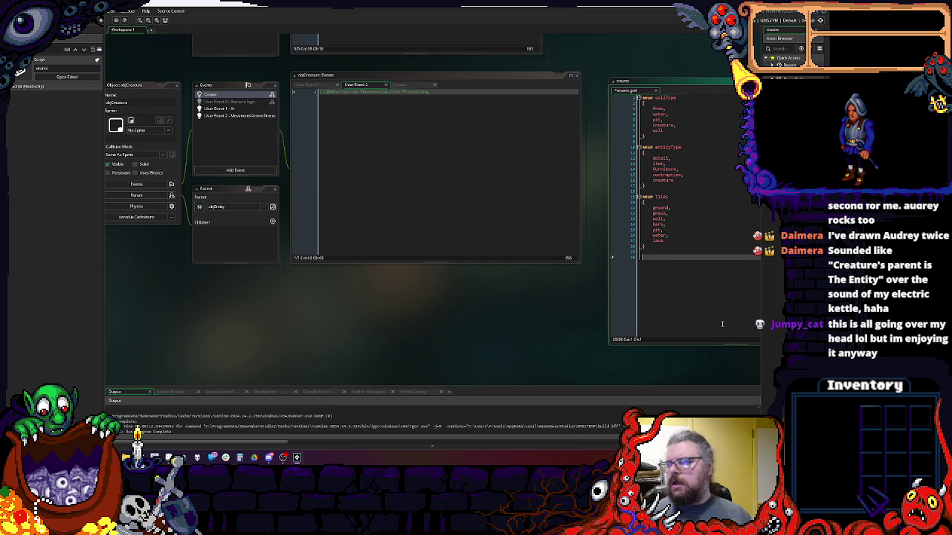
pyautogui.write('enum')
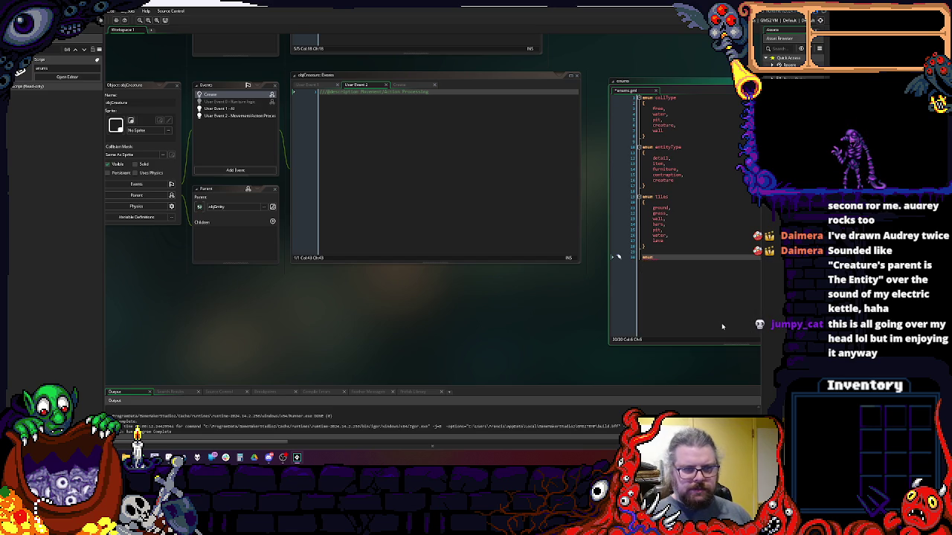
pyautogui.write(' acti')
pyautogui.write('ons')
pyautogui.write('ction')
pyautogui.press('Return')
pyautogui.write('{')
pyautogui.press('Return')
pyautogui.press('Return')
pyautogui.write('}')
pyautogui.press('Up')
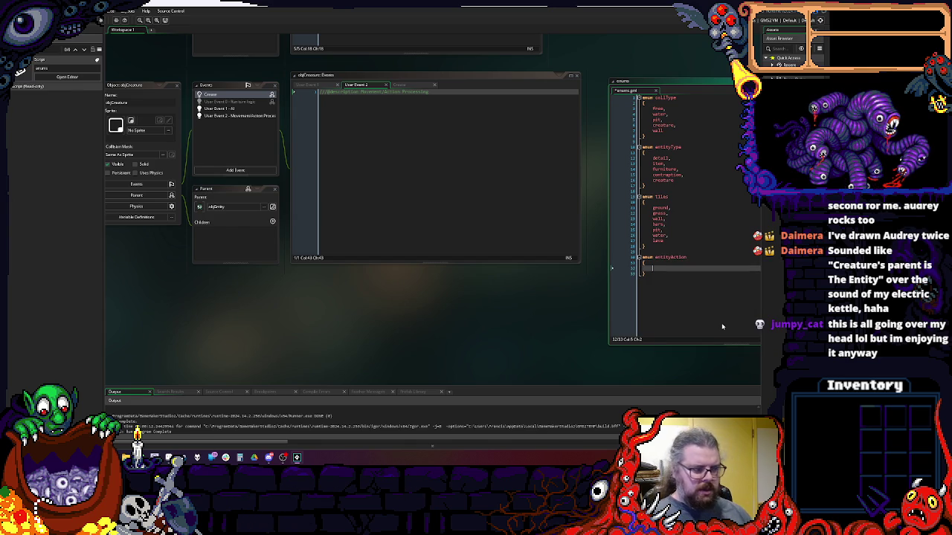
pyautogui.write('move,')
pyautogui.press('Return')
pyautogui.write('attack,')
pyautogui.press('Up')
pyautogui.press('Return')
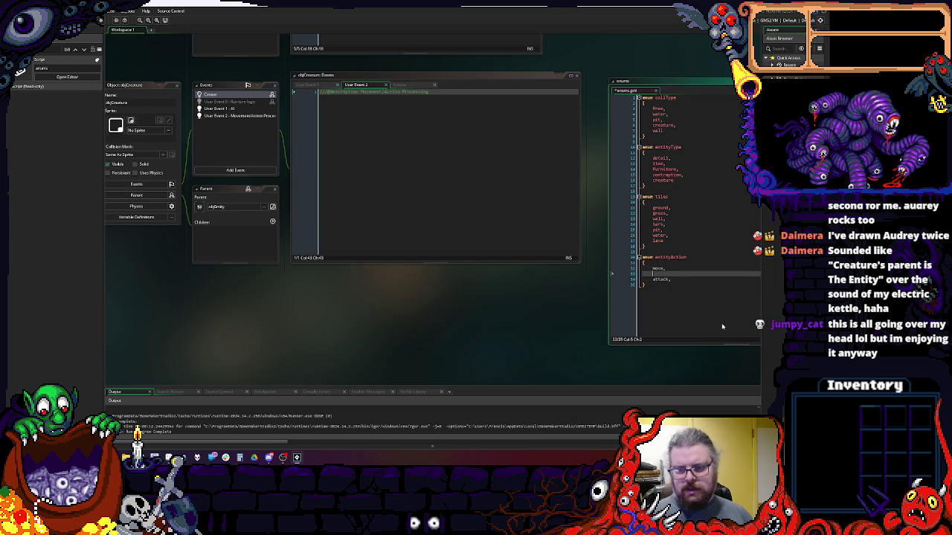
pyautogui.write('pickup,')
pyautogui.press('Down')
pyautogui.press('Return')
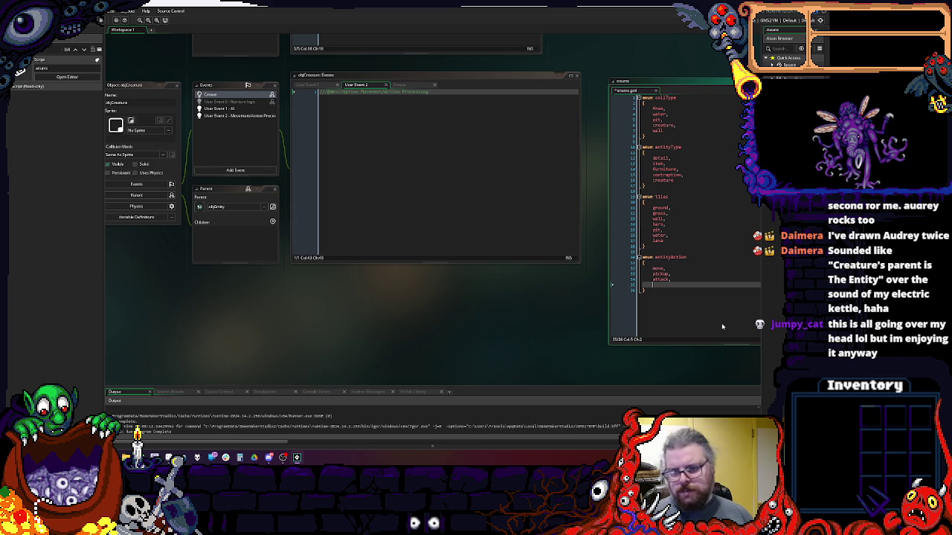
# - Add spell, drinkPotion, openDoor, dance and hug to the entityAction enum
pyautogui.write('spell,')
pyautogui.press('Return')
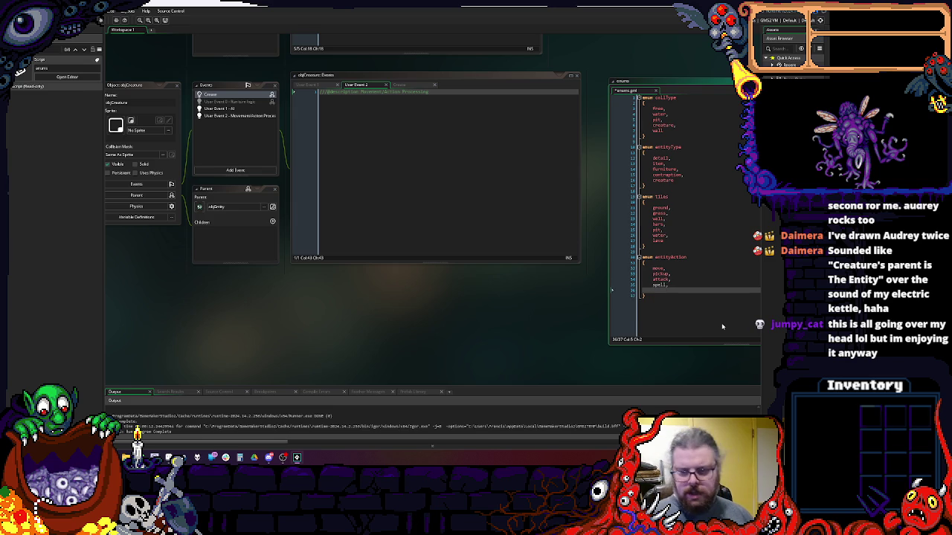
pyautogui.write('drinkPoti')
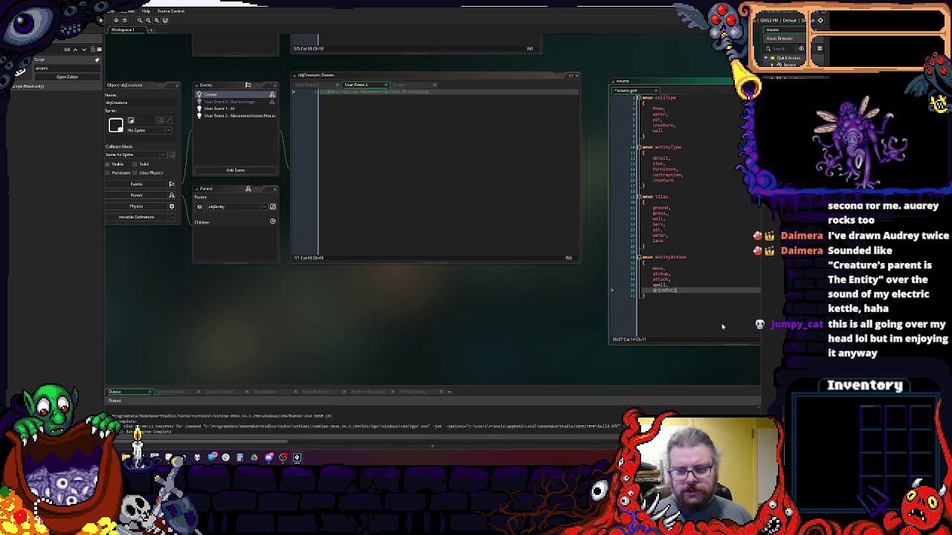
pyautogui.write('on,')
pyautogui.press('Return')
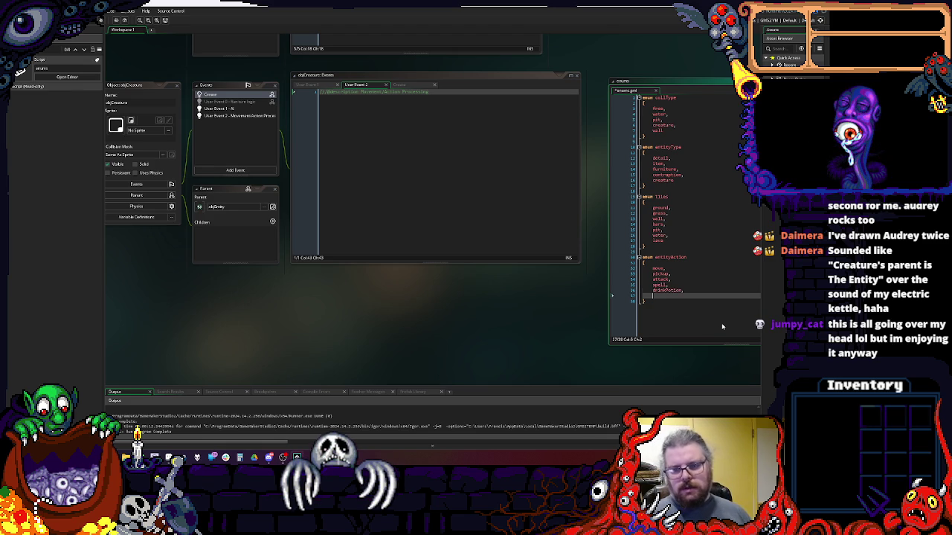
pyautogui.press('Up')
pyautogui.press('Up')
pyautogui.press('Up')
pyautogui.press('Down')
pyautogui.press('Down')
pyautogui.press('Down')
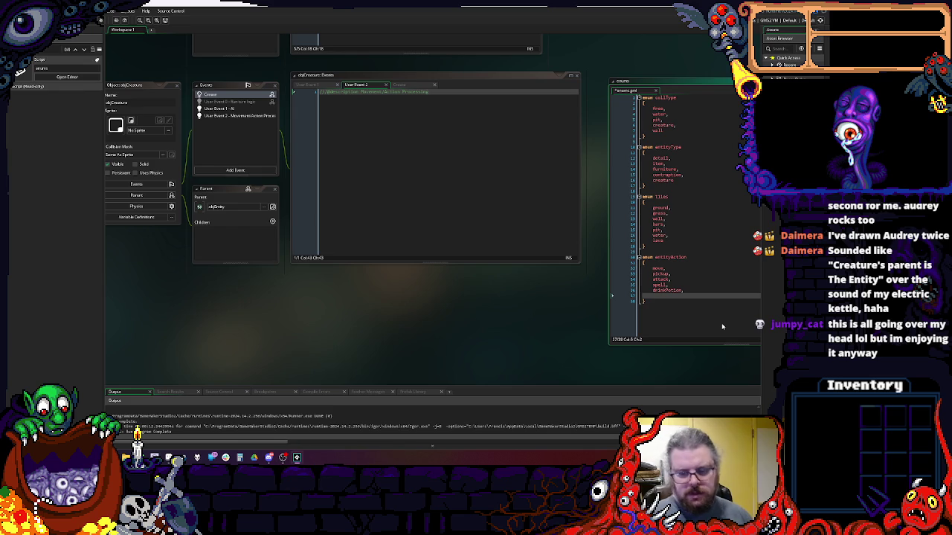
pyautogui.write('openDoor')
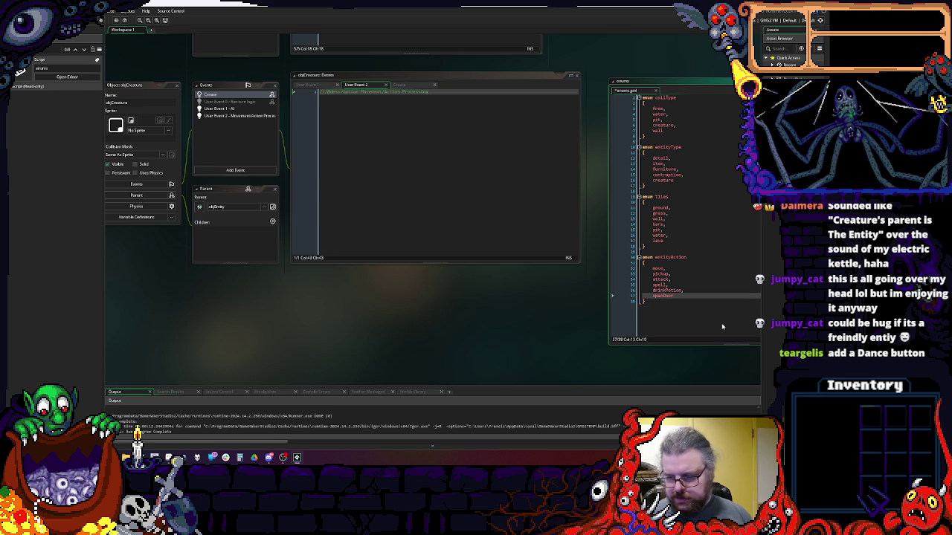
pyautogui.write(',')
pyautogui.press('Return')
pyautogui.write('dance')
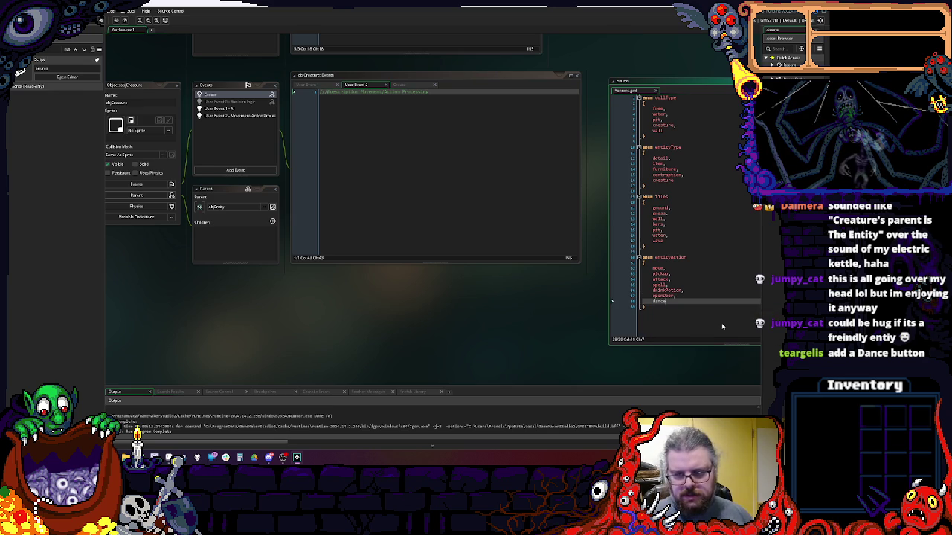
pyautogui.write(',')
pyautogui.press('Return')
pyautogui.write('hug')
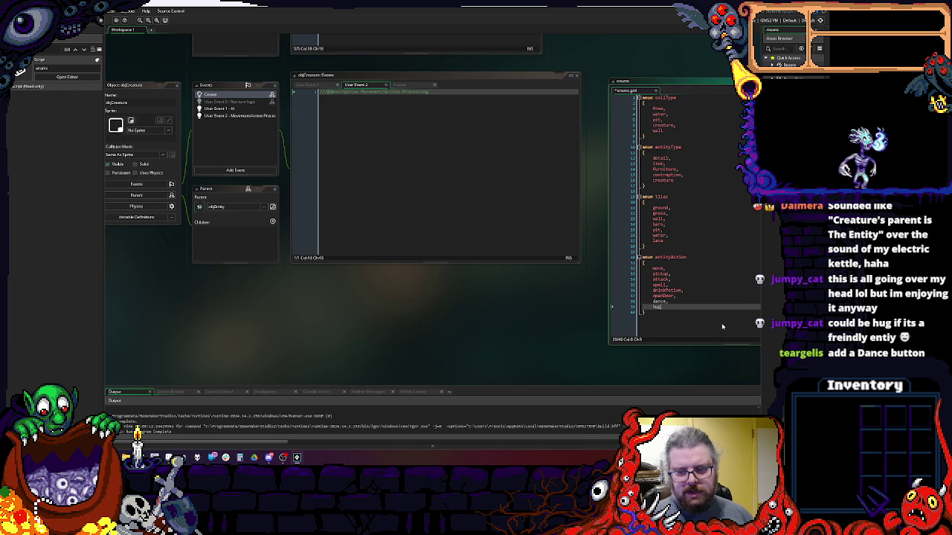
# - Insert wait as the first entityAction value
pyautogui.click(696, 289)
pyautogui.moveTo(696, 288); pyautogui.dragTo(577, 278)
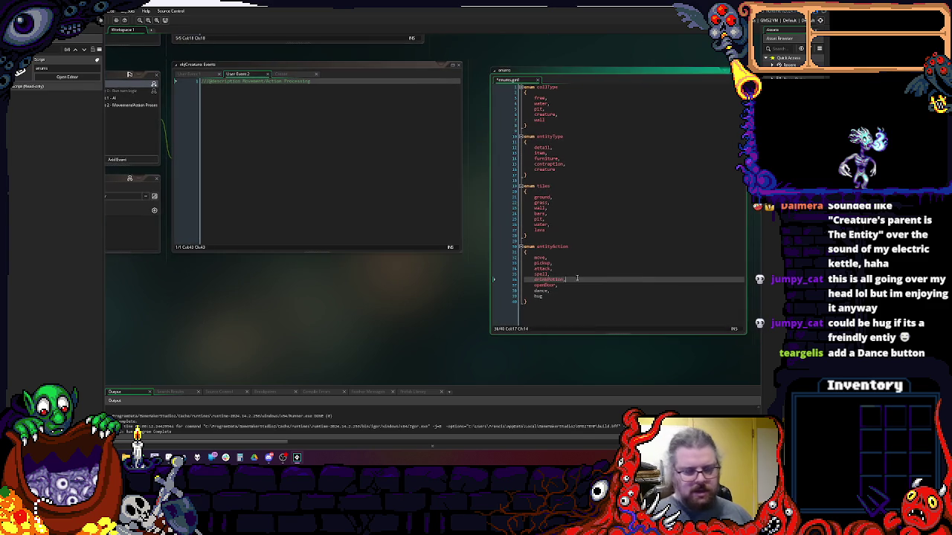
pyautogui.click(616, 299)
pyautogui.moveTo(414, 200)
pyautogui.mouseDown()
pyautogui.moveTo(468, 166)
pyautogui.moveTo(334, 153)
pyautogui.mouseUp()
pyautogui.moveTo(563, 308); pyautogui.dragTo(667, 321)
pyautogui.click(481, 156)
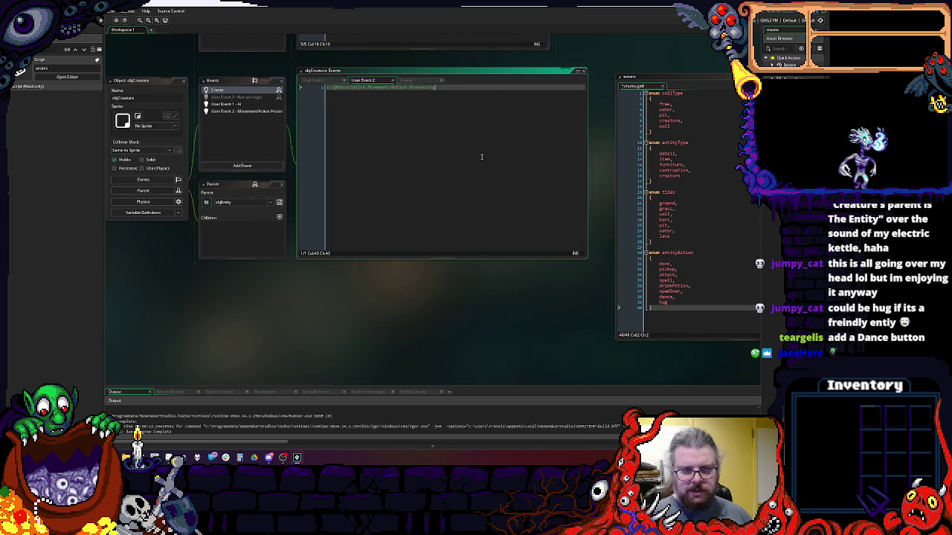
pyautogui.click(725, 258)
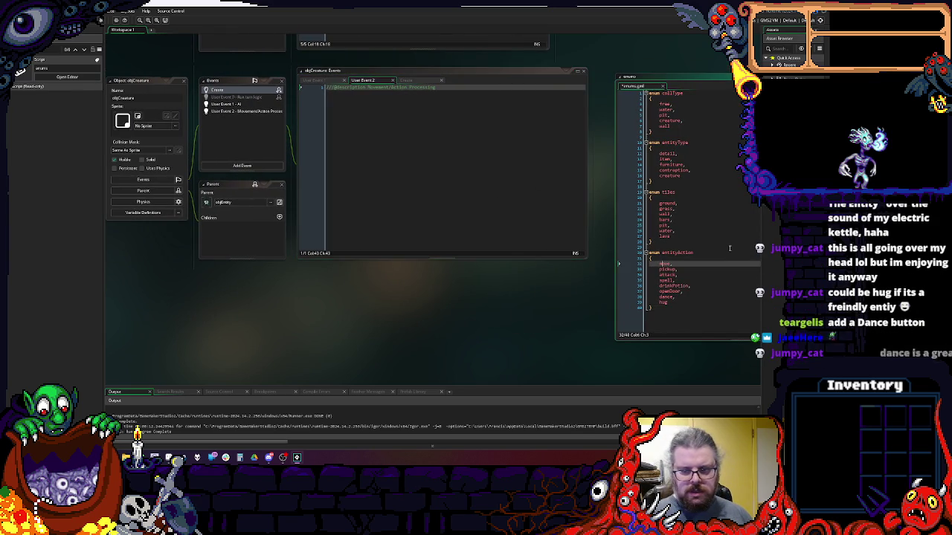
pyautogui.press('Return')
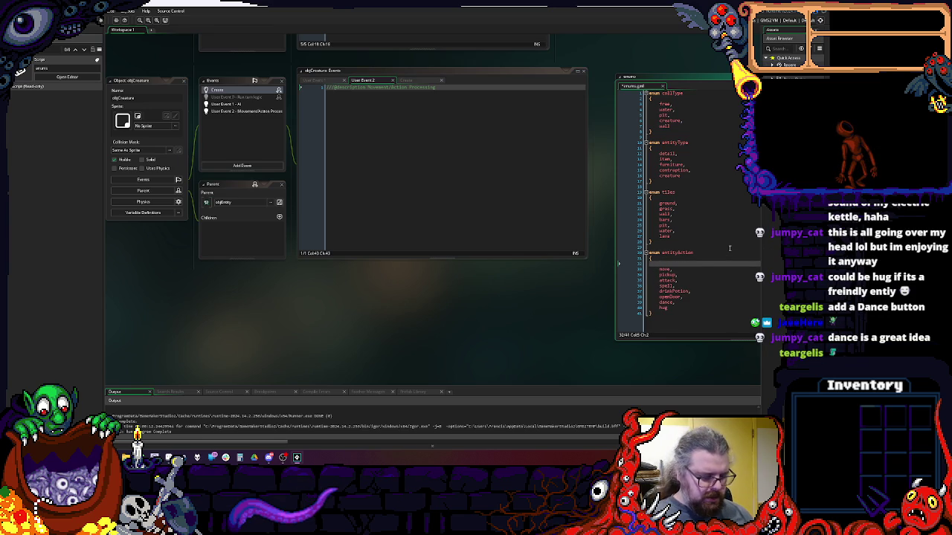
pyautogui.write('wait,')
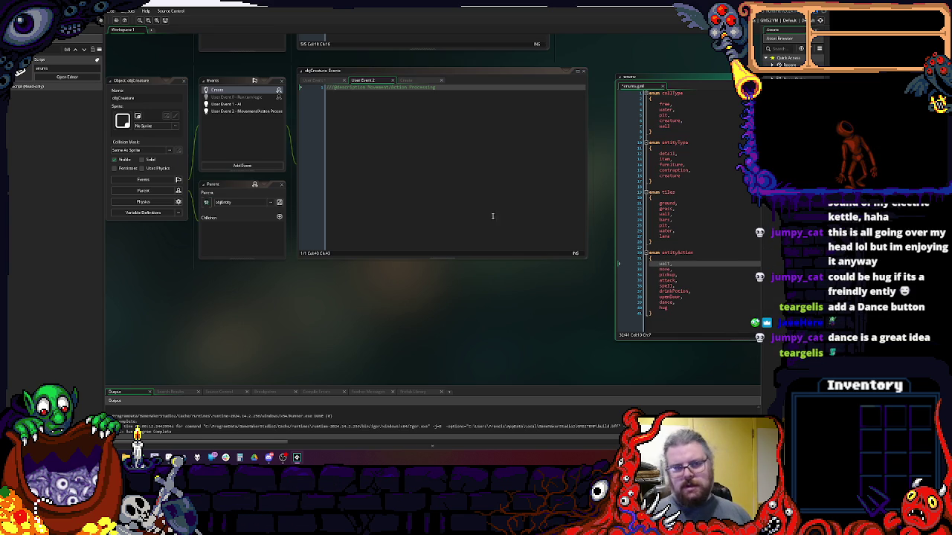
pyautogui.click(451, 200)
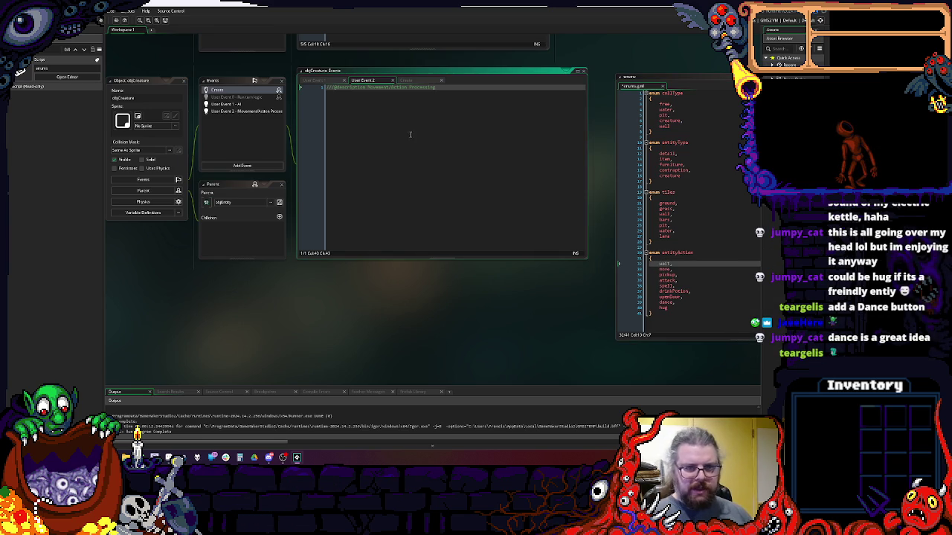
# - Type switch( below User Event 2's description comment, then show objCreature's Create event code
pyautogui.click(240, 110)
pyautogui.click(418, 152)
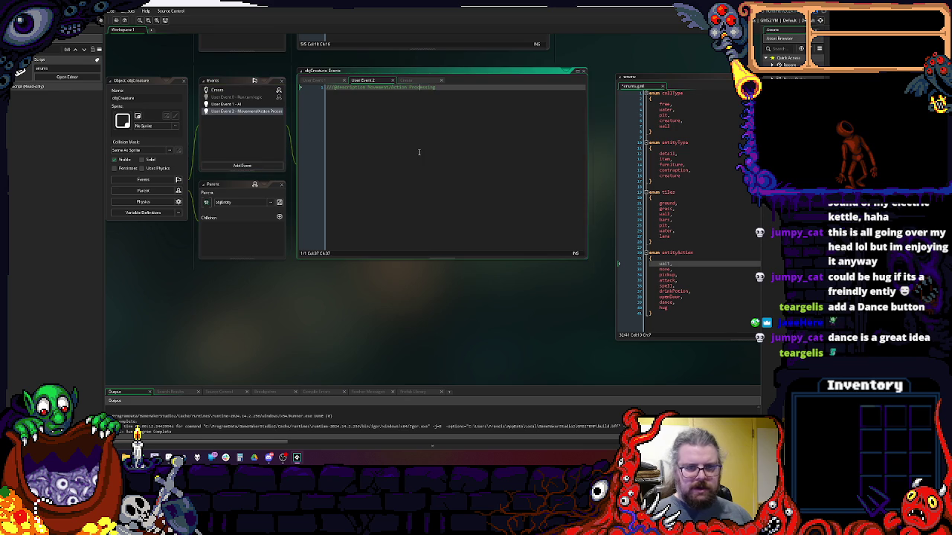
pyautogui.press('Return')
pyautogui.press('Return')
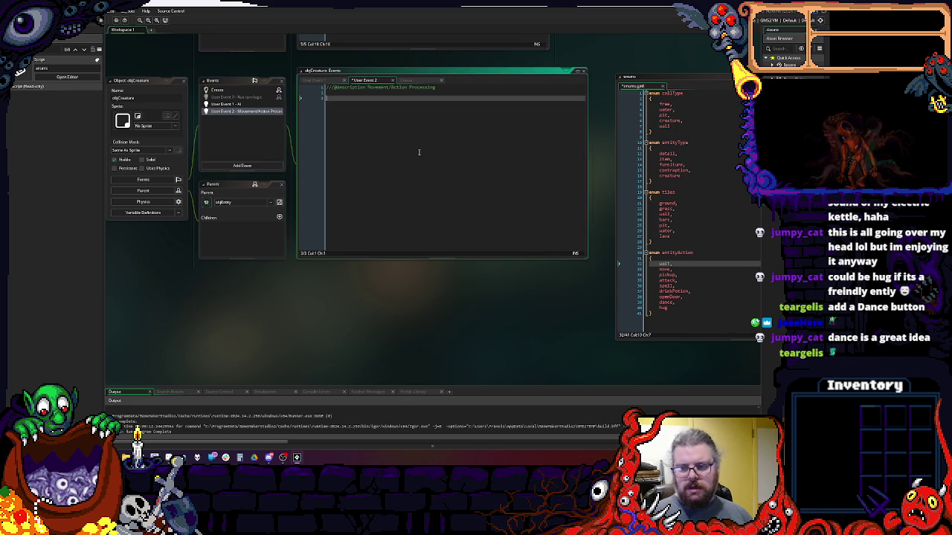
pyautogui.write('switch(')
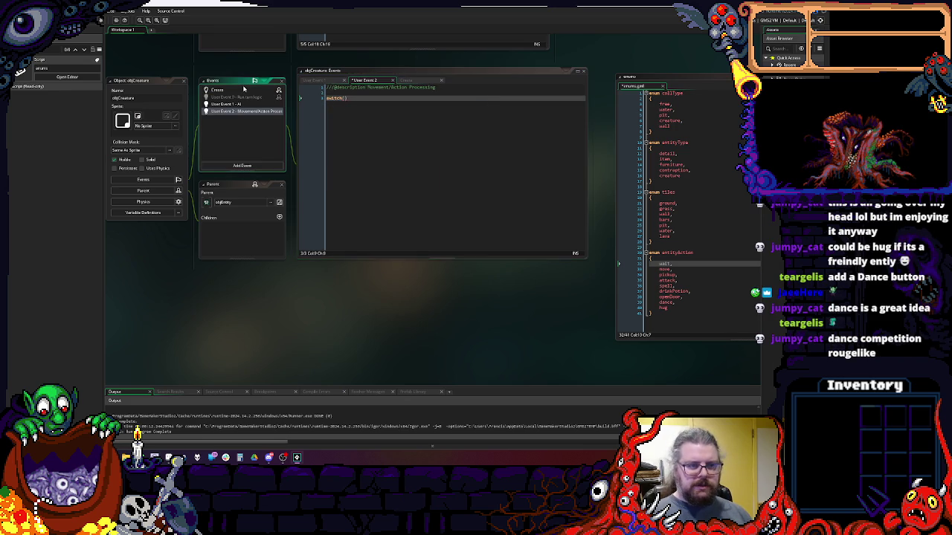
pyautogui.click(217, 89)
pyautogui.scroll(3, 387, 162)
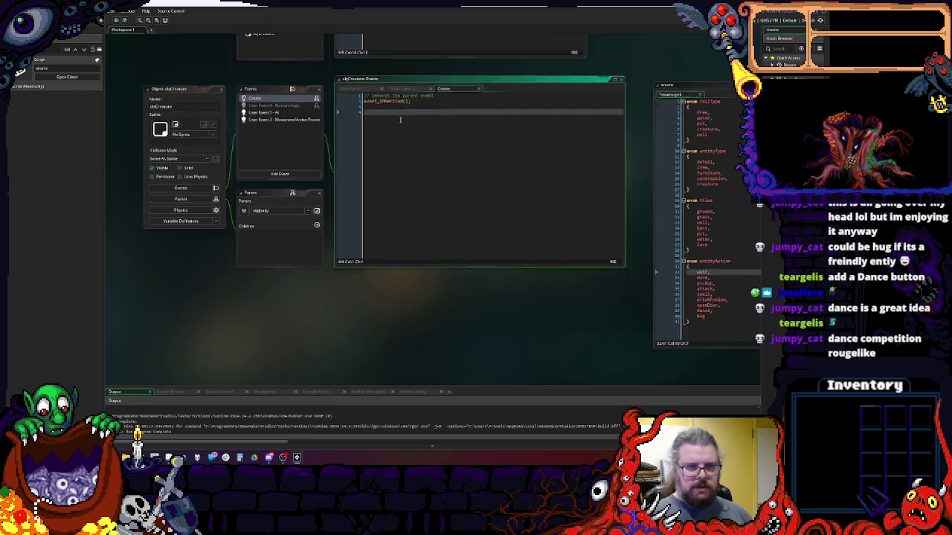
# - Set 'currentAction = entityAction.wait;' and end 'actionTiming = 0' with a semicolon in objEntity's Create code
pyautogui.doubleClick(367, 105)
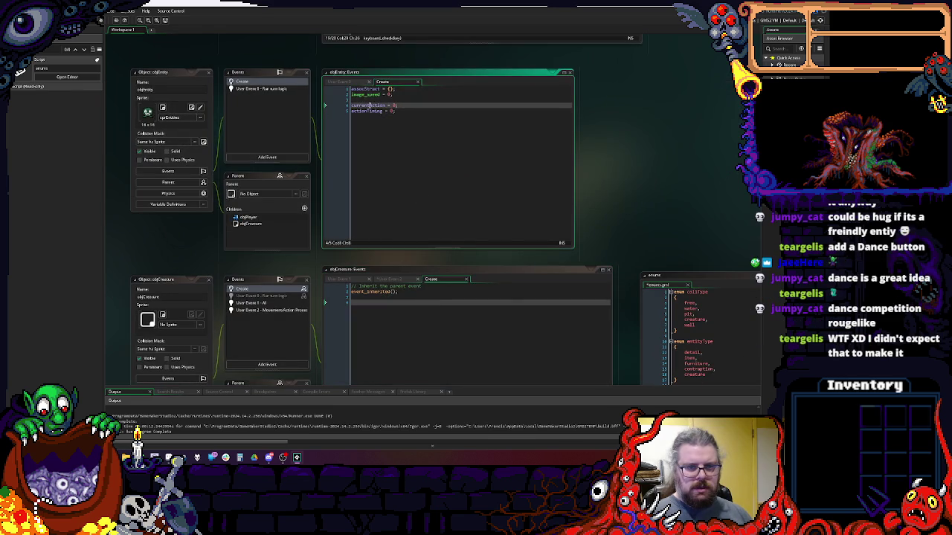
pyautogui.click(411, 312)
pyautogui.click(395, 106)
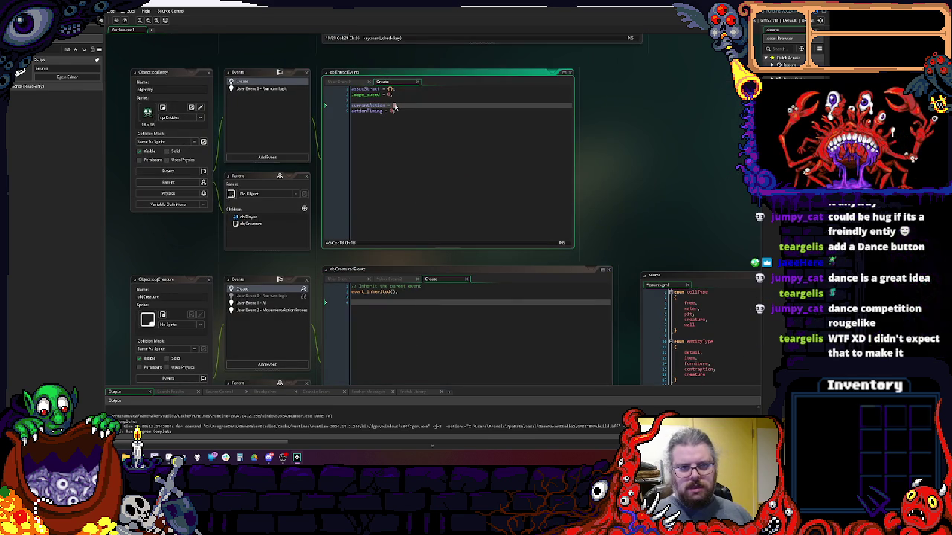
pyautogui.write('ent')
pyautogui.press('Return')
pyautogui.write('.wal')
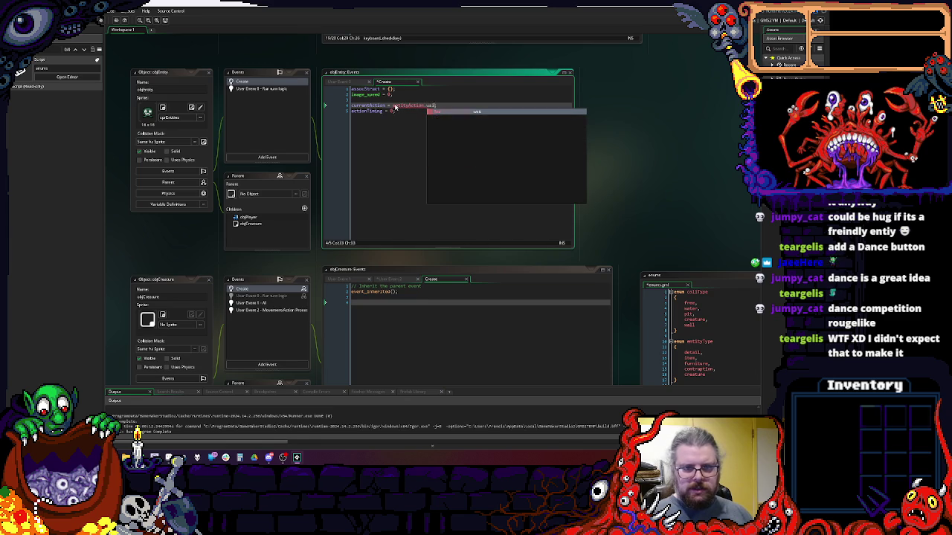
pyautogui.press('Return')
pyautogui.write(';')
pyautogui.press('Down')
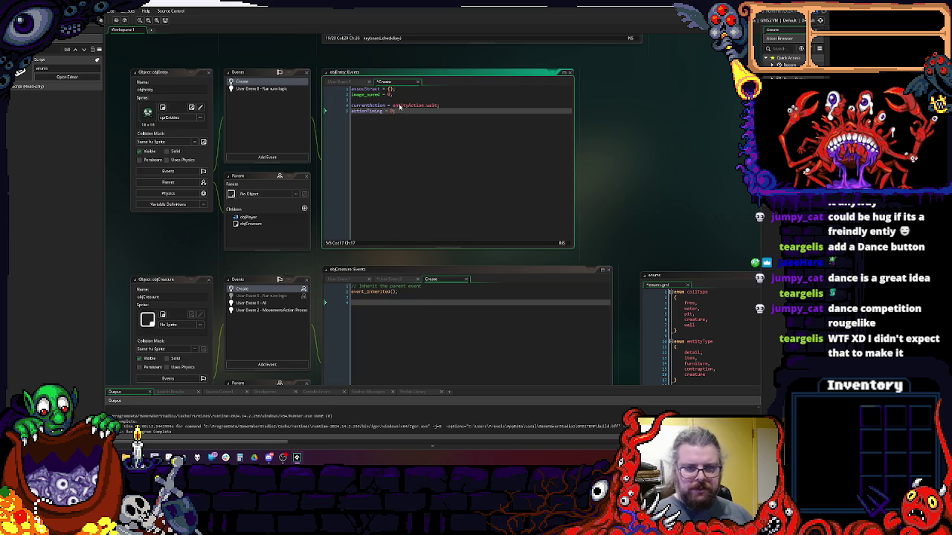
pyautogui.write(';')
pyautogui.scroll(-4, 464, 168)
pyautogui.hscroll(-2, 409, 160)
pyautogui.click(352, 154)
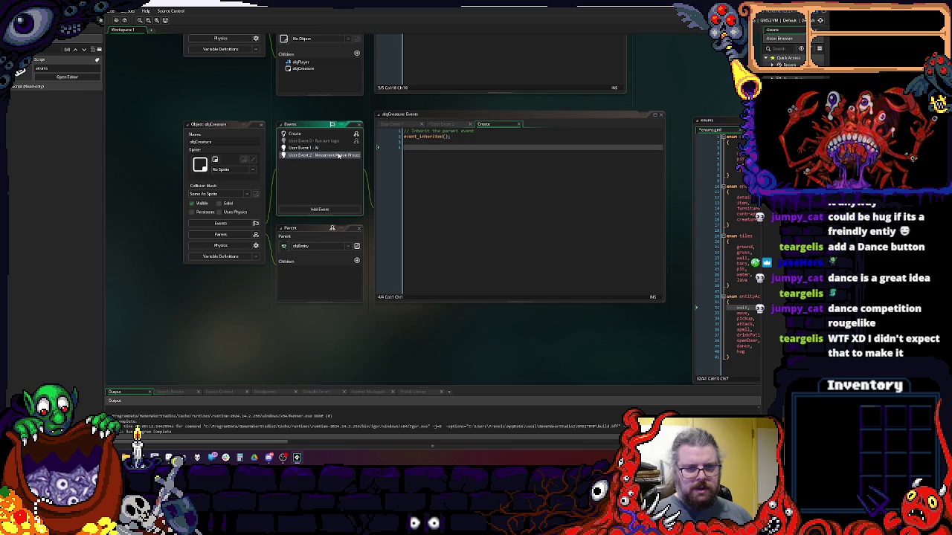
# - Review the entityAction entries in enums.gml, then add a blank line above the switch
pyautogui.moveTo(449, 214)
pyautogui.mouseDown()
pyautogui.moveTo(395, 206)
pyautogui.moveTo(374, 185)
pyautogui.moveTo(325, 185)
pyautogui.mouseUp()
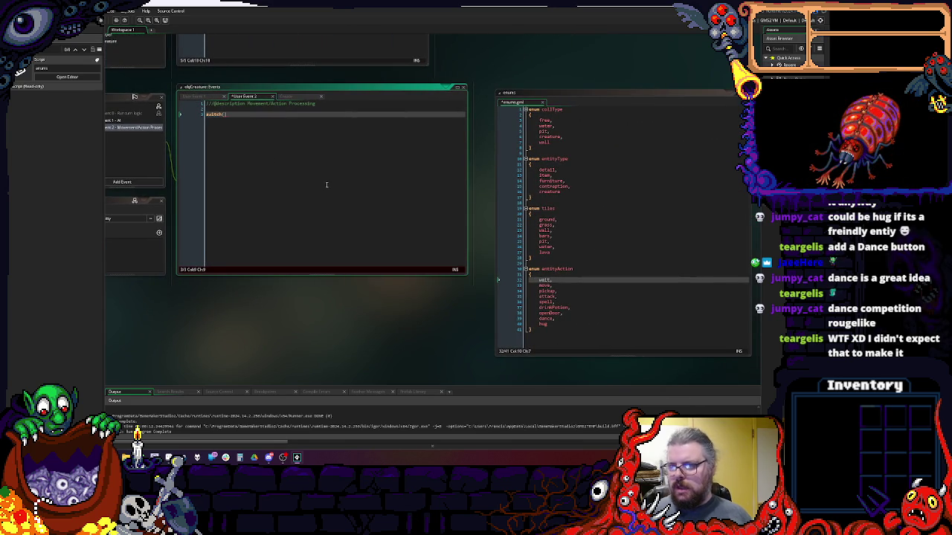
pyautogui.click(579, 285)
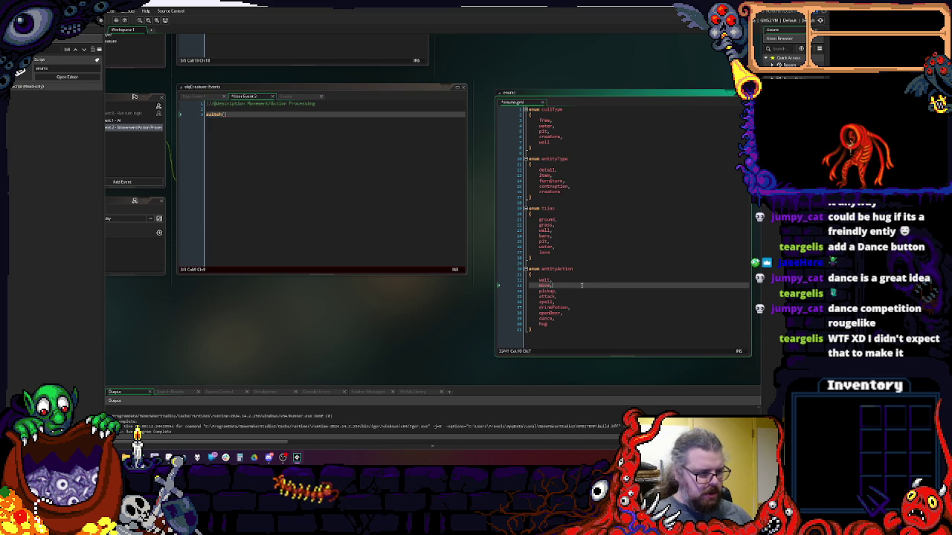
pyautogui.click(581, 302)
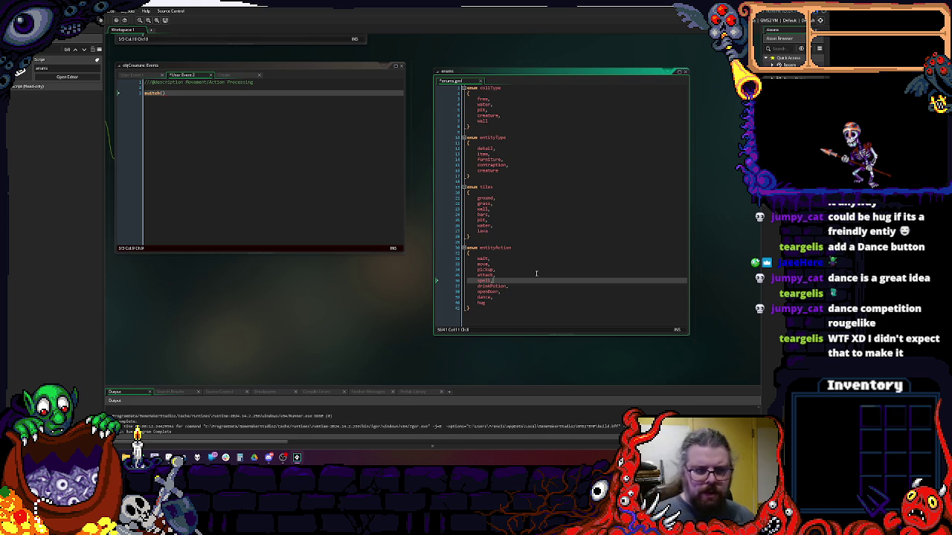
pyautogui.click(289, 186)
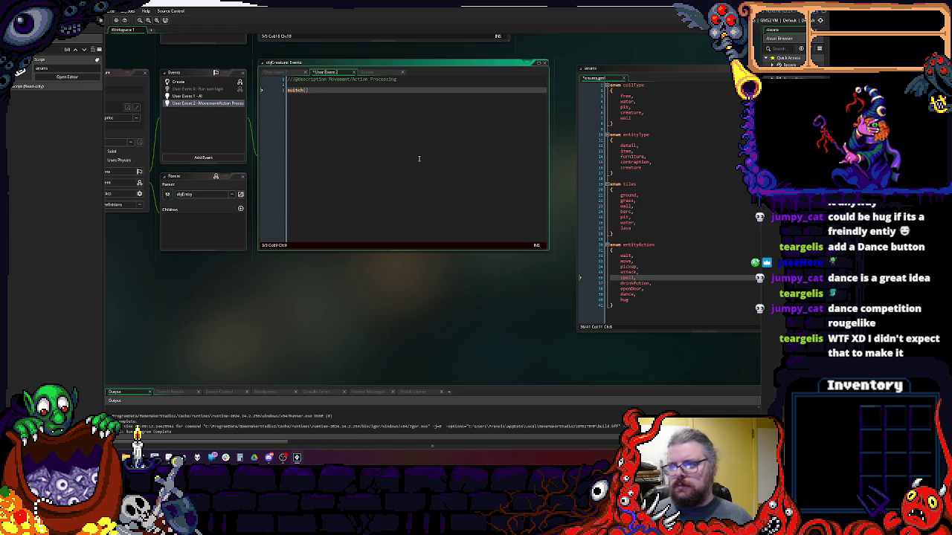
pyautogui.moveTo(419, 158)
pyautogui.mouseDown()
pyautogui.moveTo(431, 154)
pyautogui.moveTo(493, 174)
pyautogui.moveTo(486, 181)
pyautogui.mouseUp()
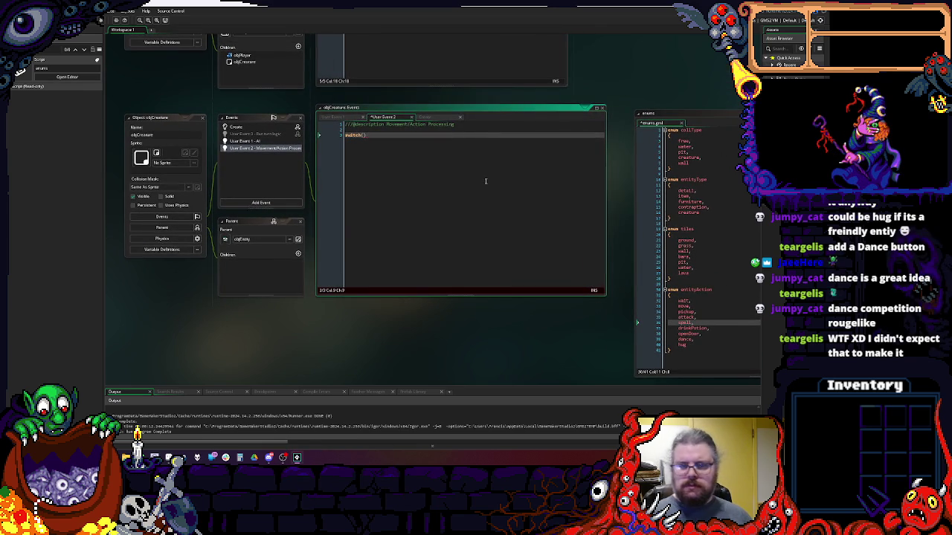
pyautogui.press('Up')
pyautogui.press('Return')
pyautogui.press('Up')
pyautogui.press('Return')
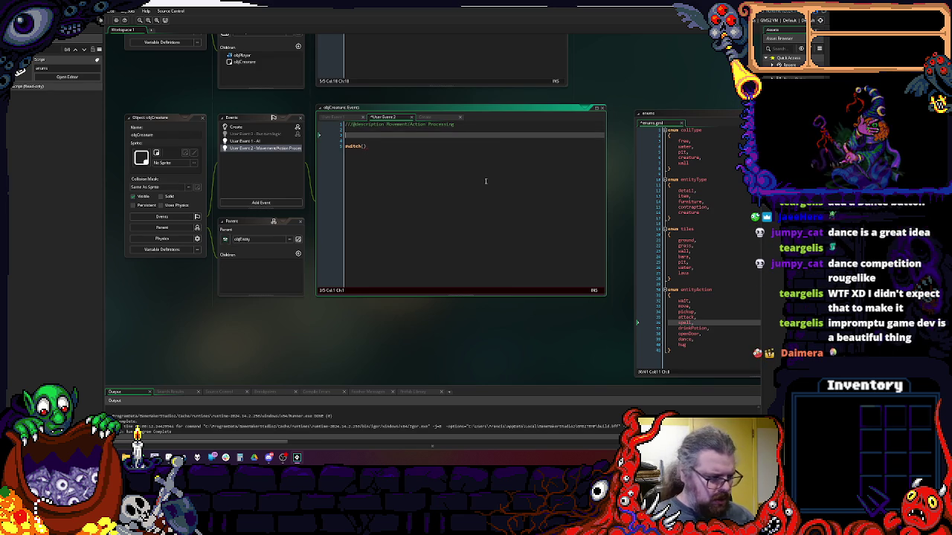
# - Add 'newAction = -1' above the switch statement
pyautogui.write('newAction')
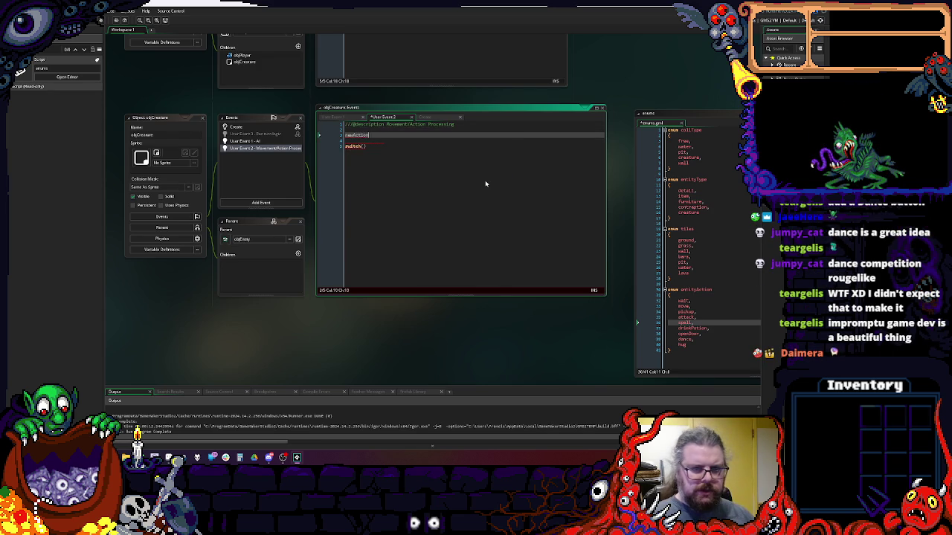
pyautogui.write(' = -1;')
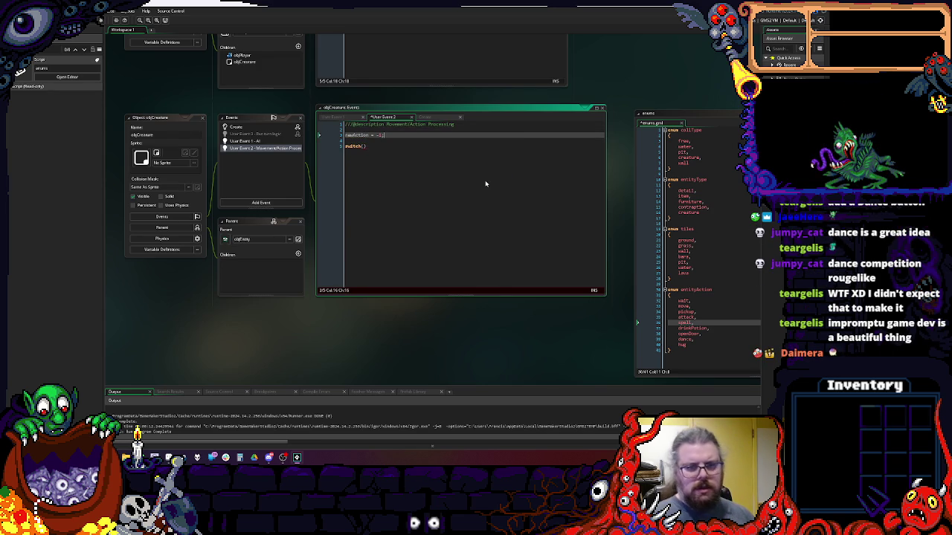
pyautogui.press('Down')
pyautogui.press('Down')
pyautogui.press('Return')
pyautogui.press('Return')
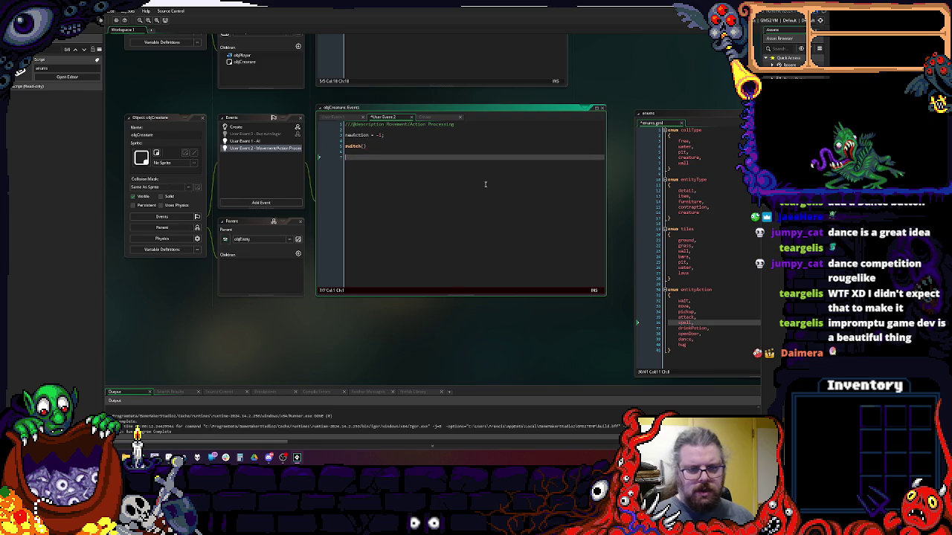
# - Write an if(newAction>=0) block setting currentAction = newAction and resetting actionTiming
pyautogui.write('if(newActi')
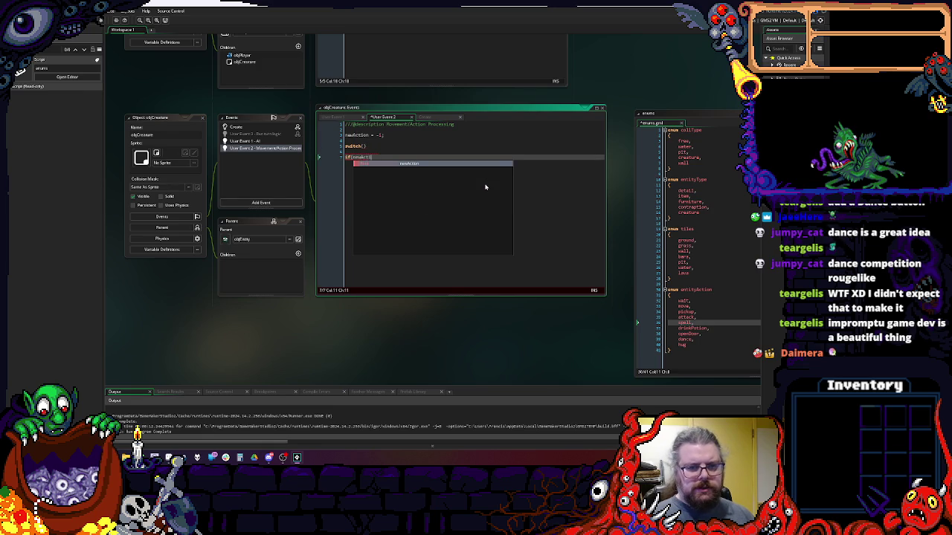
pyautogui.press('Return')
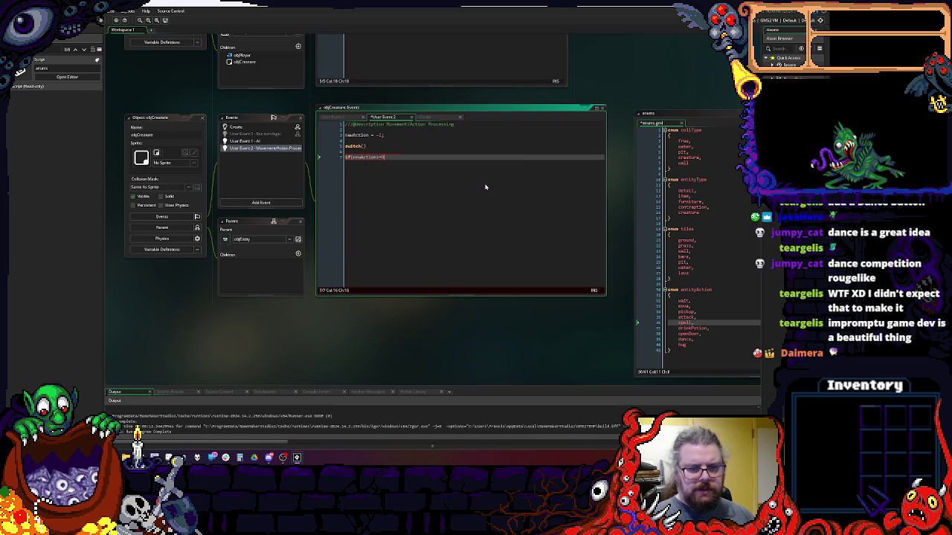
pyautogui.press('Return')
pyautogui.write('{')
pyautogui.press('Return')
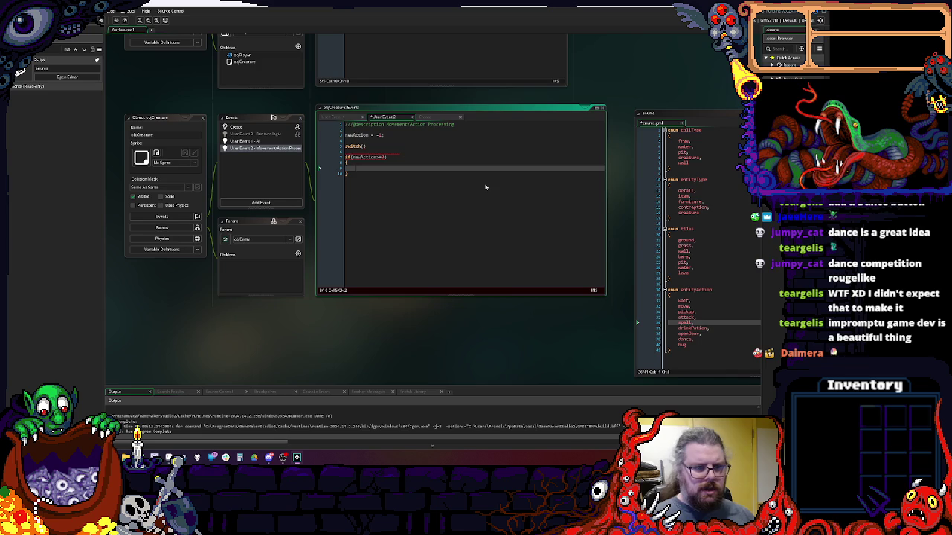
pyautogui.click(457, 195)
pyautogui.scroll(3, 452, 286)
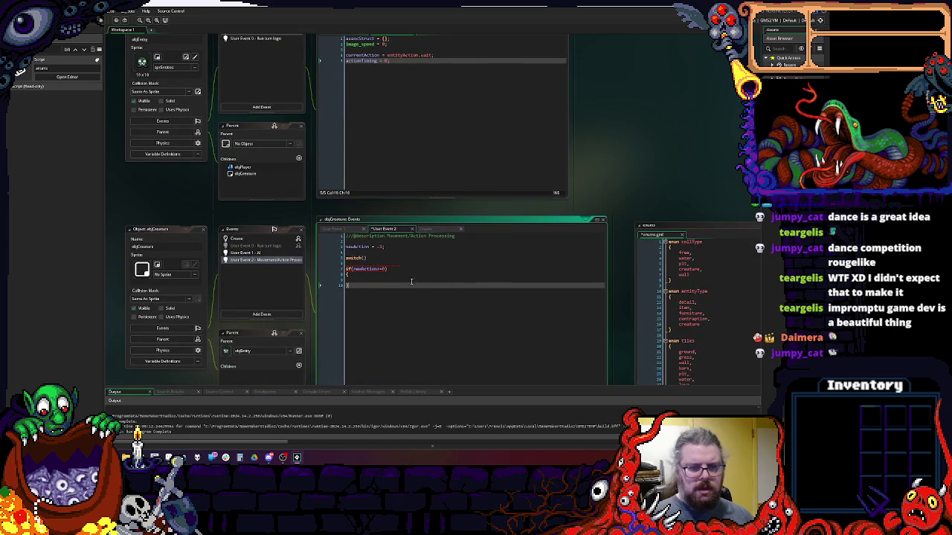
pyautogui.click(411, 281)
pyautogui.write('currentAction =')
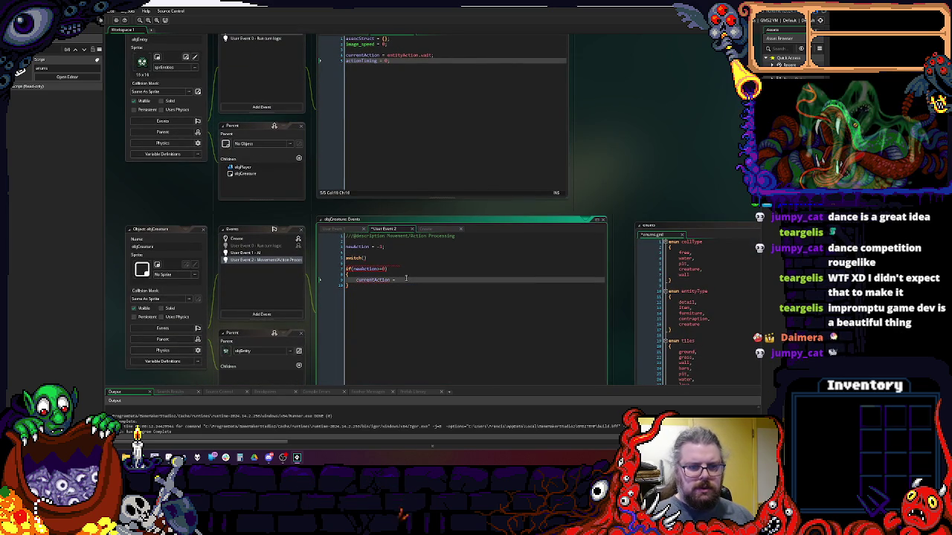
pyautogui.write(' newAction;')
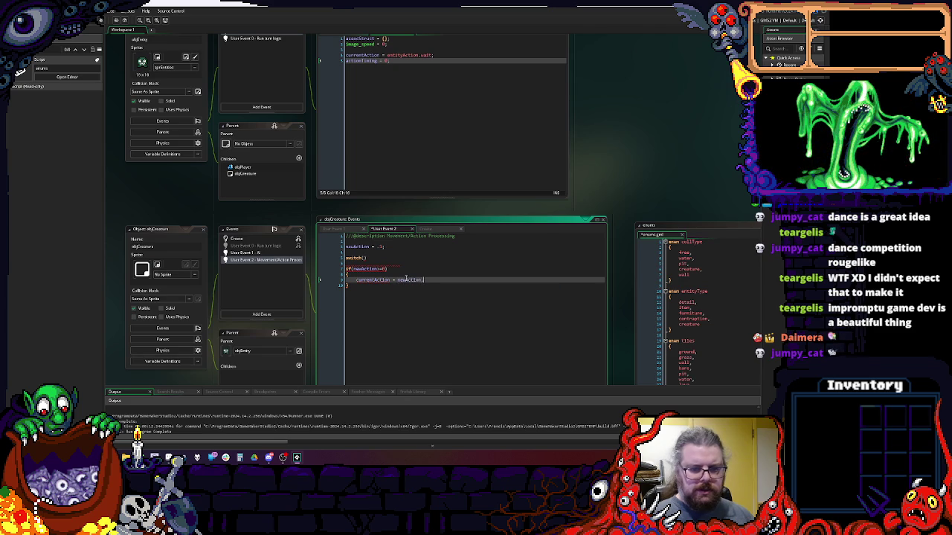
pyautogui.press('Return')
pyautogui.write('actionTiming = 0;')
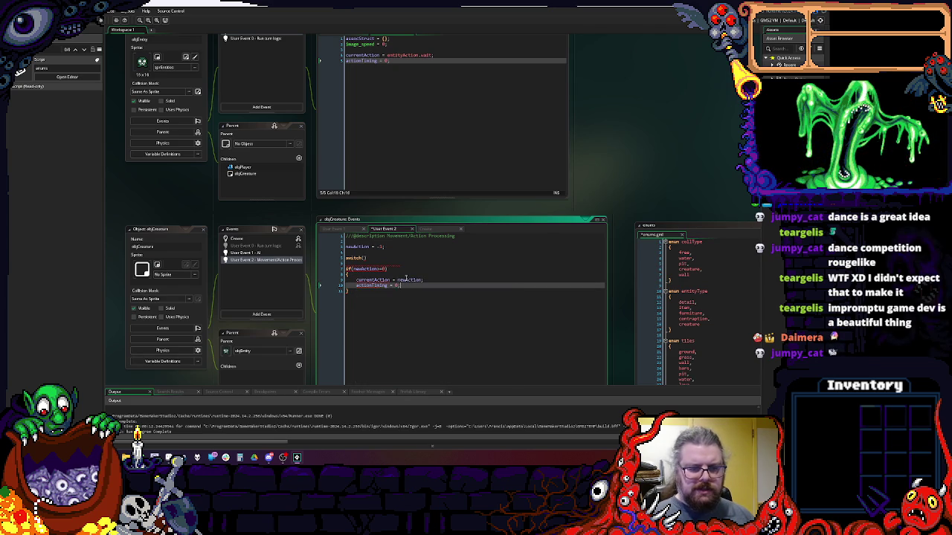
pyautogui.click(423, 263)
pyautogui.click(426, 258)
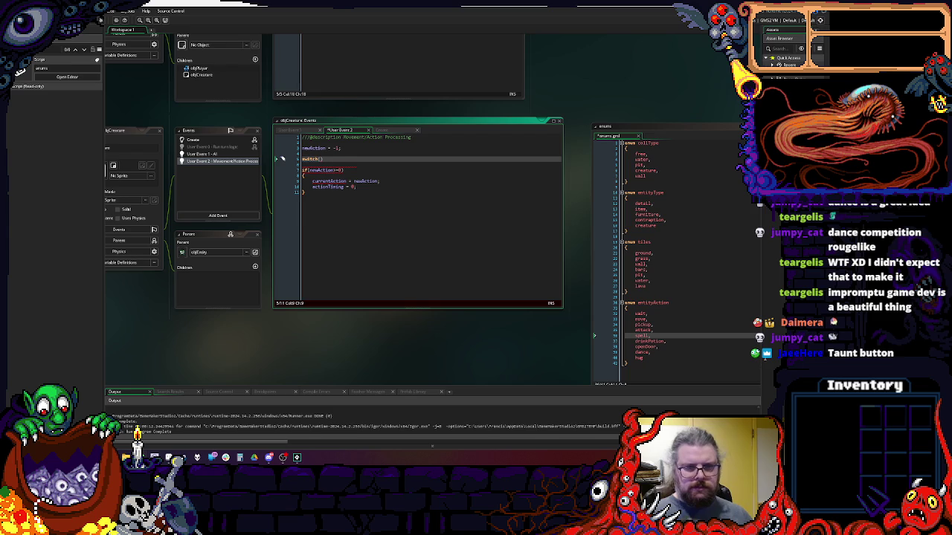
# - Make the switch statement test currentAction
pyautogui.click(438, 233)
pyautogui.click(338, 154)
pyautogui.click(355, 154)
pyautogui.press('Left')
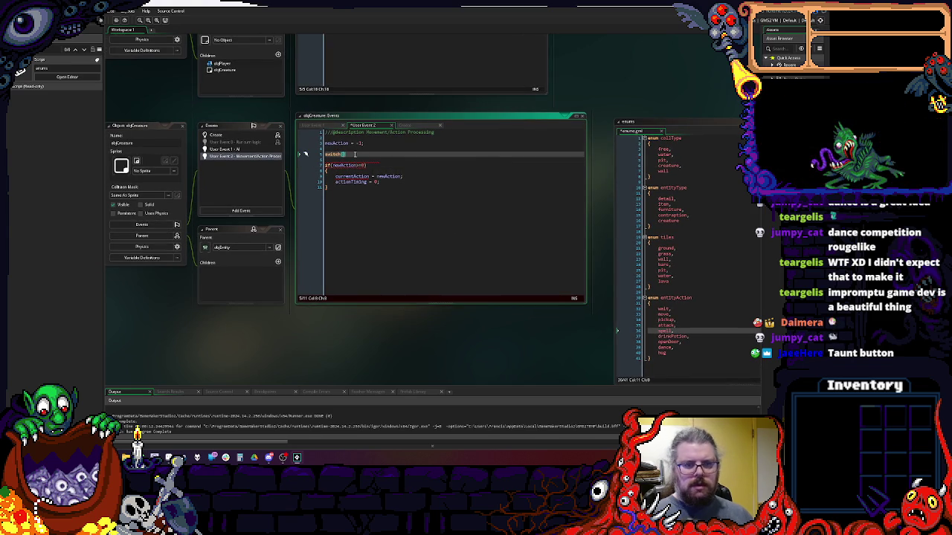
pyautogui.write('curr')
pyautogui.press('Return')
pyautogui.press('End')
# - Add a switch body containing 'case entityAction.wait:' followed by 'break;'
pyautogui.press('Return')
pyautogui.write('{')
pyautogui.press('Return')
pyautogui.press('Up')
pyautogui.press('Return')
pyautogui.write('case')
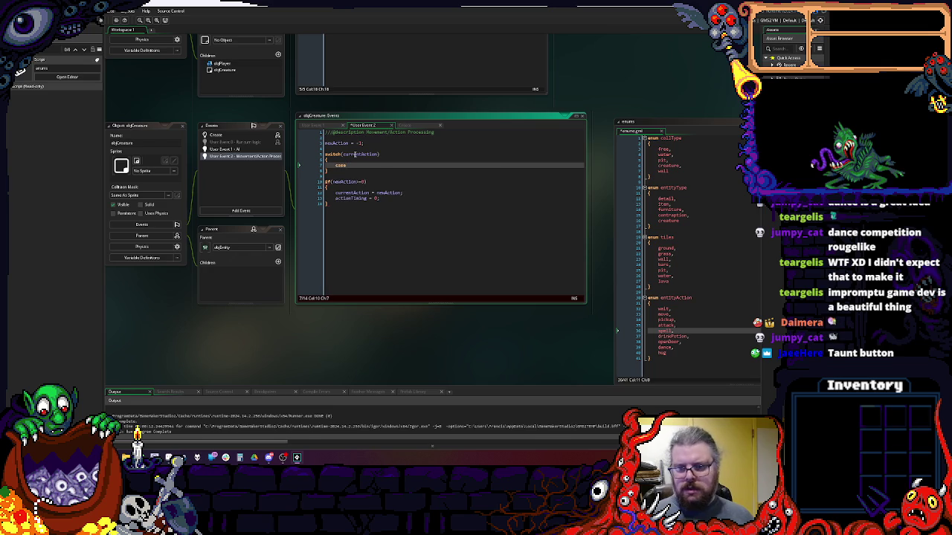
pyautogui.write(' entityAc')
pyautogui.press('Return')
pyautogui.write('.wait')
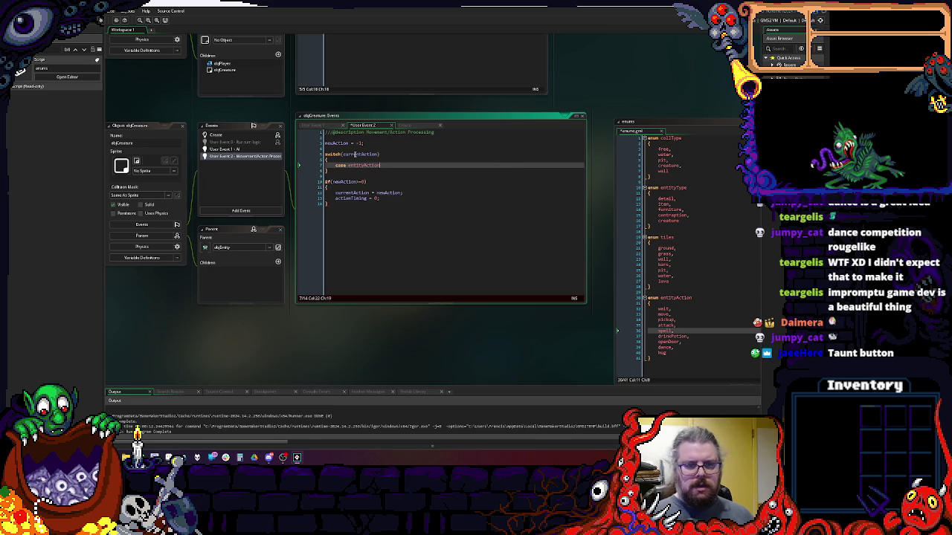
pyautogui.scroll(1, 415, 176)
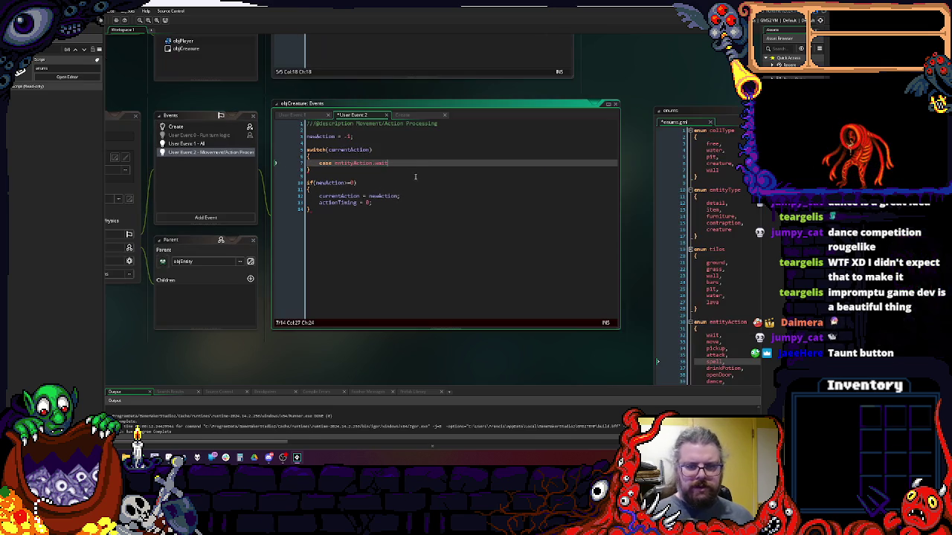
pyautogui.write(':')
pyautogui.press('Return')
pyautogui.write('b')
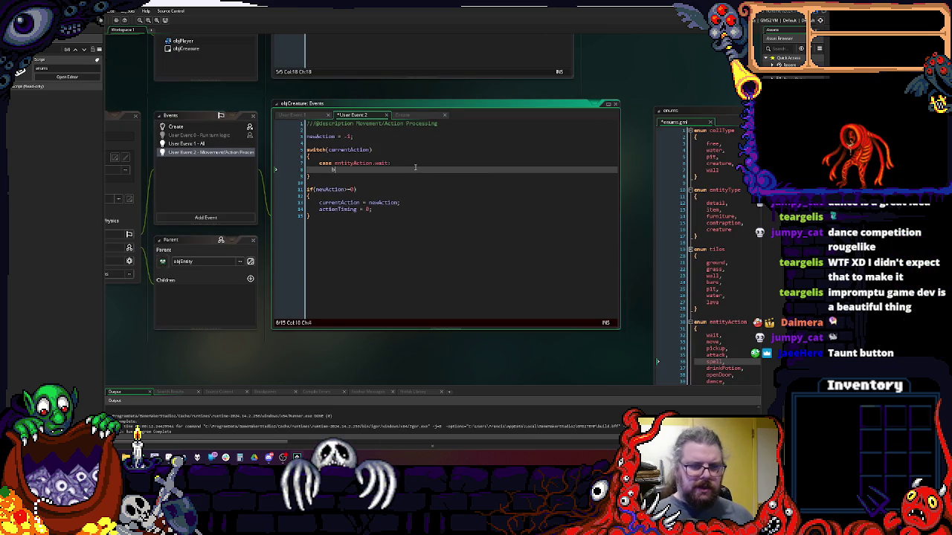
pyautogui.write('reak;')
pyautogui.press('Return')
pyautogui.press('Return')
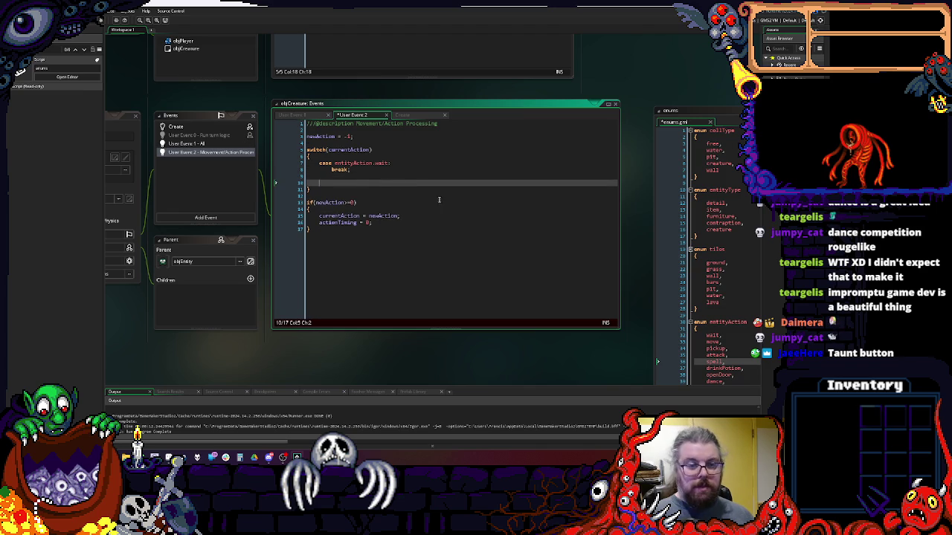
pyautogui.click(410, 229)
pyautogui.scroll(-1, 410, 229)
pyautogui.scroll(1, 592, 100)
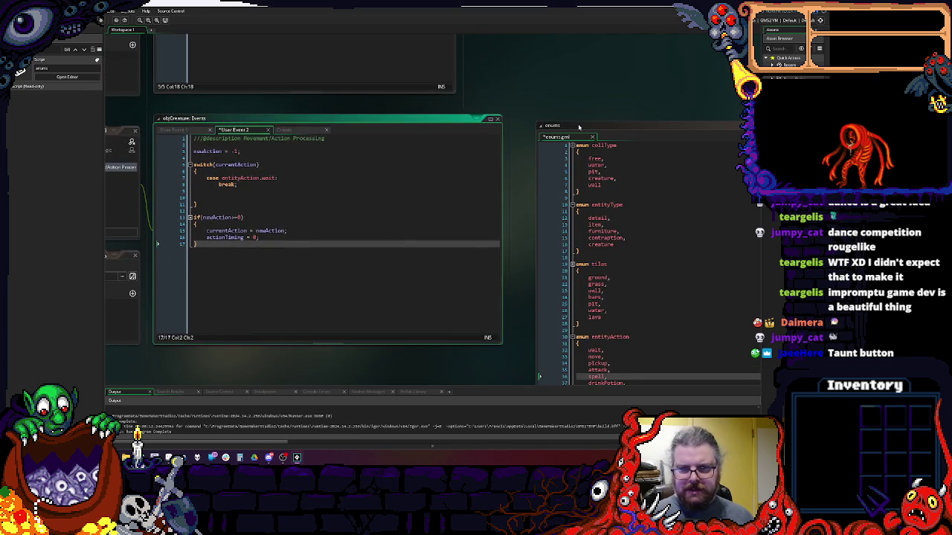
# - Scroll between objCreature's User Event 2 and objEntity's Create code to review currentAction, actionData and actionTiming
pyautogui.scroll(-3, 520, 163)
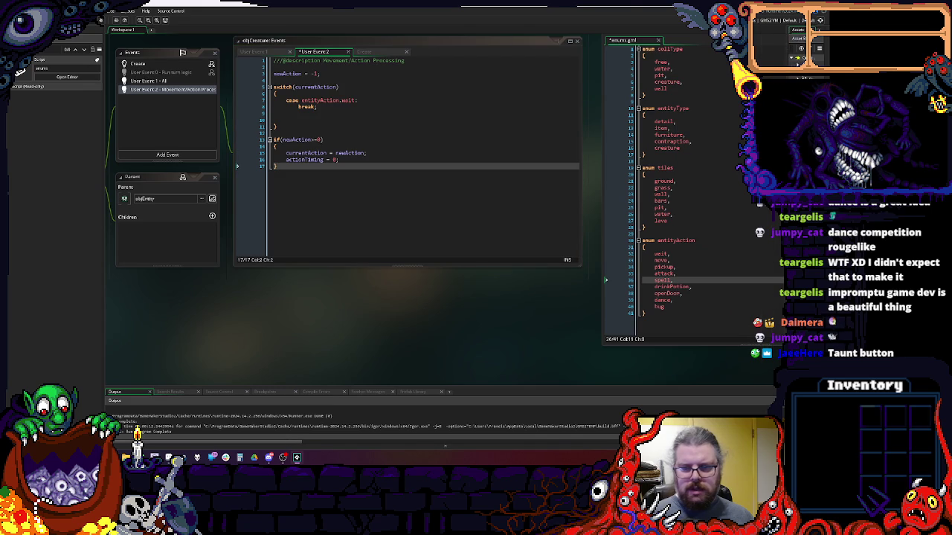
pyautogui.scroll(6, 447, 258)
pyautogui.scroll(-4, 447, 258)
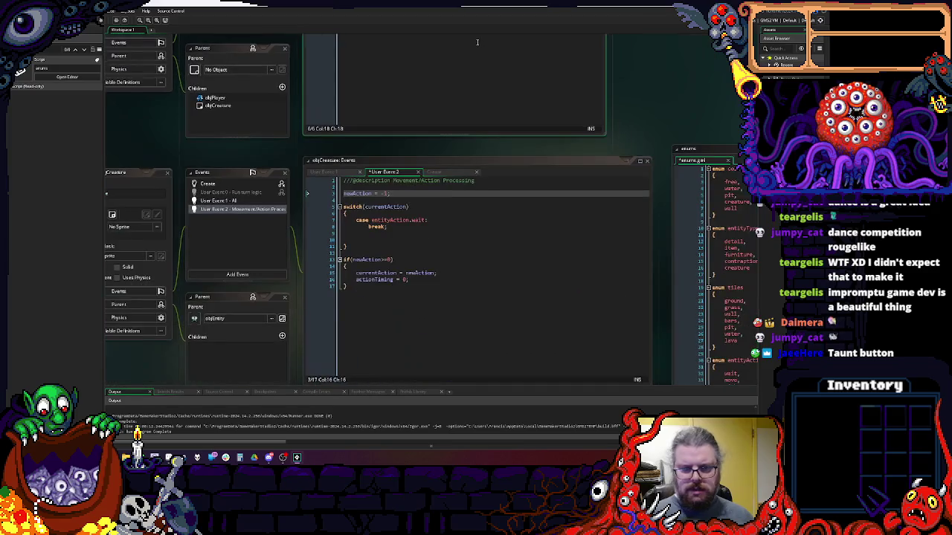
pyautogui.scroll(6, 478, 142)
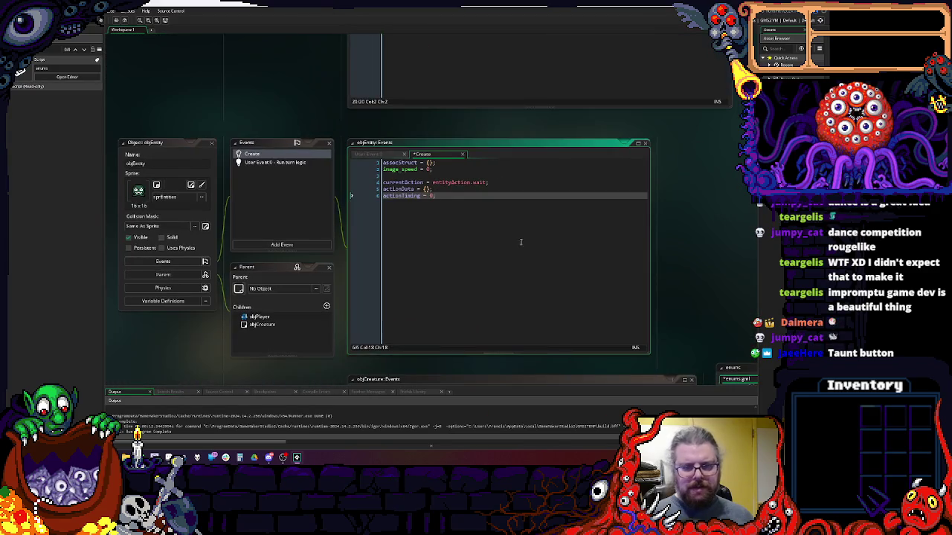
pyautogui.scroll(-7, 458, 195)
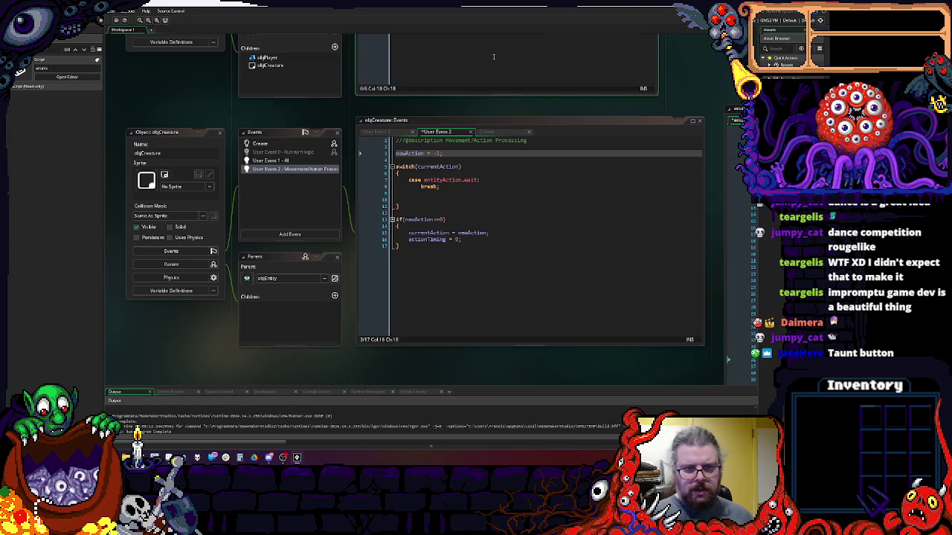
pyautogui.scroll(6, 493, 57)
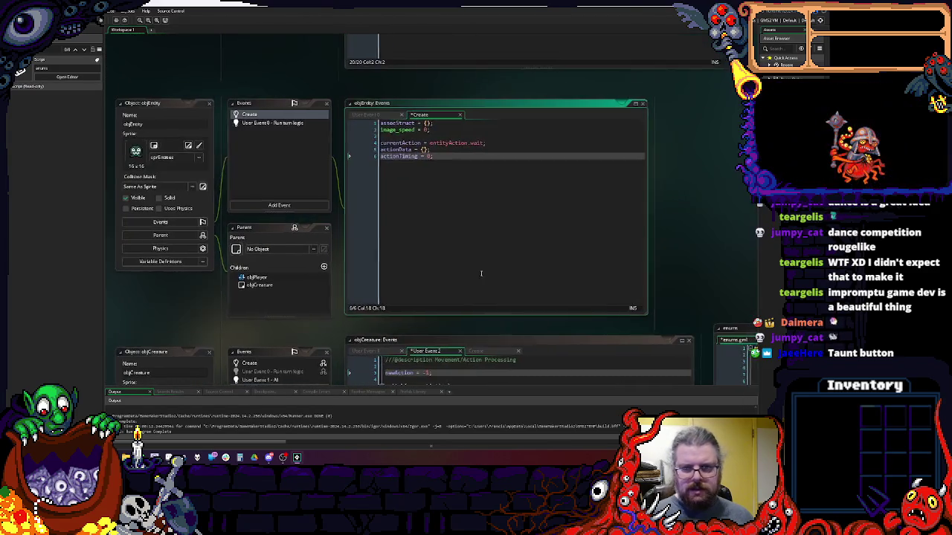
pyautogui.hscroll(1, 694, 206)
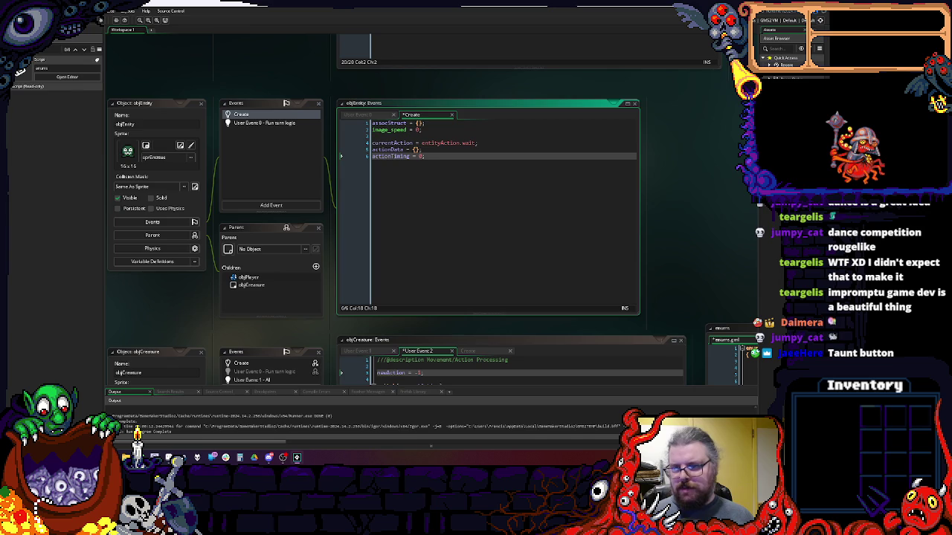
# - Create a new ActionData script with Alt+C and place its editor beside objEntity's code
pyautogui.hotkey('alt', 'c')
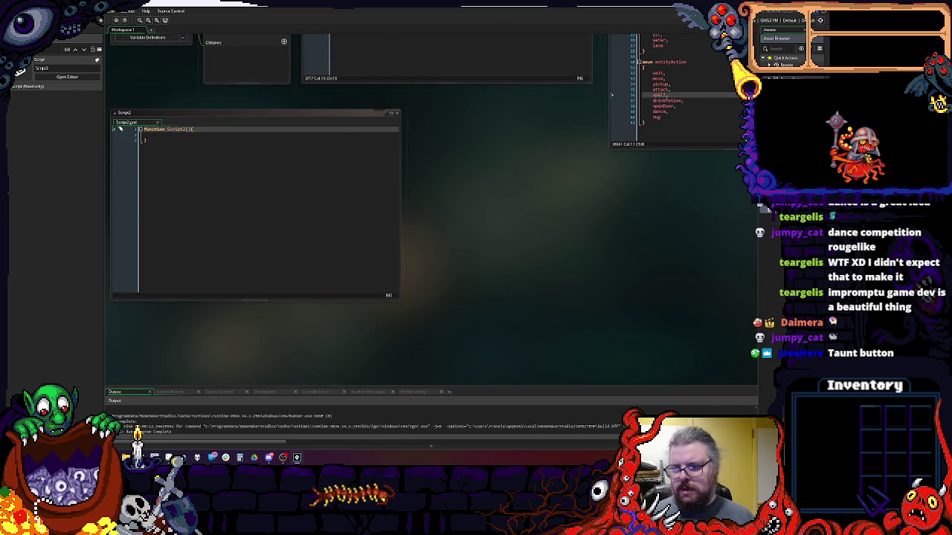
pyautogui.scroll(3, 505, 333)
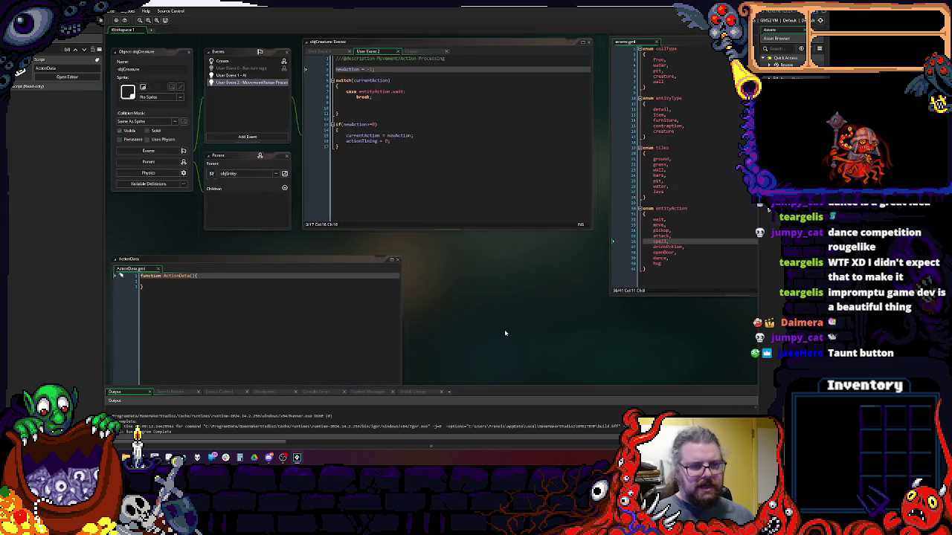
pyautogui.scroll(-3, 491, 305)
pyautogui.scroll(1, 415, 301)
pyautogui.moveTo(351, 296)
pyautogui.mouseDown()
pyautogui.moveTo(550, 97)
pyautogui.moveTo(563, 45)
pyautogui.mouseUp()
pyautogui.scroll(2, 543, 74)
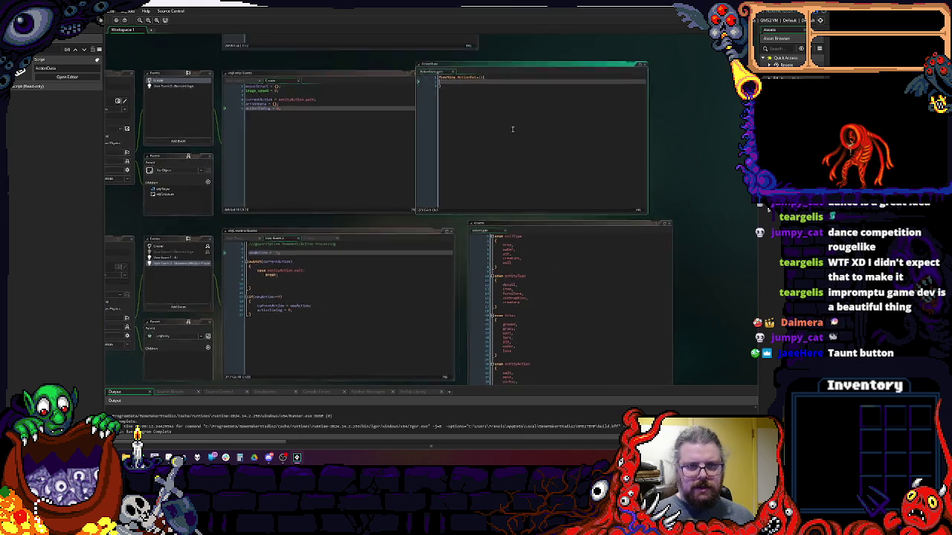
pyautogui.moveTo(523, 97); pyautogui.dragTo(544, 95)
# - Write function ActionData(_actionType, _param) constructor with its braces on separate lines
pyautogui.click(547, 104)
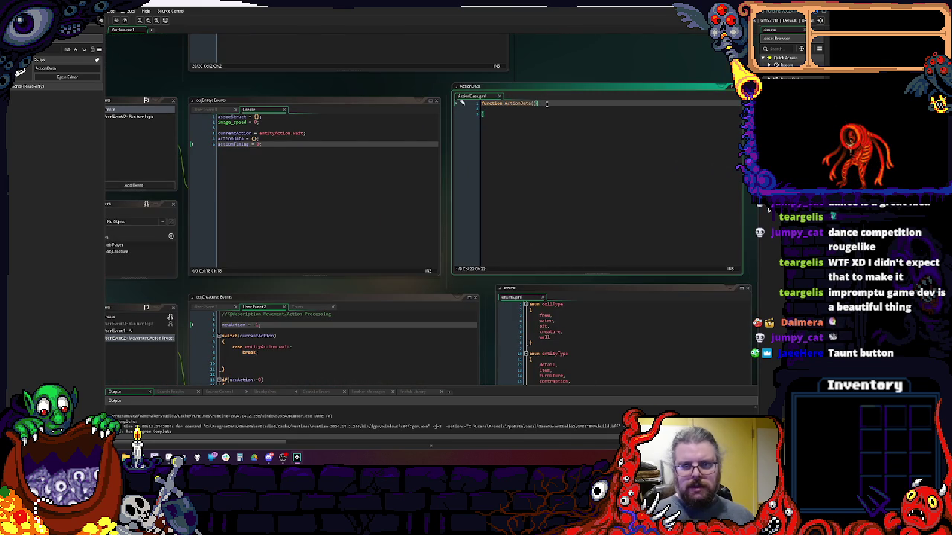
pyautogui.write('co')
pyautogui.press('Return')
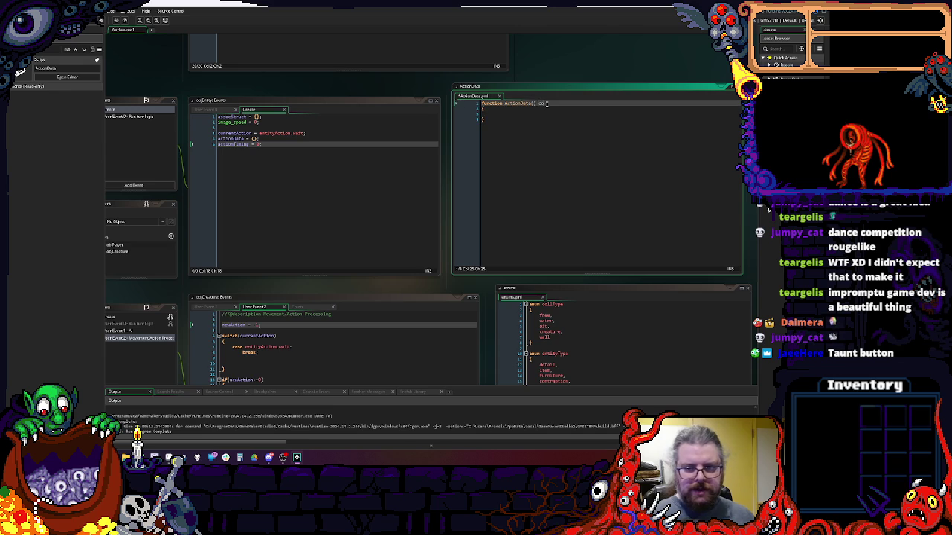
pyautogui.write('nstructor')
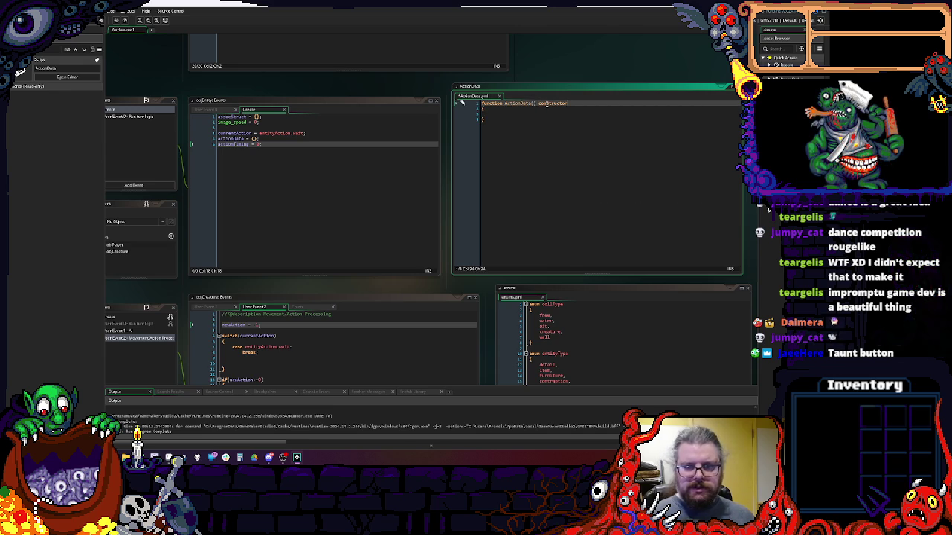
pyautogui.click(547, 104)
pyautogui.press('Left')
pyautogui.press('Left')
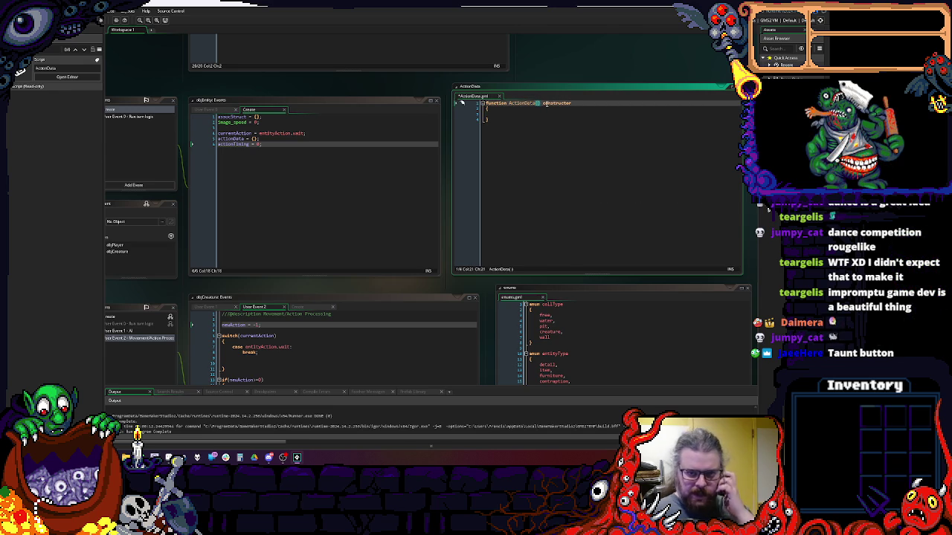
pyautogui.write('actionType')
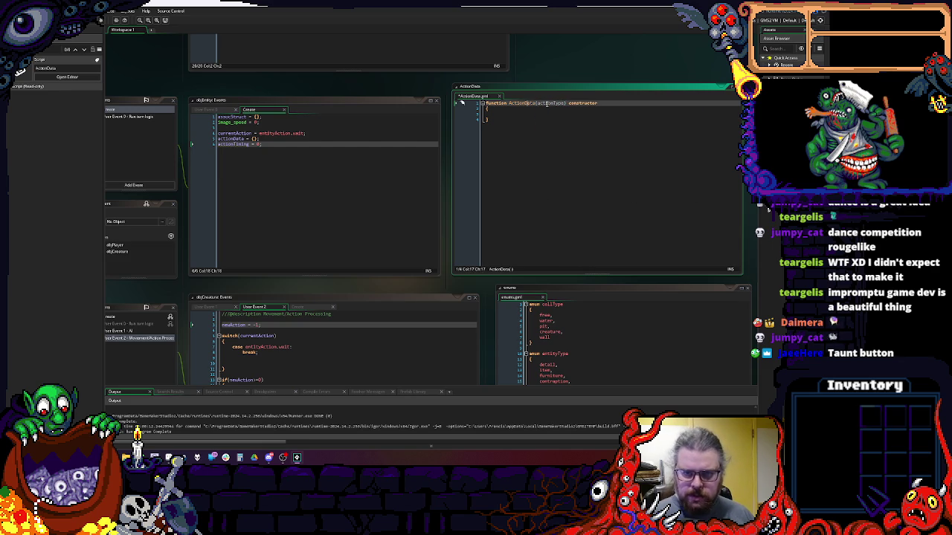
pyautogui.write('_')
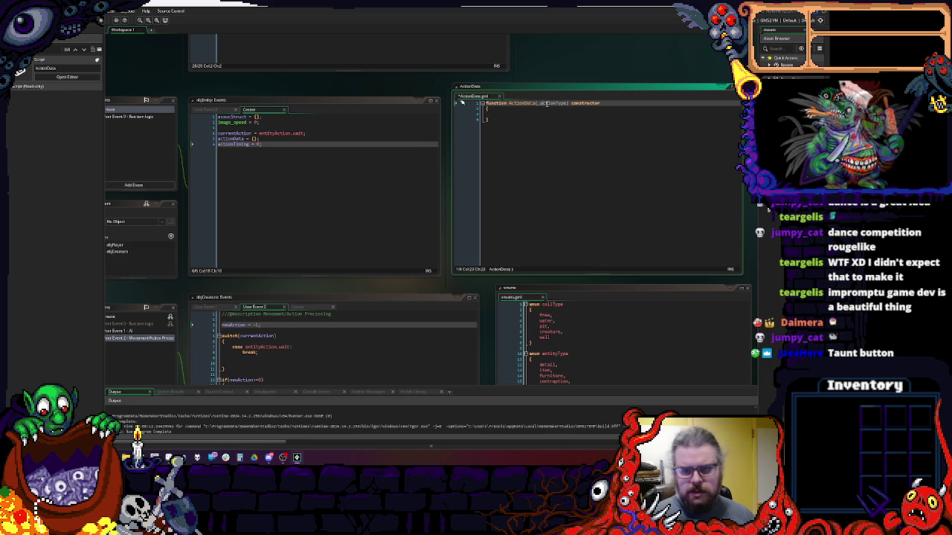
pyautogui.press('Down')
pyautogui.press('Down')
pyautogui.press('Up')
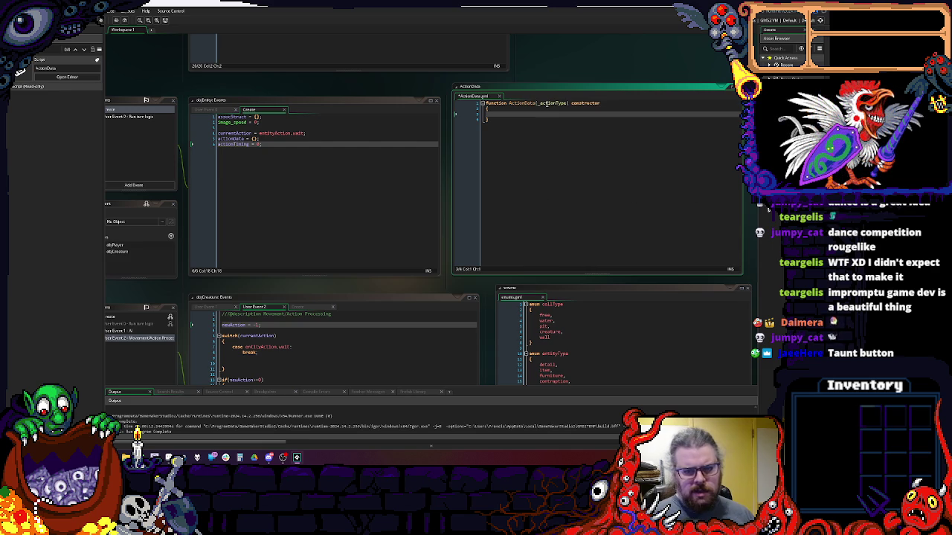
pyautogui.press('Up')
pyautogui.press('End')
pyautogui.press('Left')
pyautogui.press('Left')
pyautogui.write(', _')
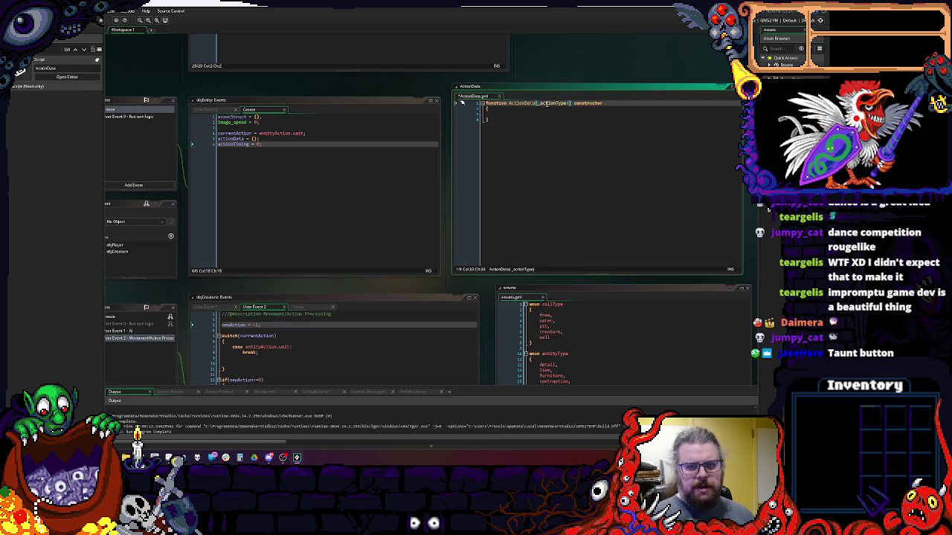
pyautogui.write('param')
pyautogui.press('Down')
pyautogui.press('Down')
pyautogui.press('Down')
pyautogui.press('Up')
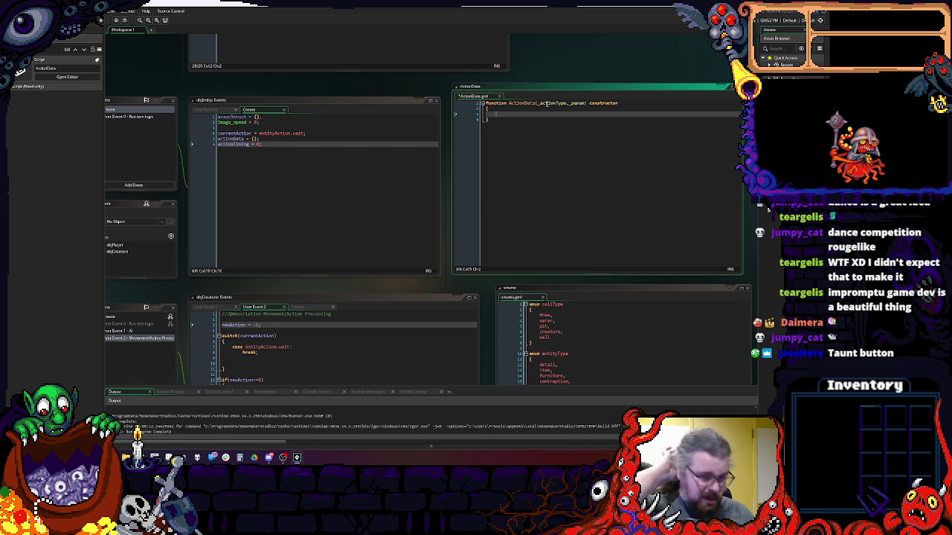
# - Add actionType = _actionType; and timing = 0; to the ActionData constructor body
pyautogui.write('action')
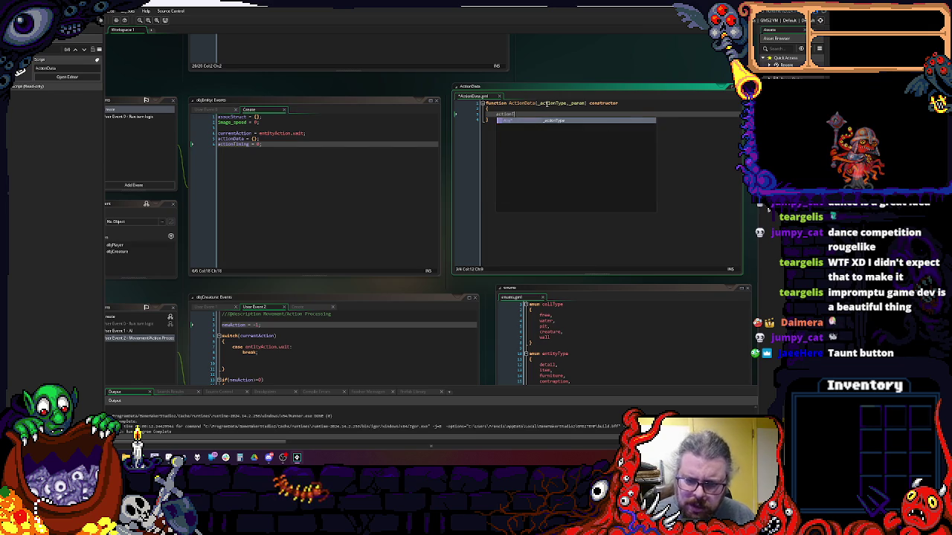
pyautogui.write('Type = _actionType;')
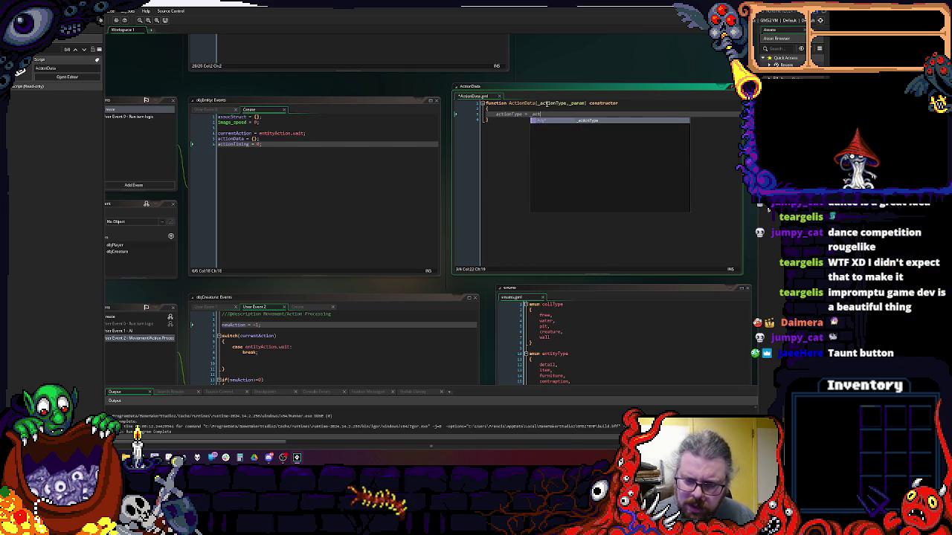
pyautogui.press('Return')
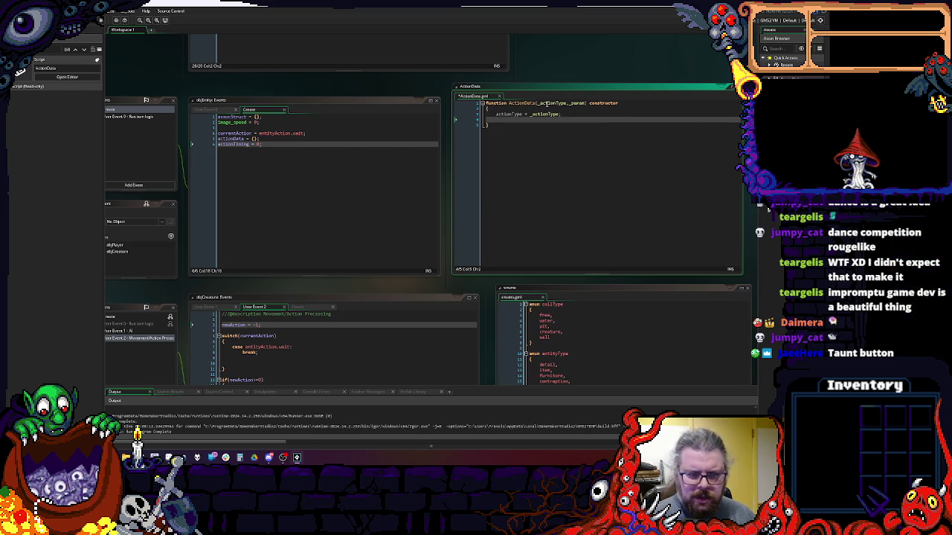
pyautogui.write('a')
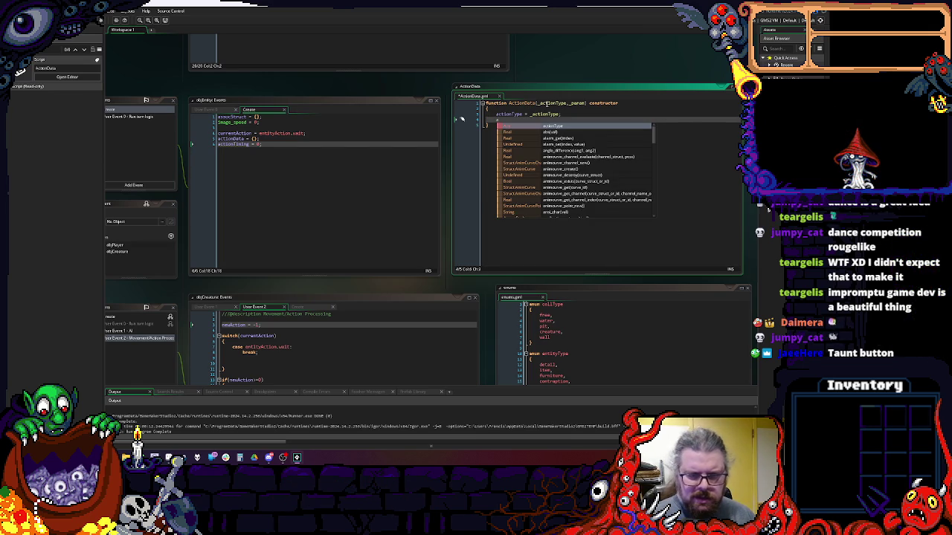
pyautogui.write('ctionTi')
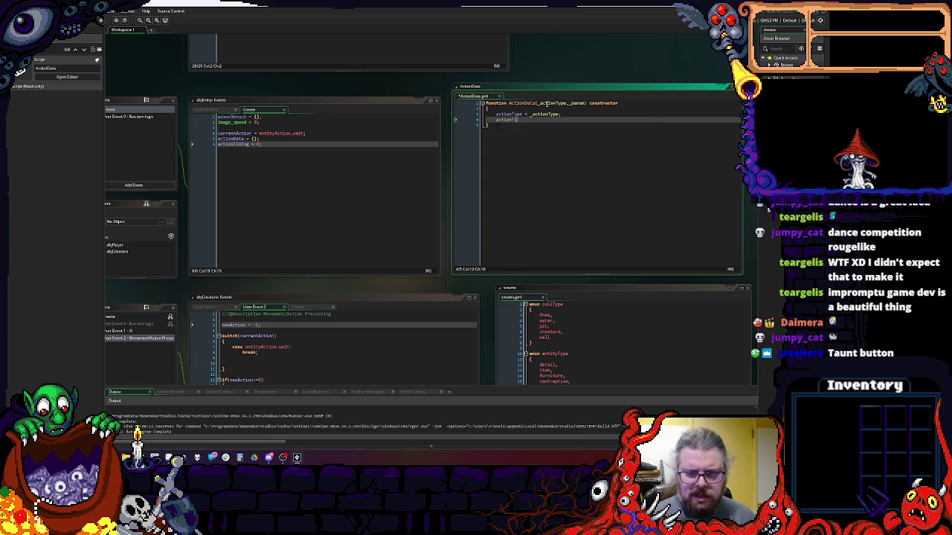
pyautogui.write('ming = 0;')
pyautogui.press('Return')
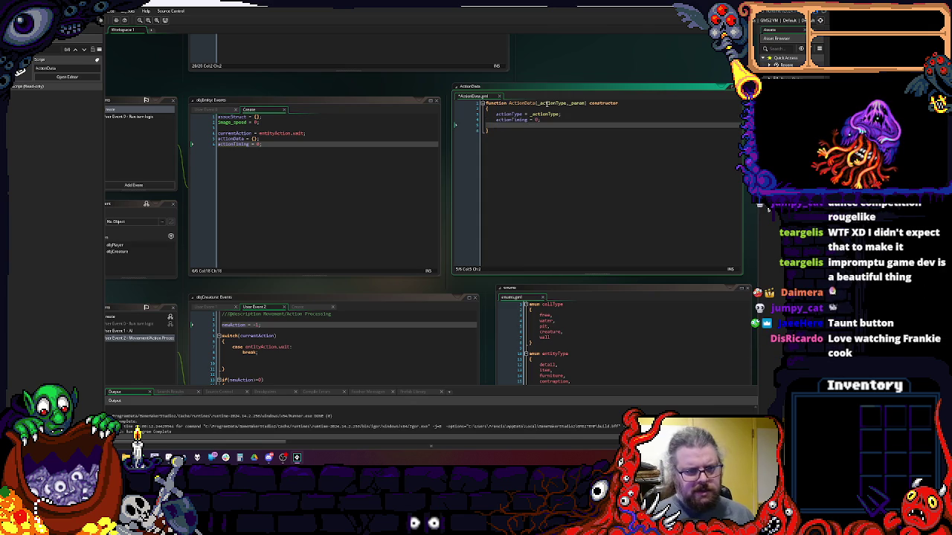
pyautogui.click(514, 119)
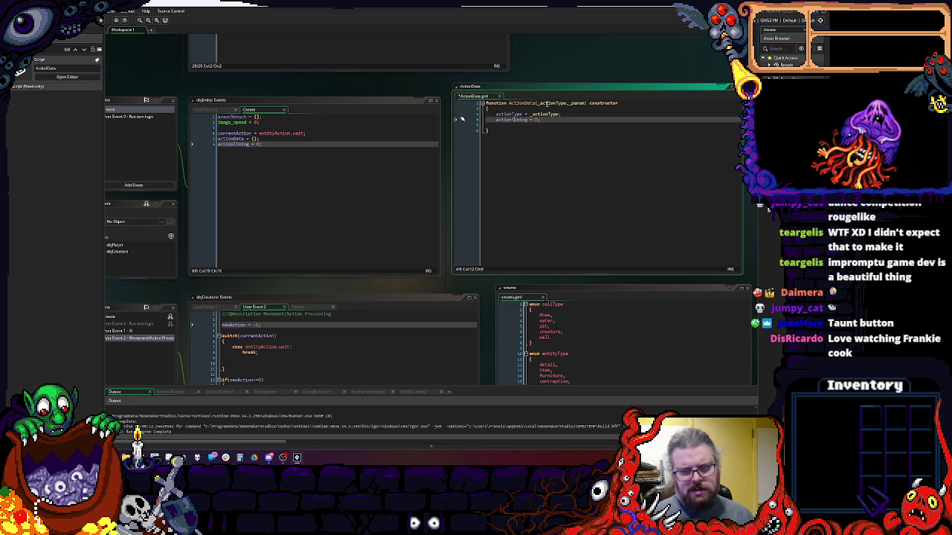
pyautogui.press('BackSpace')
pyautogui.press('BackSpace')
pyautogui.press('BackSpace')
pyautogui.write('t')
pyautogui.scroll(1, 514, 119)
# - Remove the blank line before the closing brace and add a param = _param; line
pyautogui.click(514, 146)
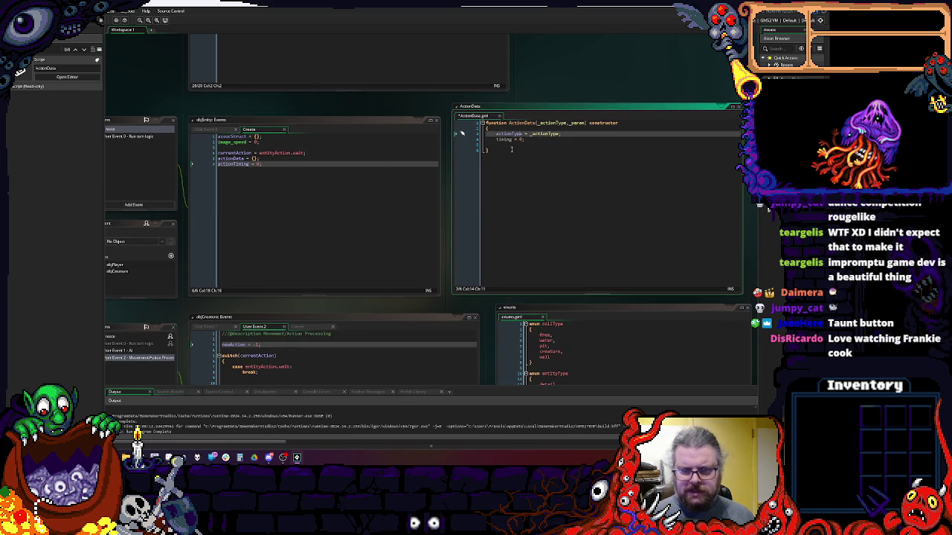
pyautogui.press('Up')
pyautogui.press('Delete')
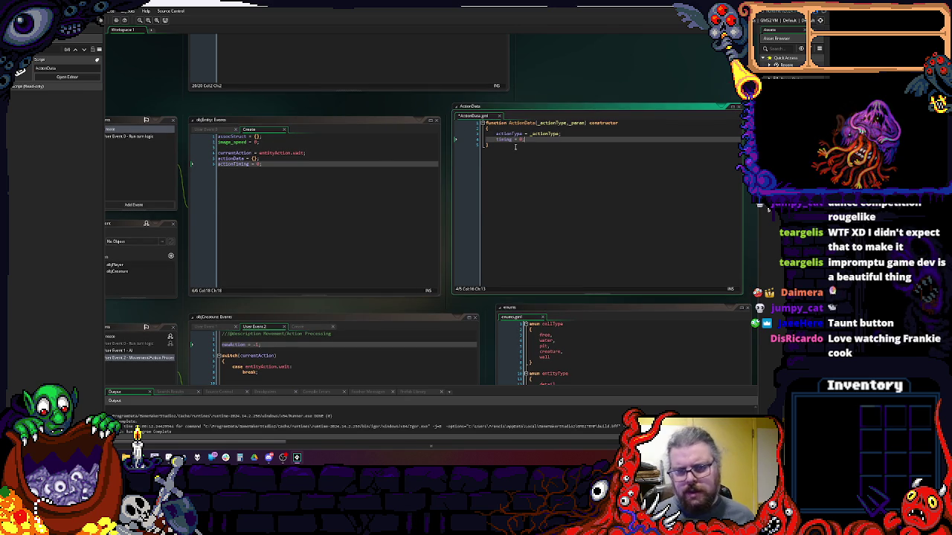
pyautogui.click(531, 140)
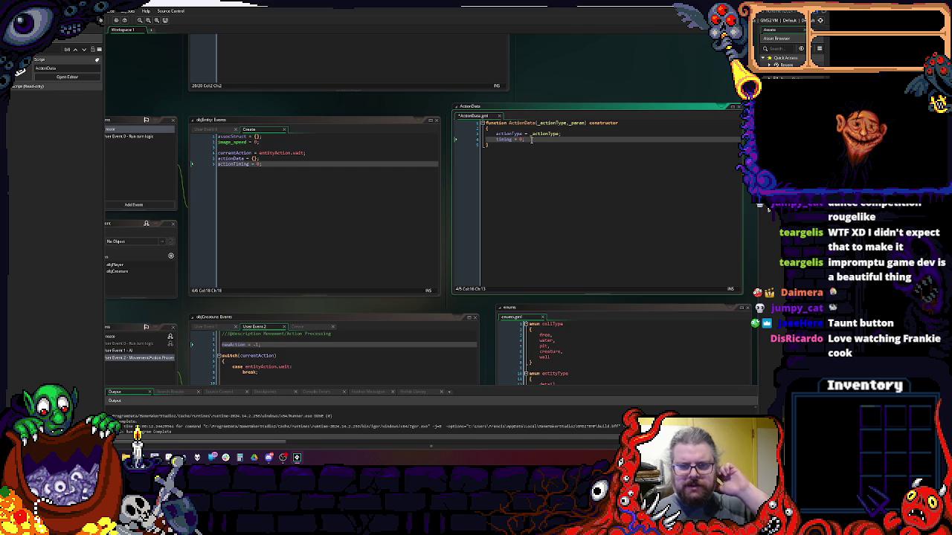
pyautogui.press('Return')
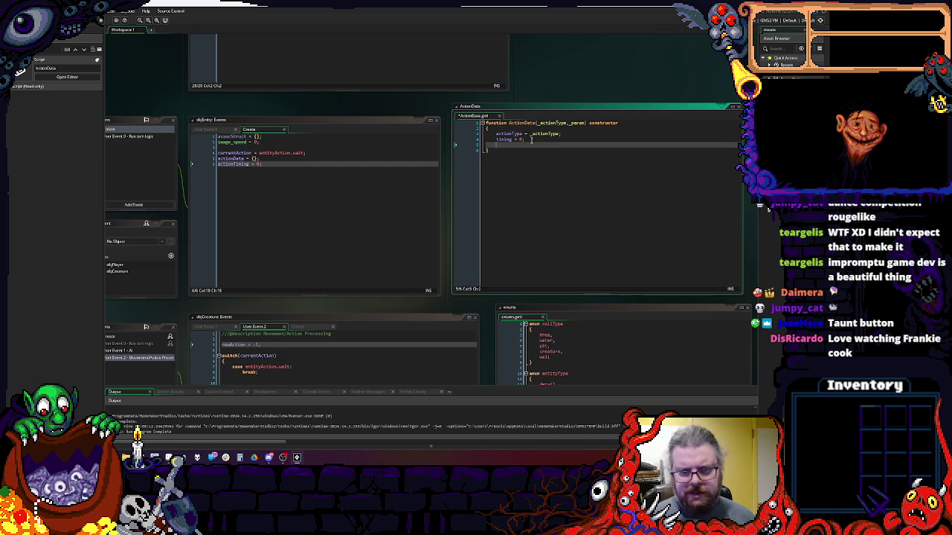
pyautogui.press('Return')
pyautogui.press('BackSpace')
pyautogui.write('par')
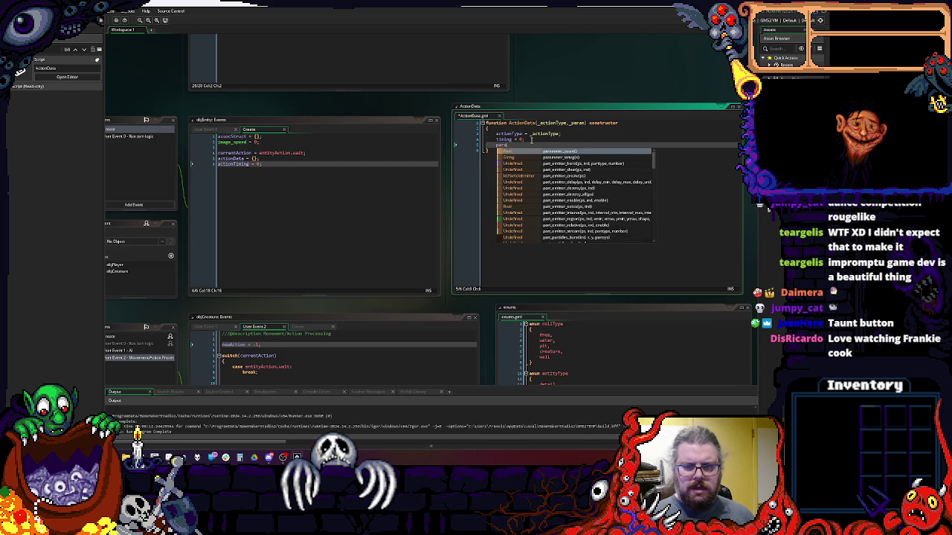
pyautogui.write('am = _param')
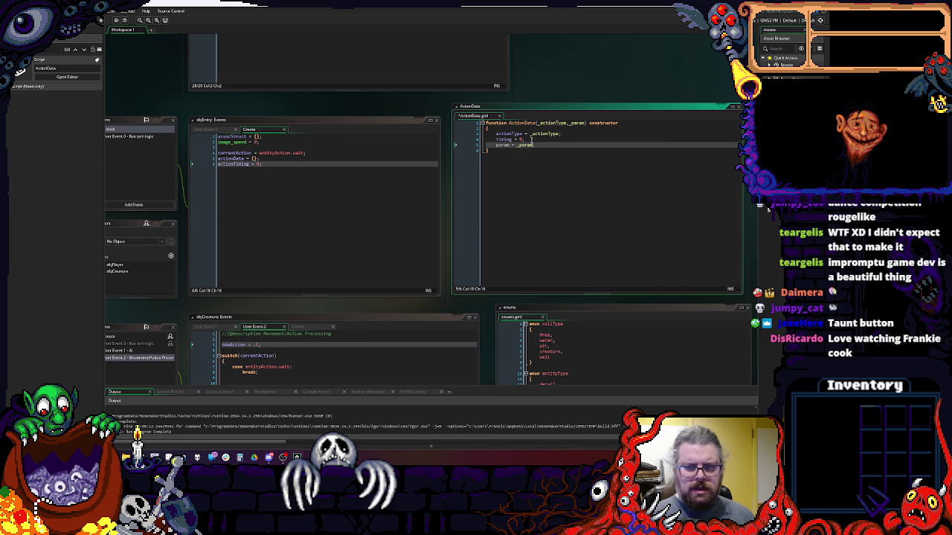
pyautogui.write(';')
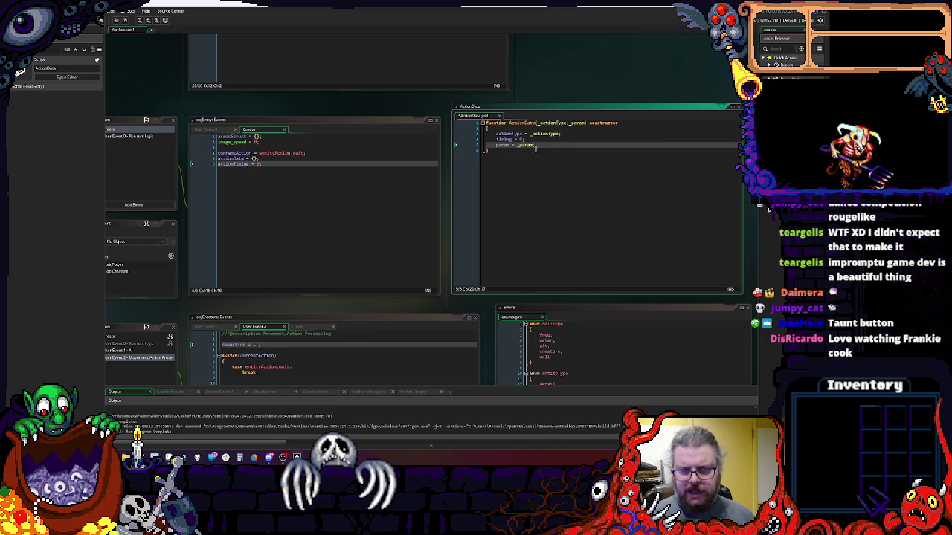
pyautogui.press('Down')
# - Remove the _param parameter and the param = _param line from ActionData
pyautogui.scroll(-3, 550, 142)
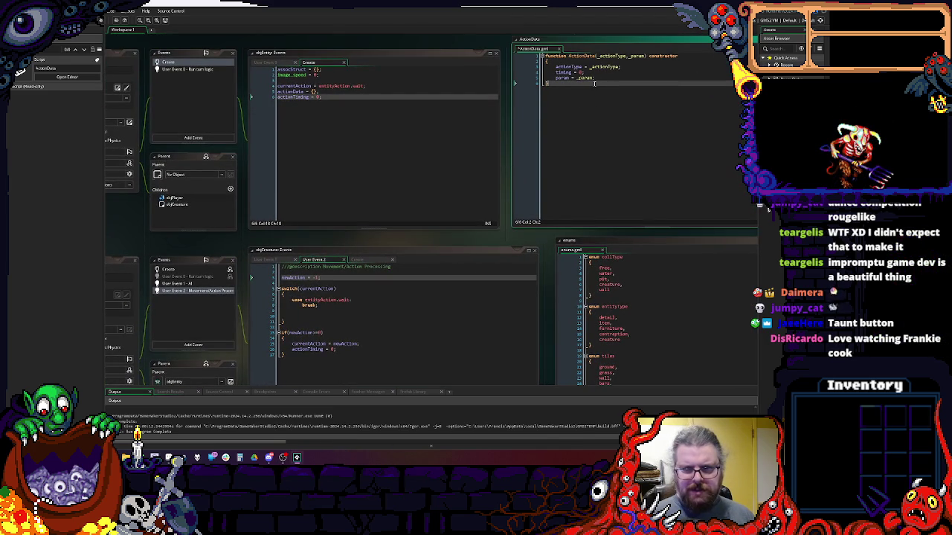
pyautogui.click(356, 316)
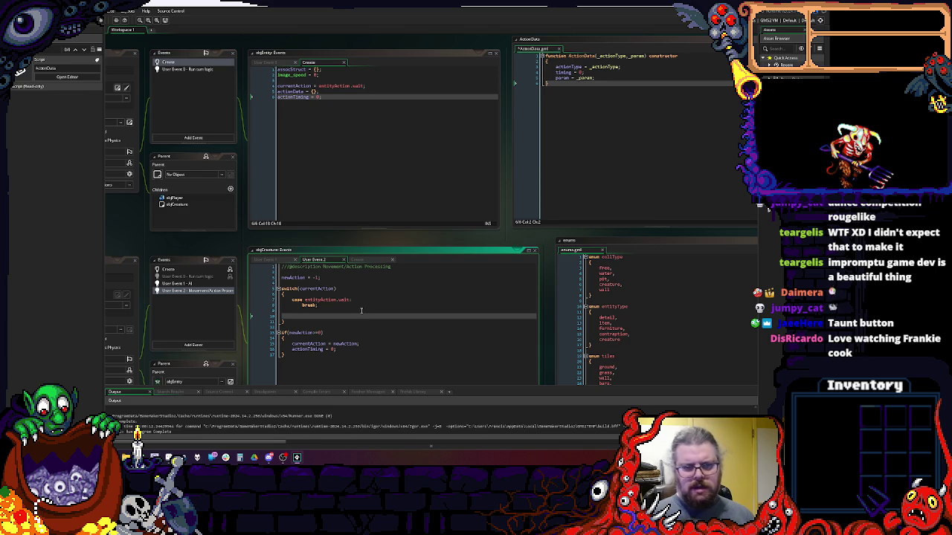
pyautogui.click(627, 56)
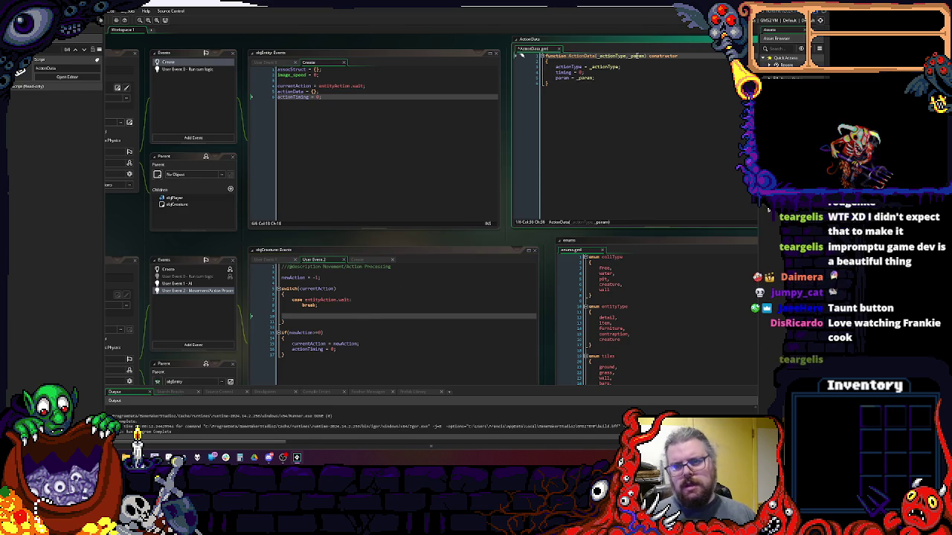
pyautogui.moveTo(632, 78); pyautogui.dragTo(544, 83)
pyautogui.press('BackSpace')
pyautogui.press('BackSpace')
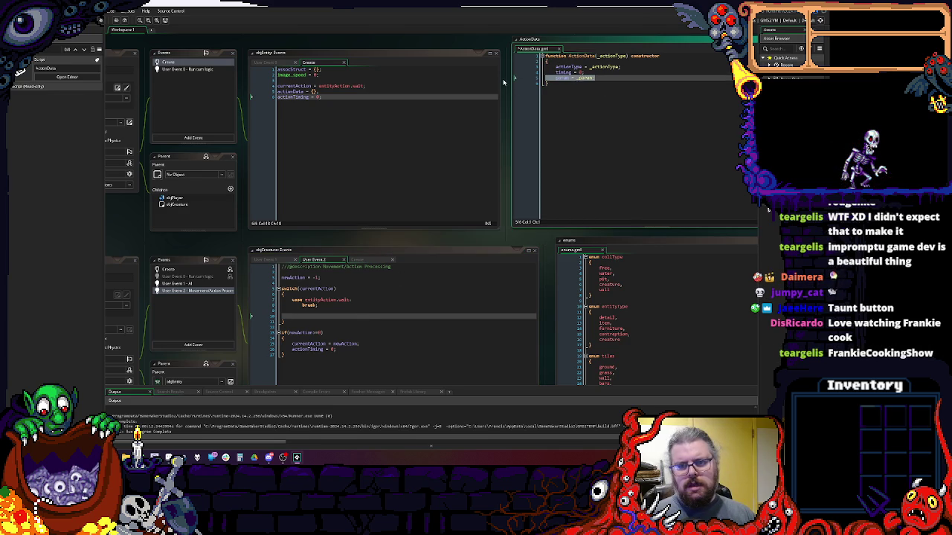
pyautogui.press('BackSpace')
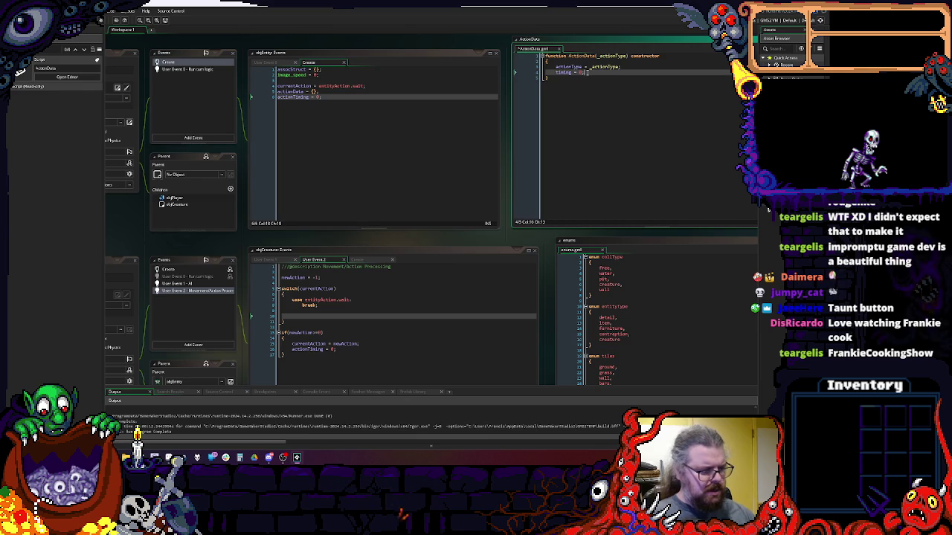
pyautogui.click(388, 111)
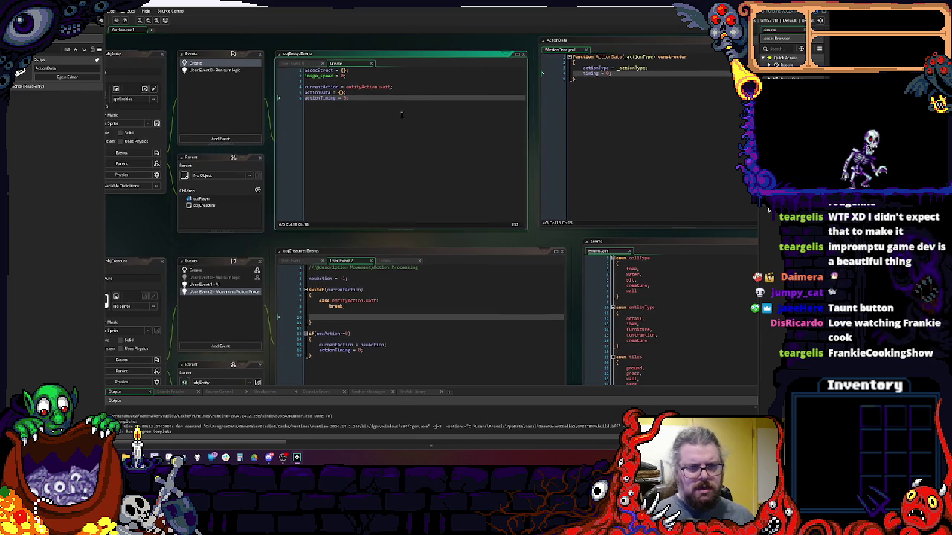
# - Delete the actionTiming = 0 and actionData = {} lines from objEntity's Create event
pyautogui.hotkey('shift', 'Home')
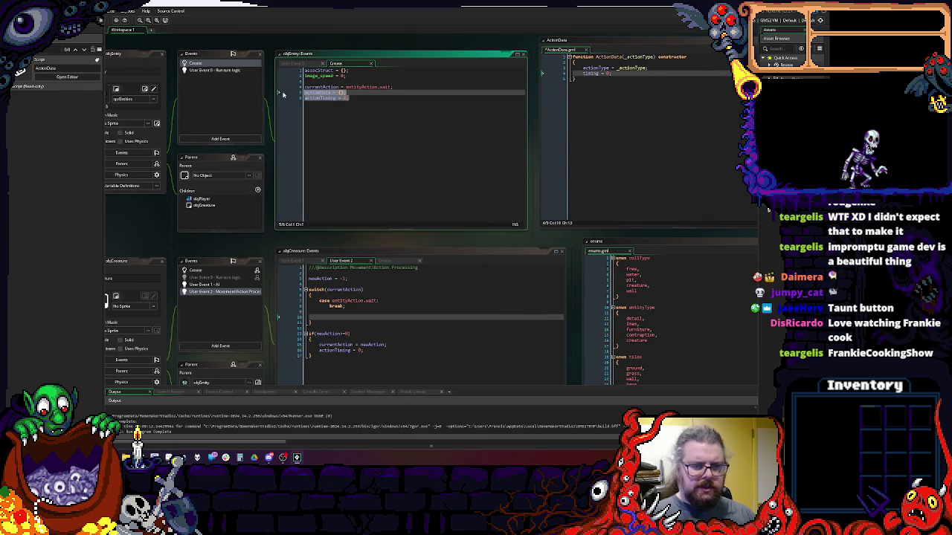
pyautogui.press('BackSpace')
pyautogui.press('BackSpace')
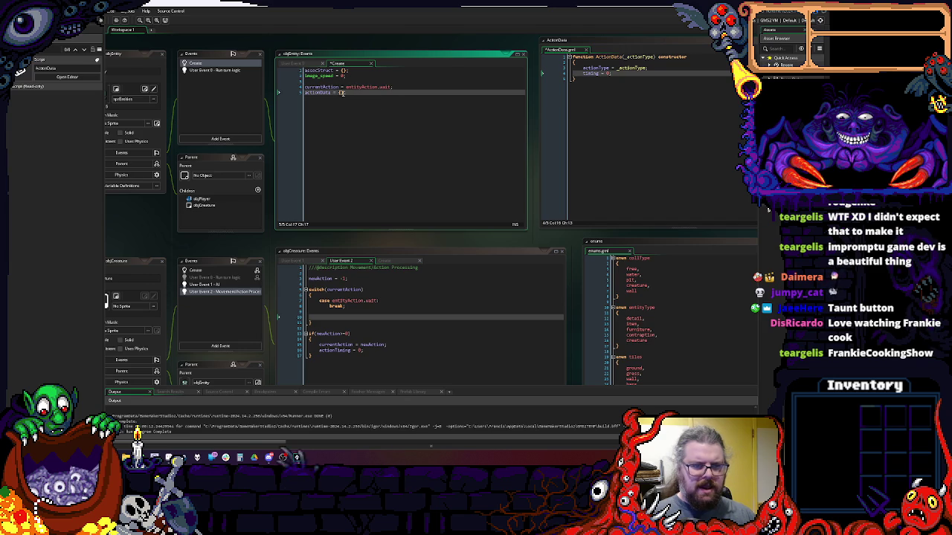
pyautogui.hotkey('shift', 'Home')
pyautogui.press('BackSpace')
pyautogui.press('BackSpace')
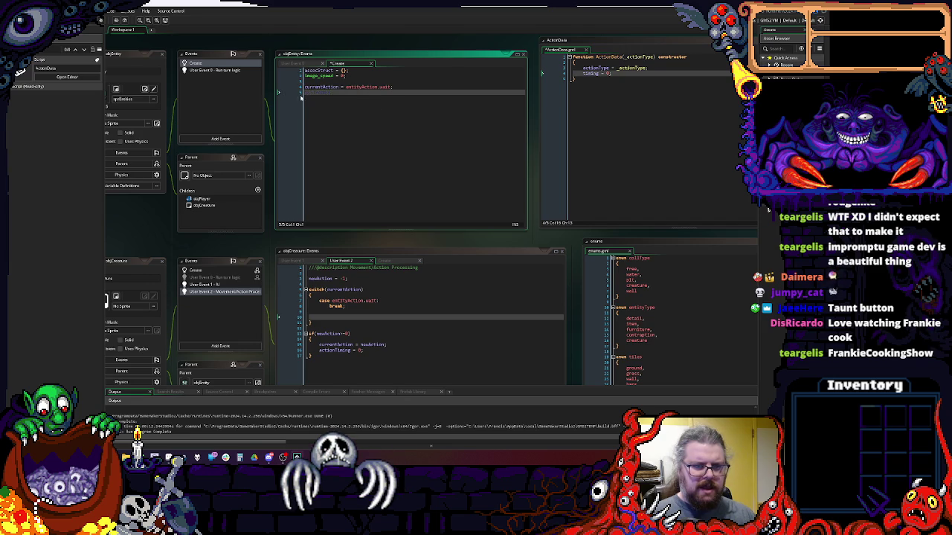
# - Change currentAction's value from entityAction.wait to undefined
pyautogui.moveTo(392, 87); pyautogui.dragTo(350, 87)
pyautogui.hotkey('shift', 'Left')
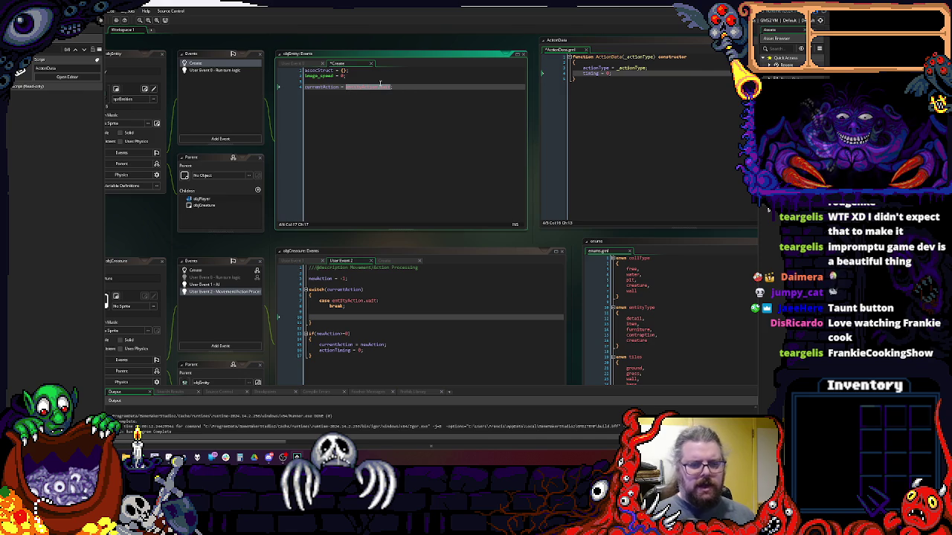
pyautogui.press('BackSpace')
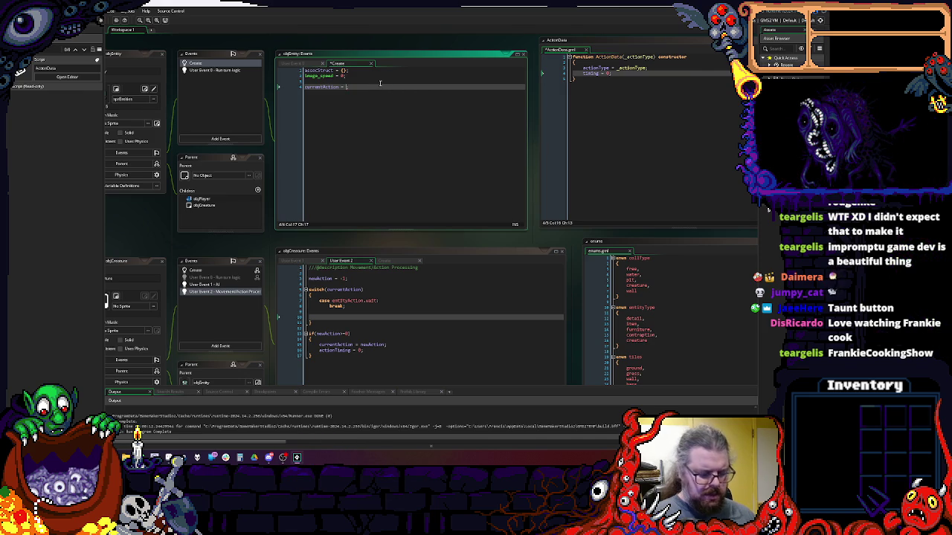
pyautogui.write('undefined')
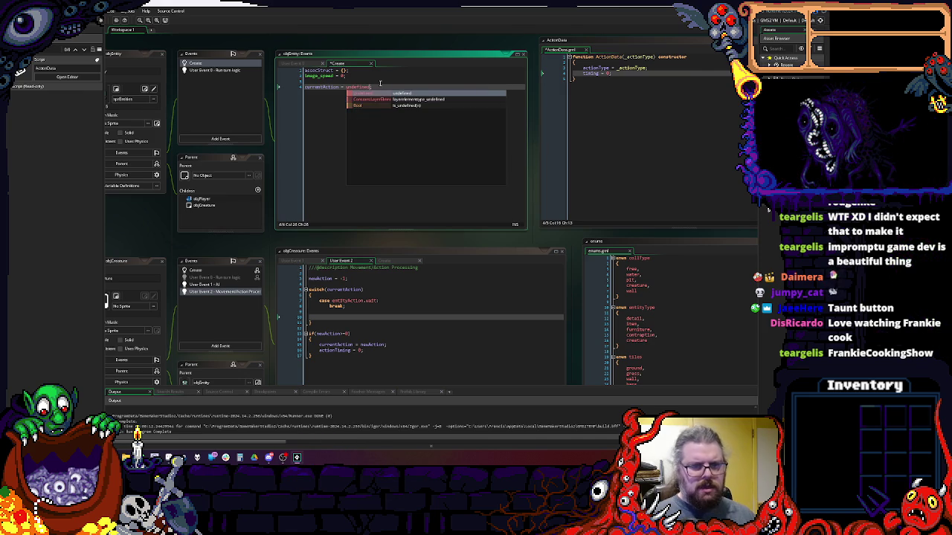
pyautogui.click(387, 82)
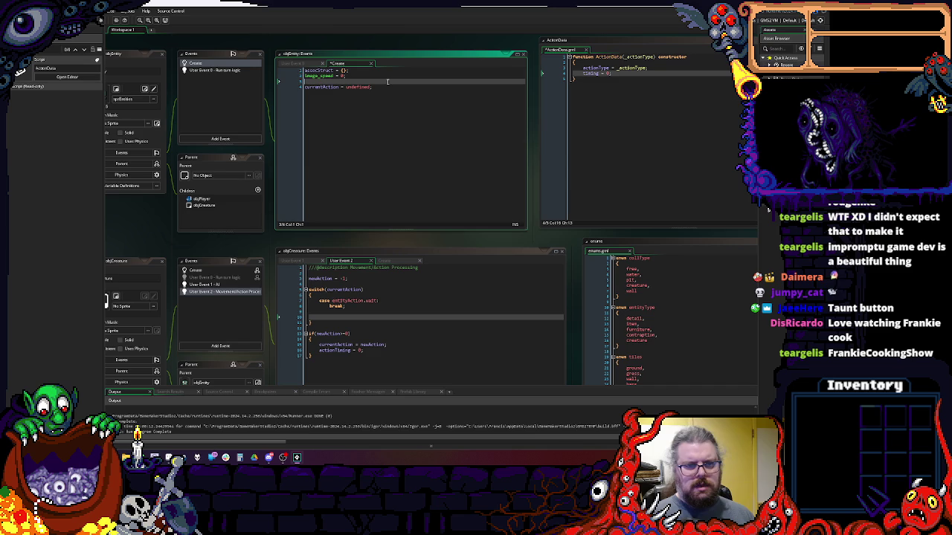
pyautogui.click(380, 285)
# - Add an if(!is_undefined(currentAction)) condition above the switch statement
pyautogui.press('Return')
pyautogui.write('if(coll')
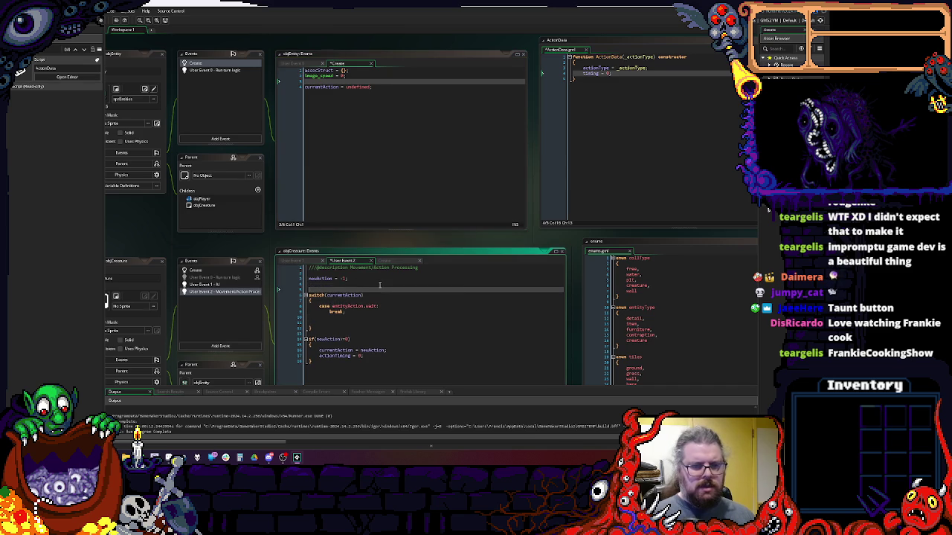
pyautogui.press('BackSpace')
pyautogui.press('BackSpace')
pyautogui.press('BackSpace')
pyautogui.write('urrentActio')
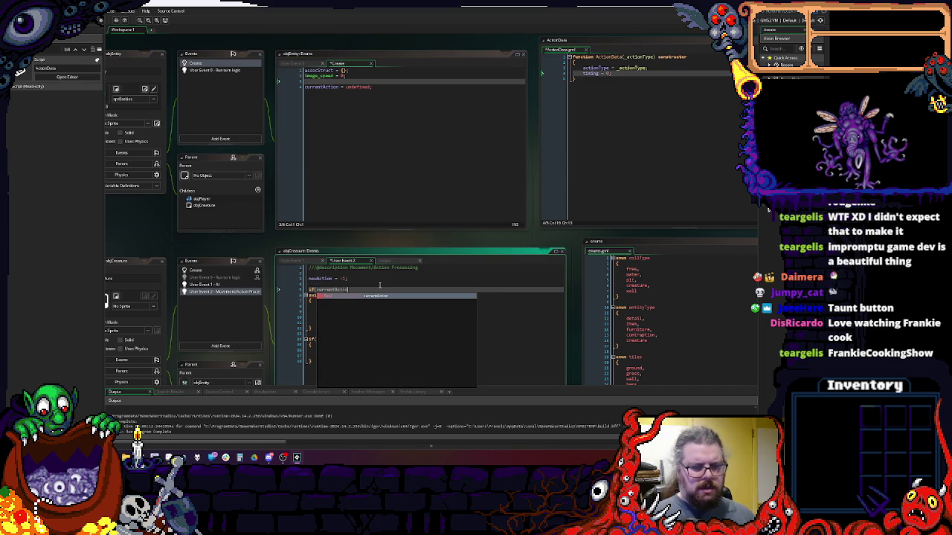
pyautogui.write('n.')
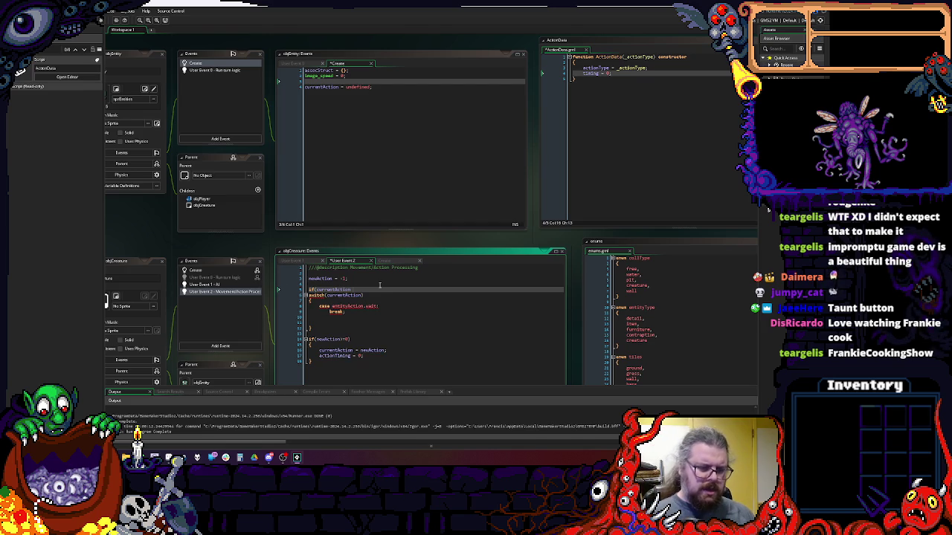
pyautogui.write('isAc')
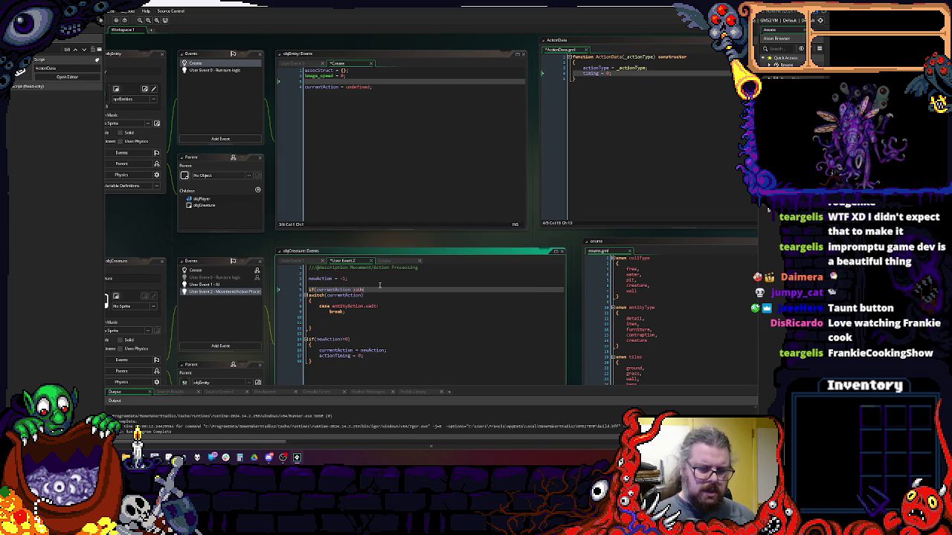
pyautogui.write('_un')
pyautogui.press('Return')
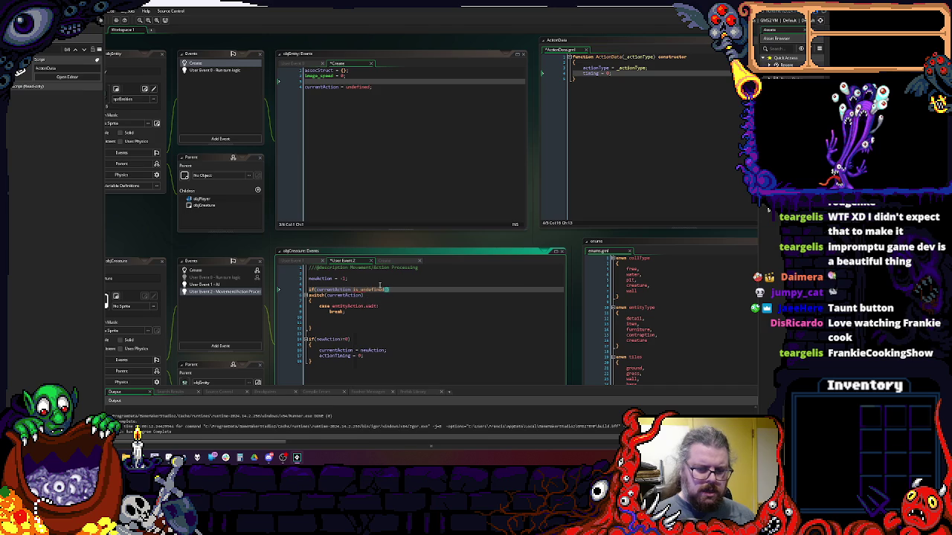
pyautogui.doubleClick(327, 289)
pyautogui.hotkey('ctrl', 'x')
pyautogui.click(348, 290)
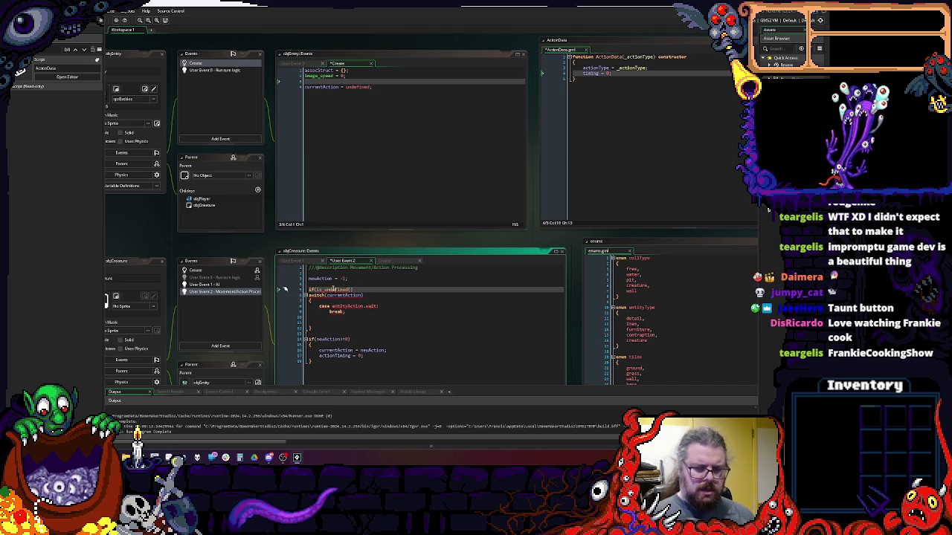
pyautogui.hotkey('ctrl', 'v')
pyautogui.write(')')
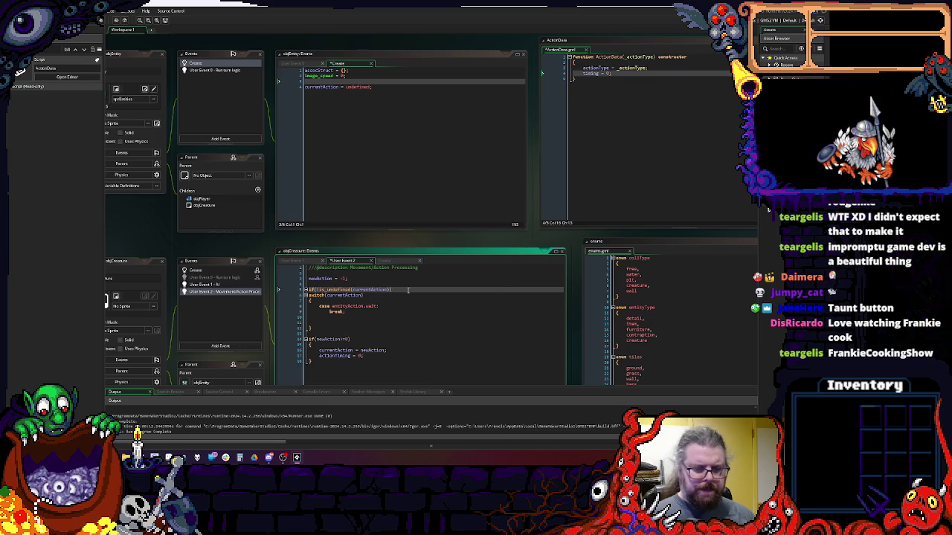
# - Enclose the switch block in the if's braces and indent it one level
pyautogui.press('Return')
pyautogui.write('{')
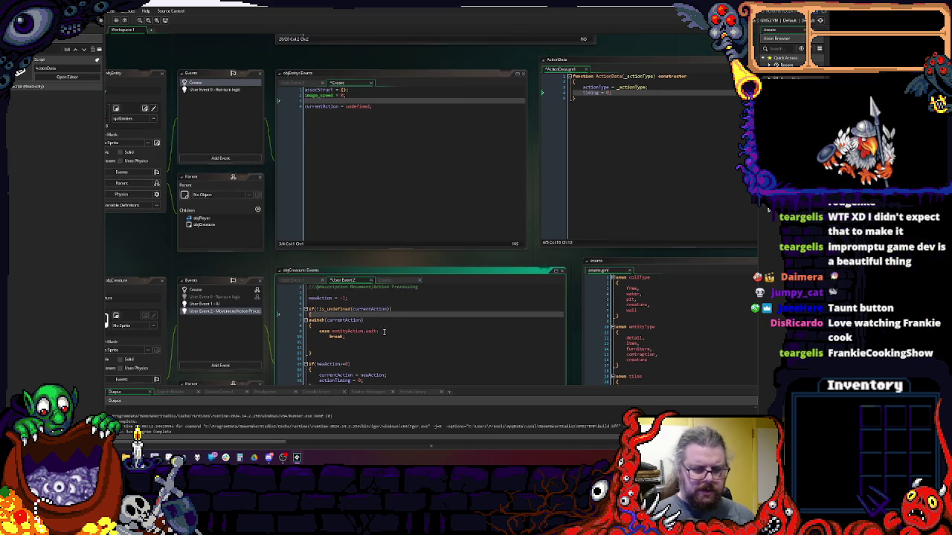
pyautogui.scroll(-1, 343, 328)
pyautogui.click(339, 314)
pyautogui.press('Return')
pyautogui.write('}')
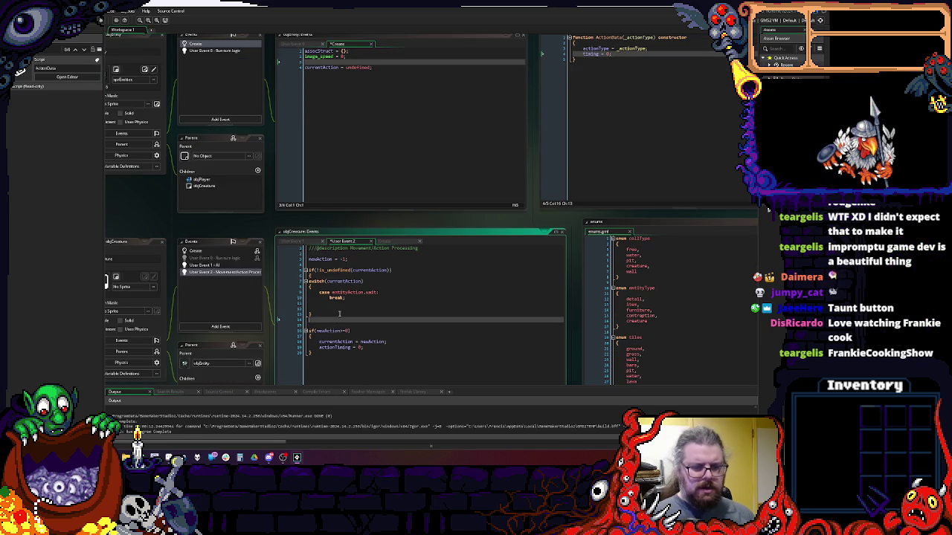
pyautogui.moveTo(339, 320); pyautogui.dragTo(308, 279)
pyautogui.press('Tab')
pyautogui.click(335, 329)
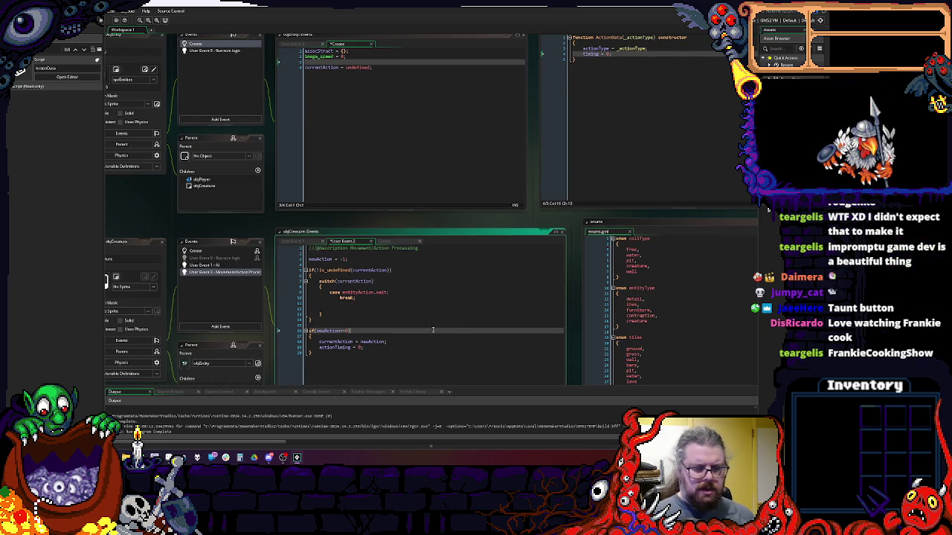
pyautogui.scroll(-2, 444, 231)
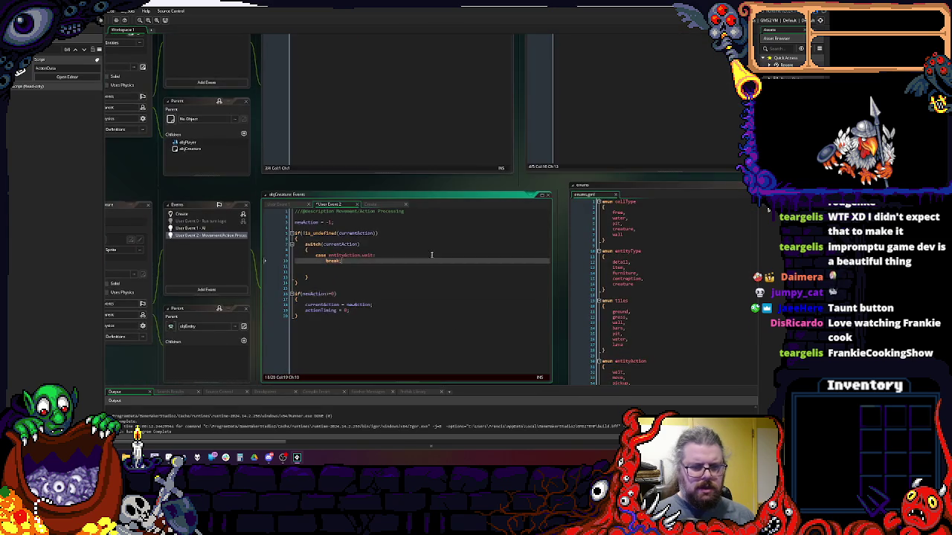
pyautogui.scroll(-2, 438, 223)
pyautogui.click(433, 214)
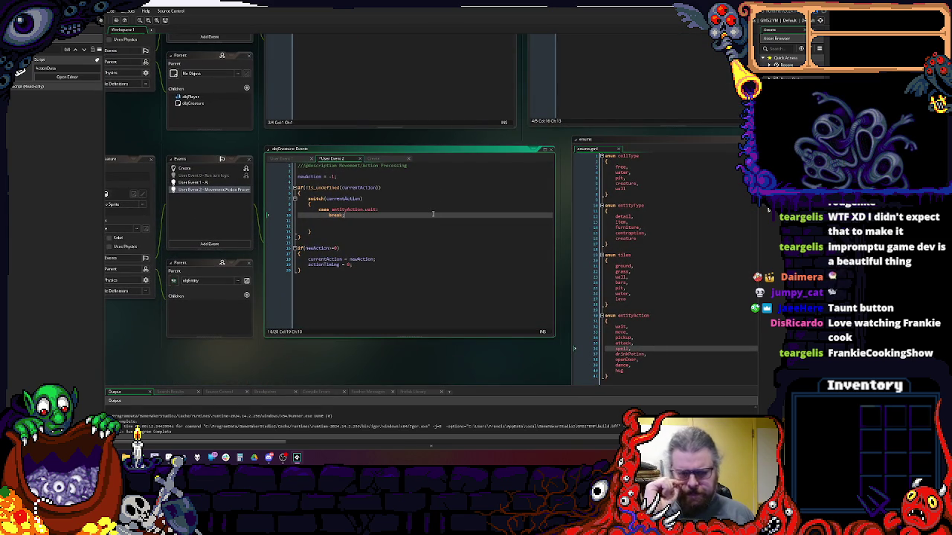
pyautogui.scroll(3, 413, 219)
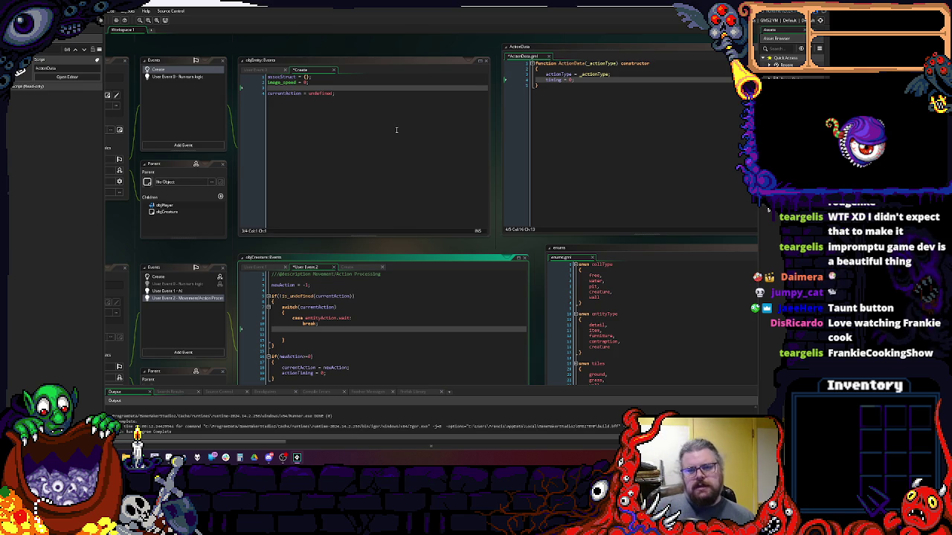
# - Review objCreature's User Event 2 code around the switch(currentAction) block, panning the workspace
pyautogui.click(444, 261)
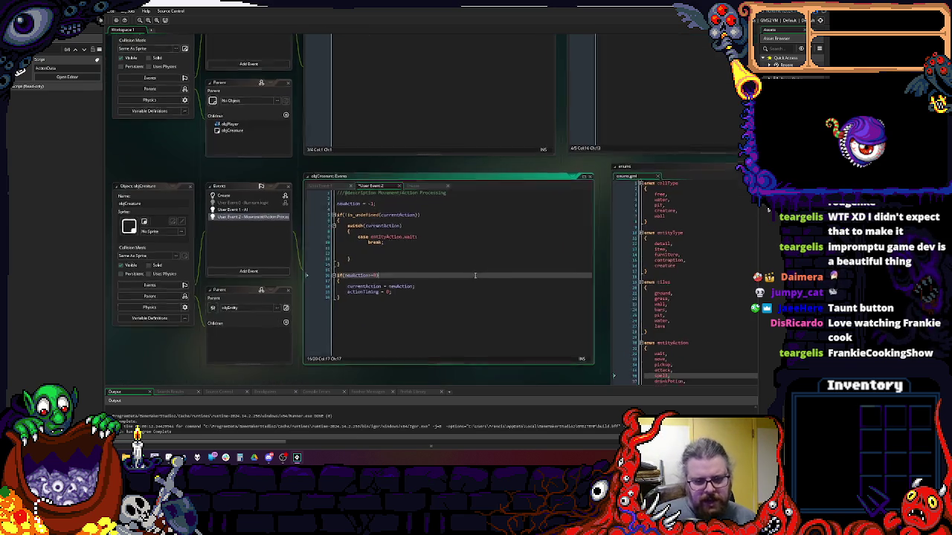
pyautogui.click(434, 209)
pyautogui.click(119, 105)
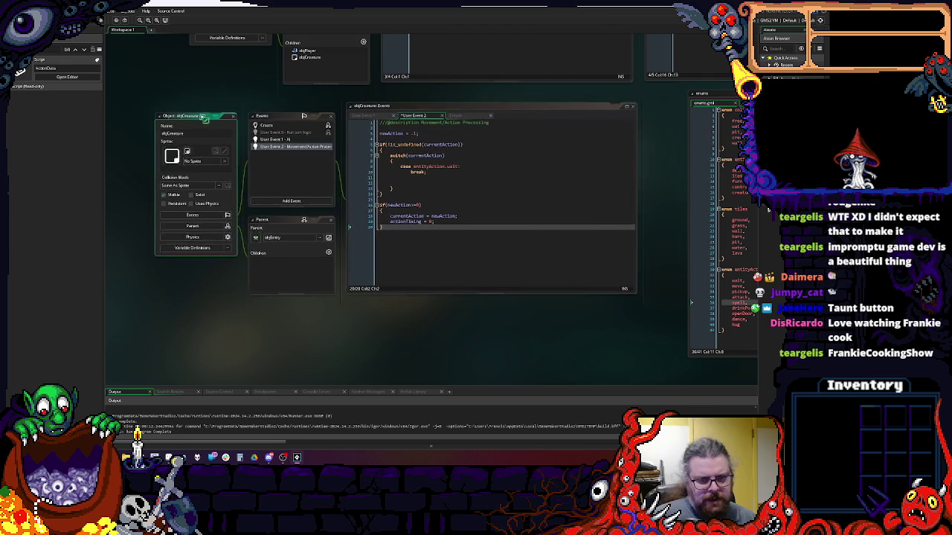
pyautogui.moveTo(778, 100); pyautogui.dragTo(487, 198)
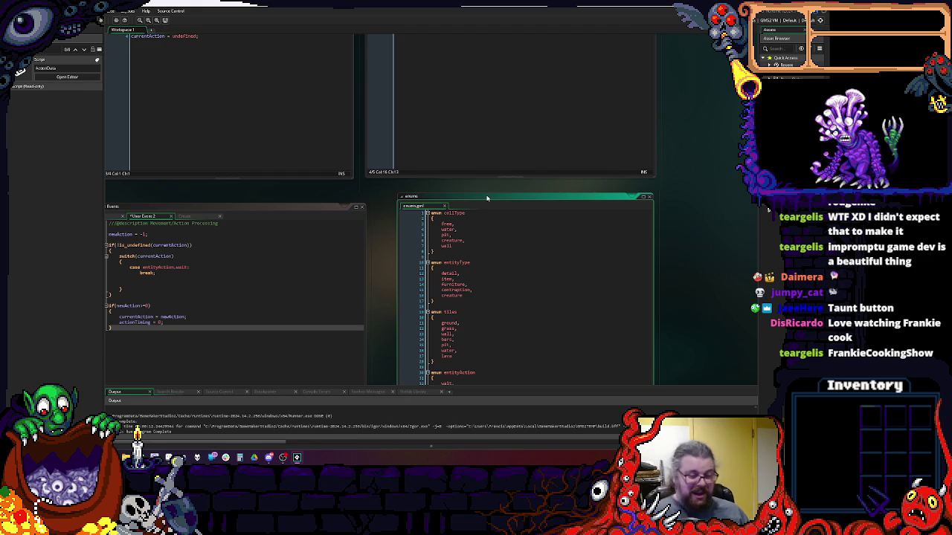
pyautogui.scroll(-5, 261, 297)
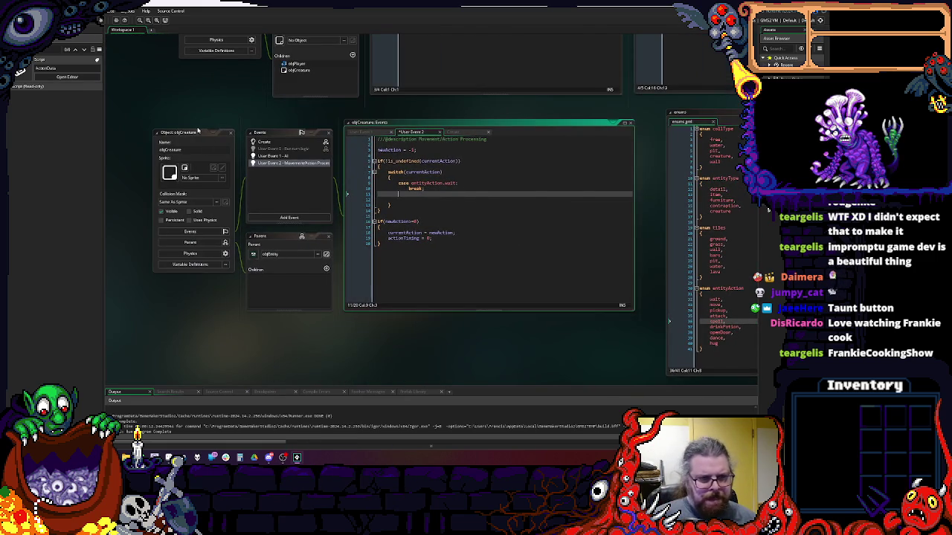
pyautogui.click(534, 284)
pyautogui.moveTo(534, 284); pyautogui.dragTo(586, 298)
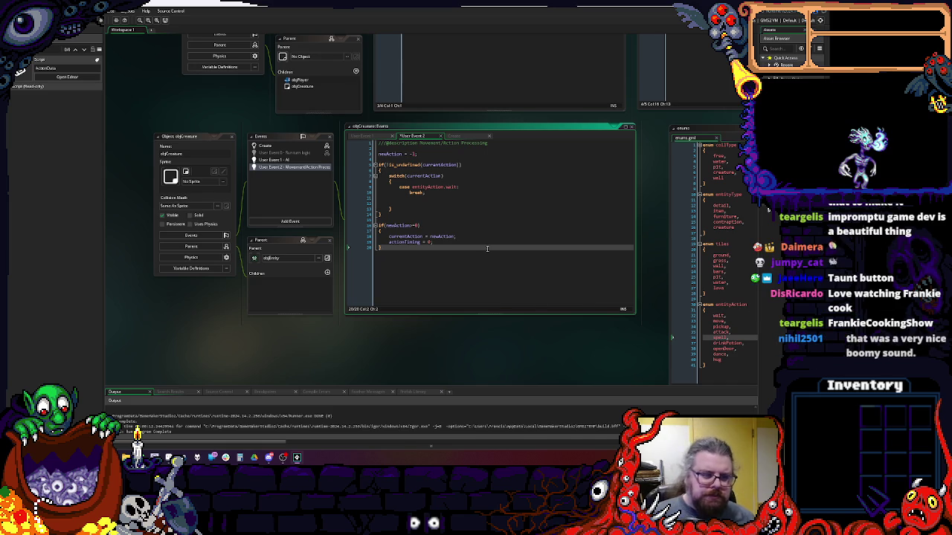
pyautogui.moveTo(520, 268); pyautogui.dragTo(513, 250)
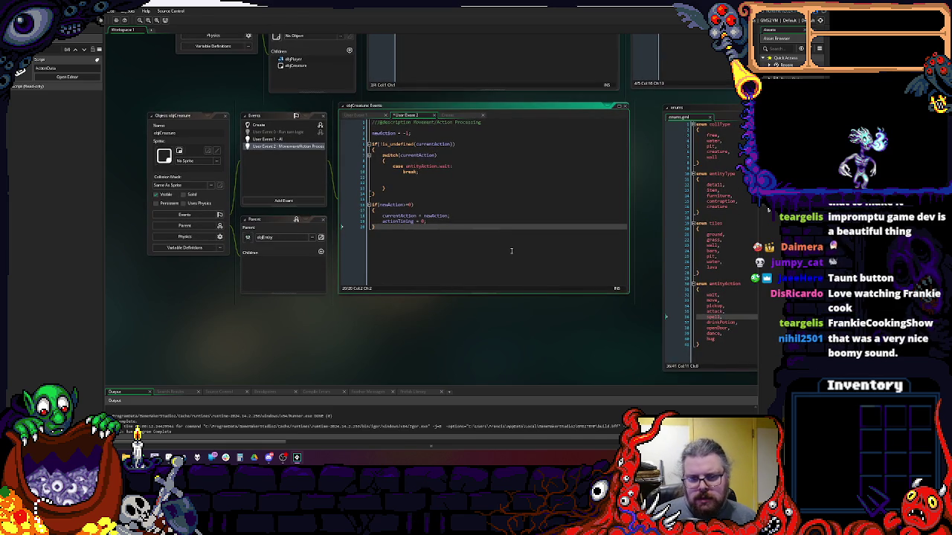
pyautogui.click(484, 222)
pyautogui.moveTo(485, 221); pyautogui.dragTo(481, 298)
pyautogui.click(531, 226)
pyautogui.moveTo(531, 226)
pyautogui.mouseDown()
pyautogui.moveTo(521, 130)
pyautogui.moveTo(551, 168)
pyautogui.moveTo(388, 314)
pyautogui.moveTo(576, 247)
pyautogui.moveTo(511, 307)
pyautogui.moveTo(554, 261)
pyautogui.moveTo(512, 234)
pyautogui.moveTo(520, 236)
pyautogui.mouseUp()
pyautogui.click(576, 246)
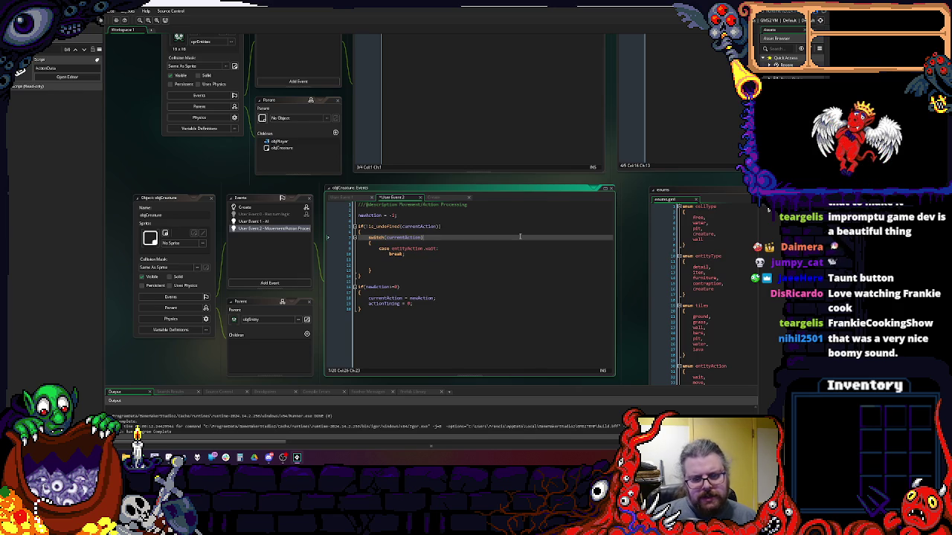
# - Bring the ActionData script to the front and centre it in the workspace
pyautogui.click(632, 134)
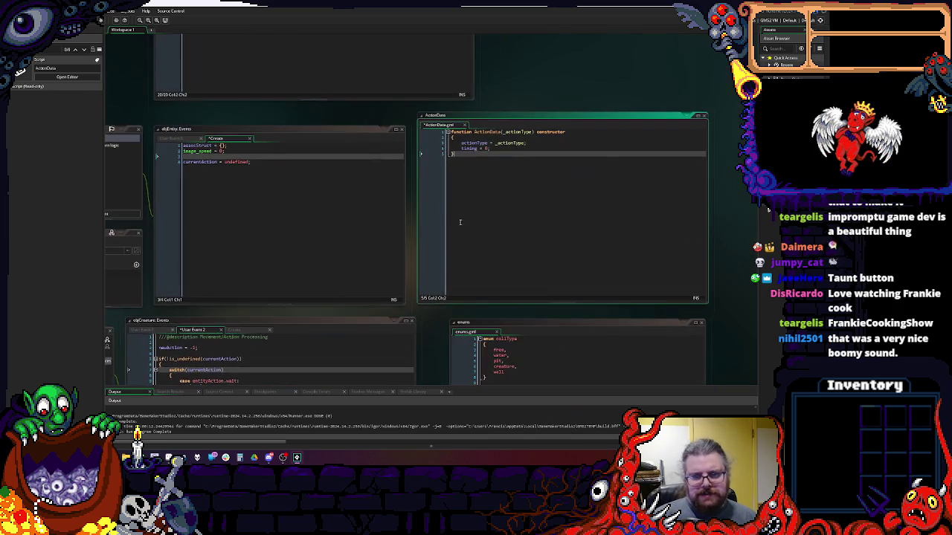
pyautogui.click(513, 148)
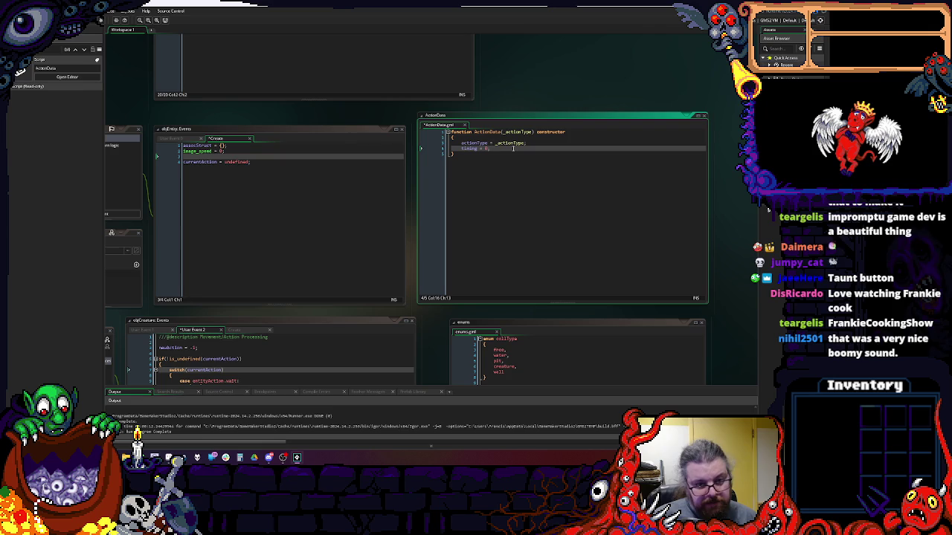
pyautogui.click(509, 156)
pyautogui.click(649, 180)
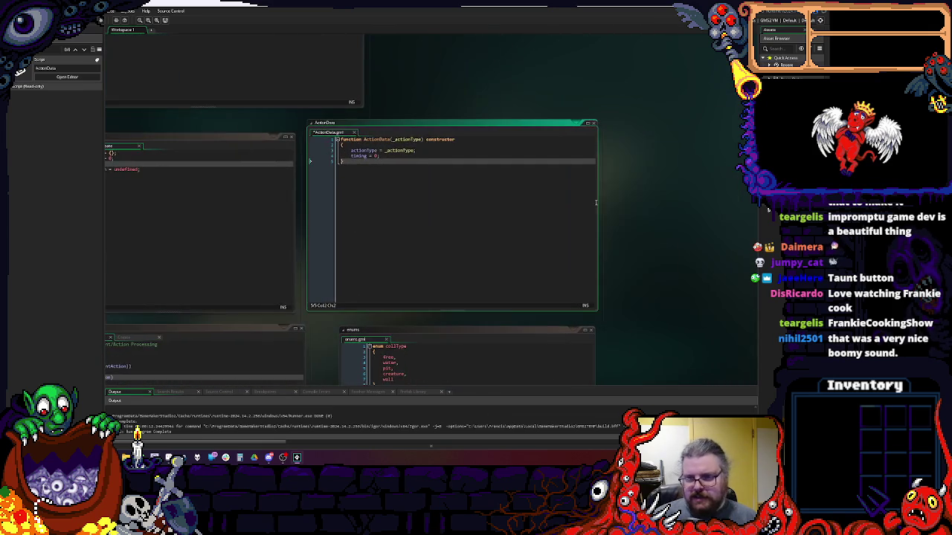
# - Create a new Entity script from the Asset Browser and move its window upper right
pyautogui.rightClick(769, 215)
pyautogui.moveTo(769, 222)
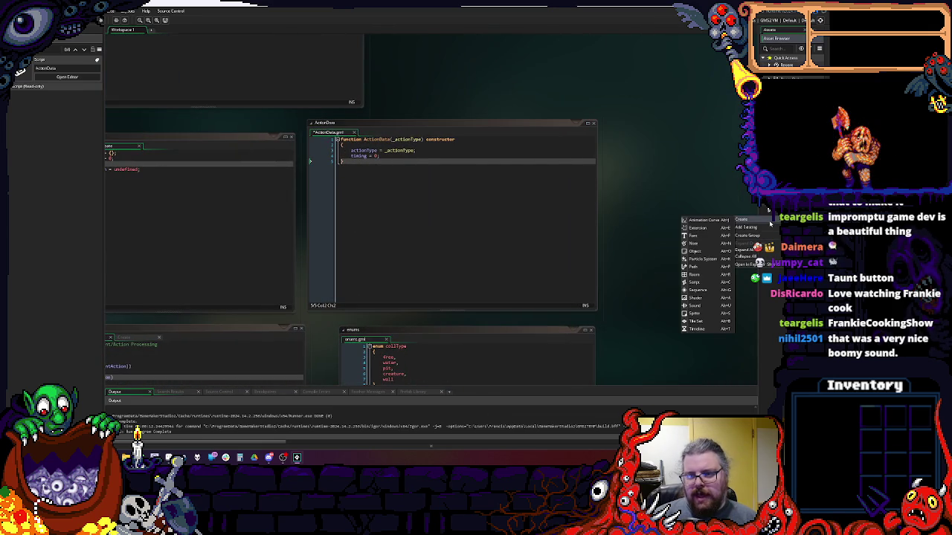
pyautogui.click(699, 283)
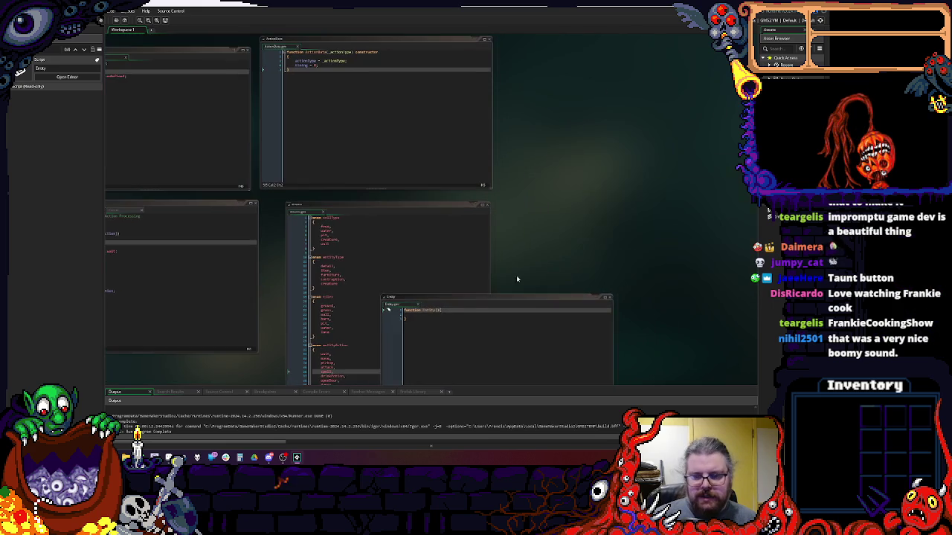
pyautogui.moveTo(529, 296); pyautogui.dragTo(644, 44)
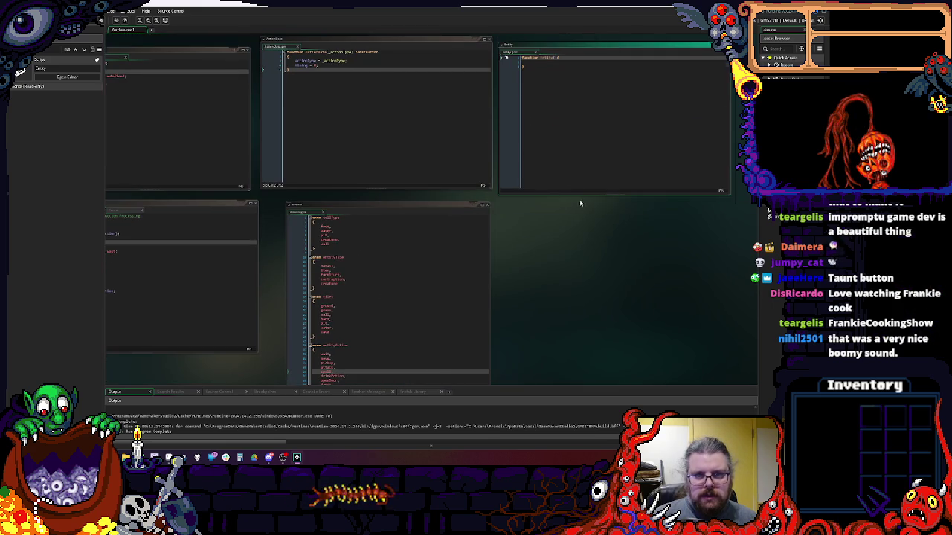
pyautogui.scroll(2, 580, 191)
# - Write function Entity() constructor with the opening brace on its own line
pyautogui.click(544, 122)
pyautogui.press('Return')
pyautogui.click(545, 121)
pyautogui.press('Left')
pyautogui.press('Return')
pyautogui.write('constructor')
pyautogui.press('Down')
pyautogui.press('Down')
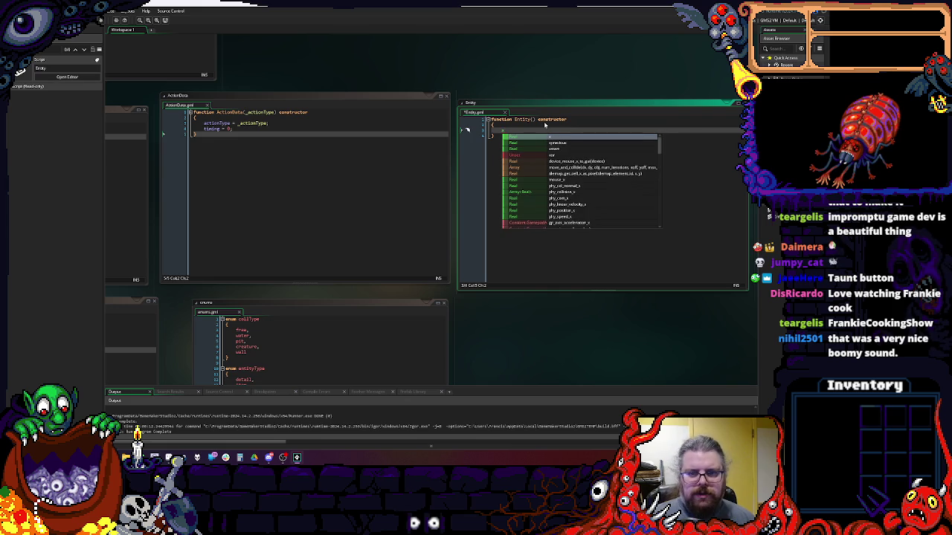
# - Add parameters _entityType, _xPos, _yPos and the entityType = _entityType; assignment
pyautogui.click(544, 124)
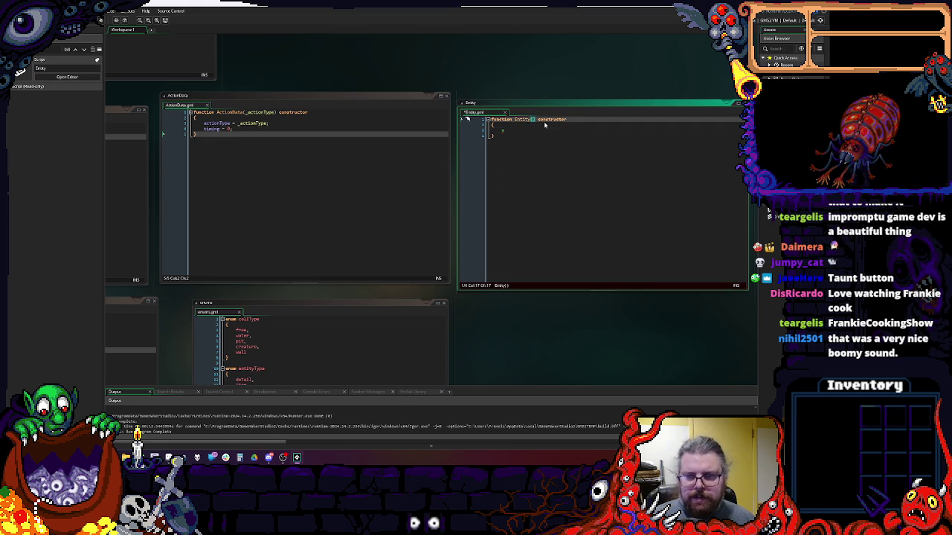
pyautogui.write('_entityType,_xPos,_yPos')
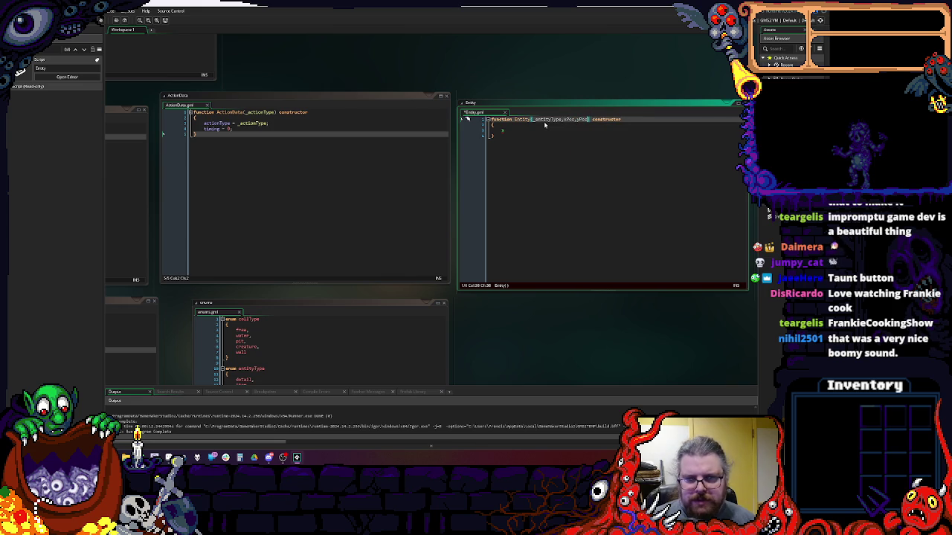
pyautogui.press('Down')
pyautogui.press('Down')
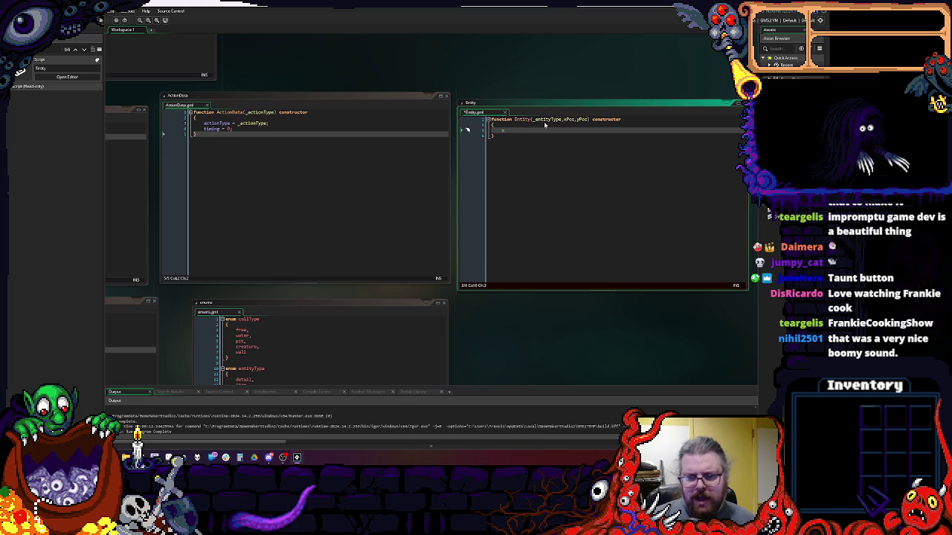
pyautogui.write('en')
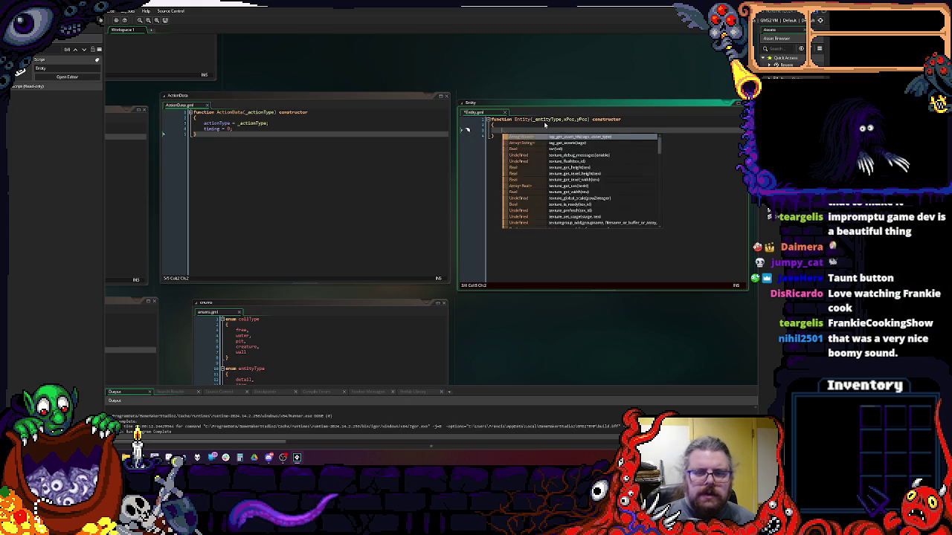
pyautogui.write('tityType ')
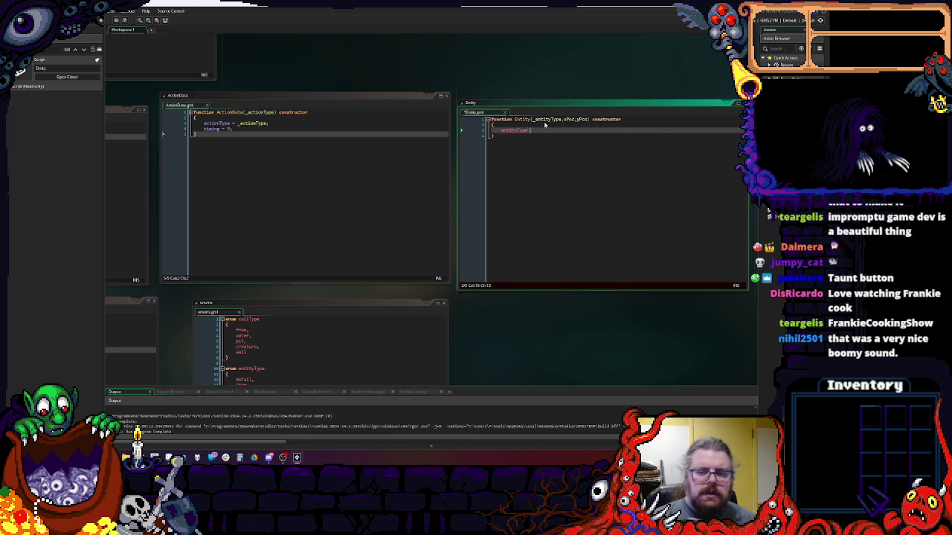
pyautogui.write('= _entityType;')
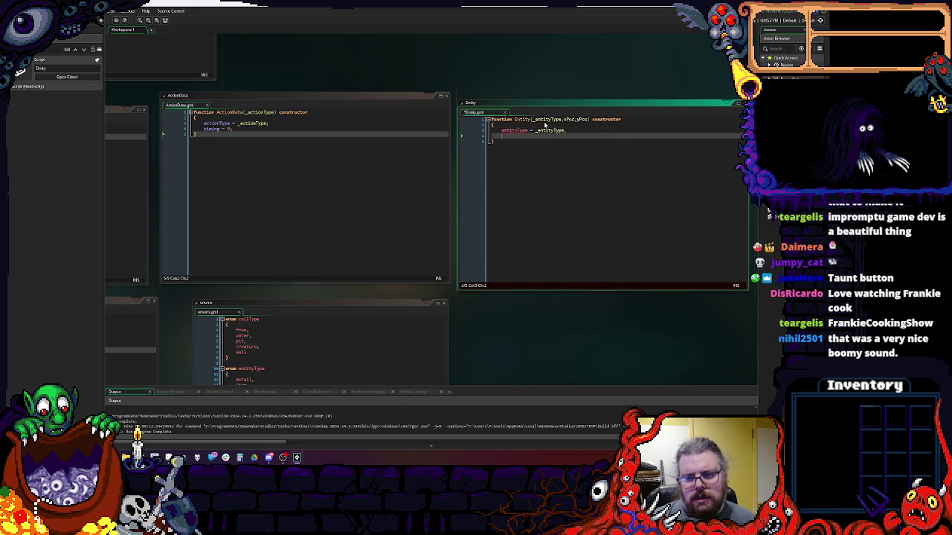
pyautogui.press('BackSpace')
pyautogui.write(';')
pyautogui.press('Return')
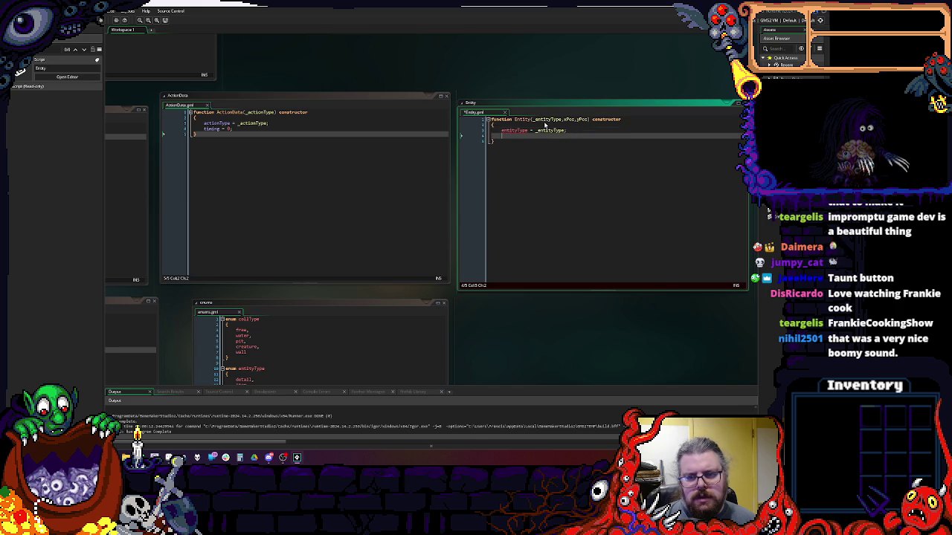
# - Fix the parameter underscores and add the xPos = _xPos and yPos = _yPos assignments
pyautogui.click(544, 125)
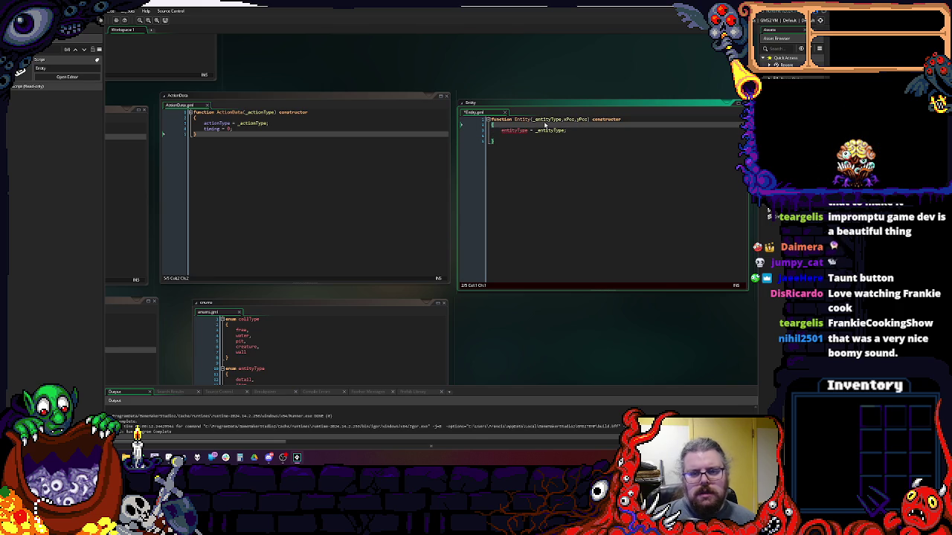
pyautogui.hotkey('ctrl', 'Home')
pyautogui.press('Left')
pyautogui.press('Left')
pyautogui.press('Left')
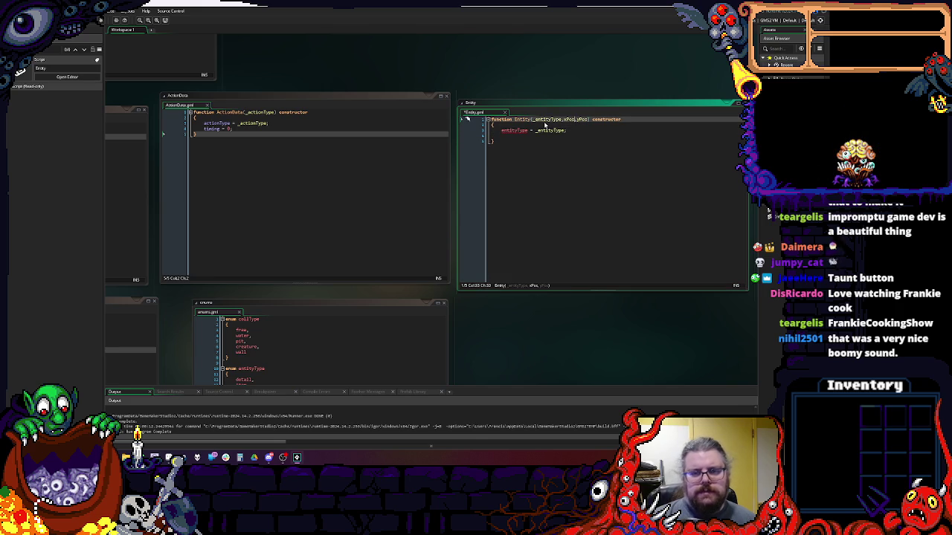
pyautogui.write('_')
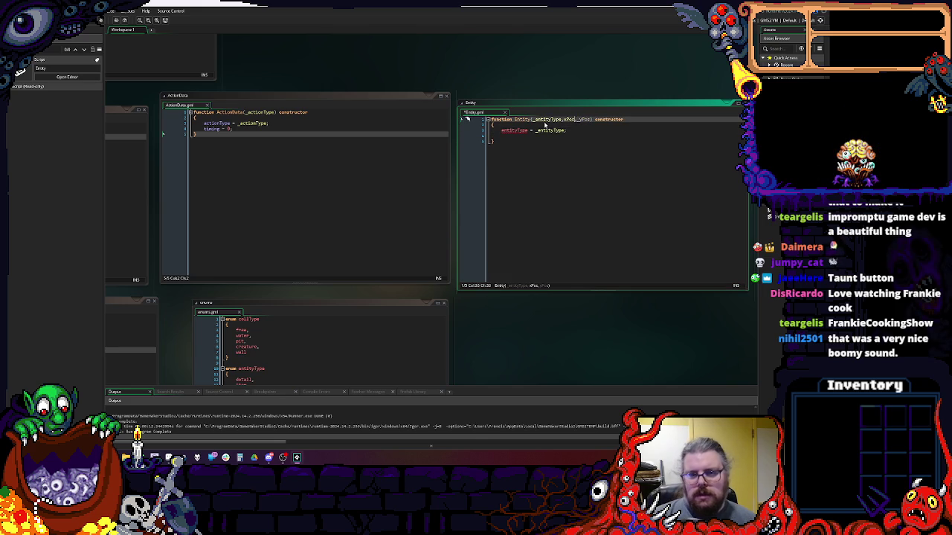
pyautogui.press('Left')
pyautogui.press('Left')
pyautogui.press('Left')
pyautogui.write('_')
pyautogui.press('Down')
pyautogui.press('Down')
pyautogui.press('Down')
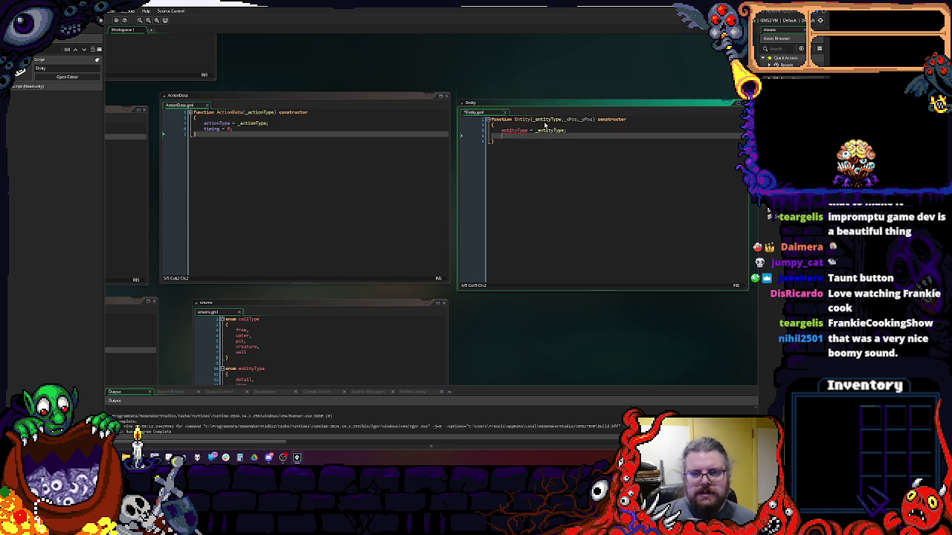
pyautogui.write('xPos = _xPos;')
pyautogui.press('Return')
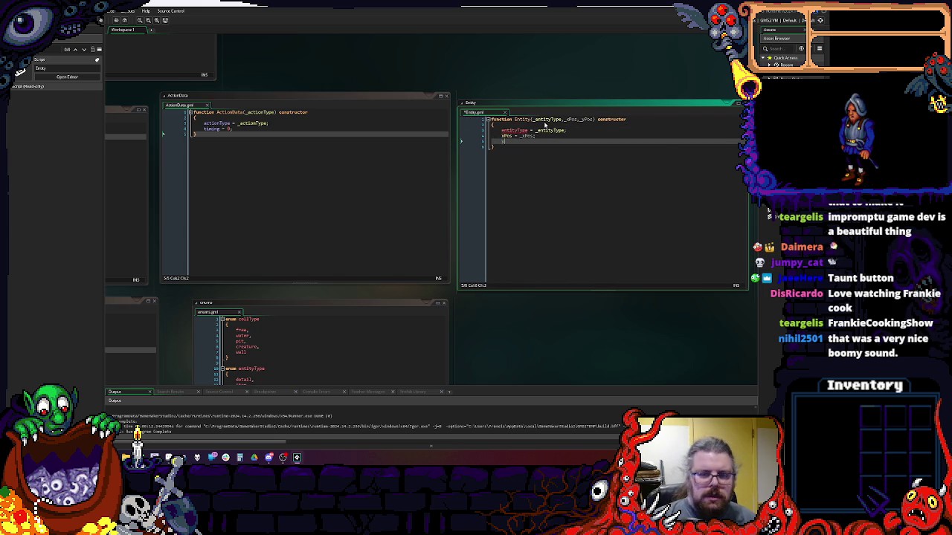
pyautogui.write('yPos = _yPo')
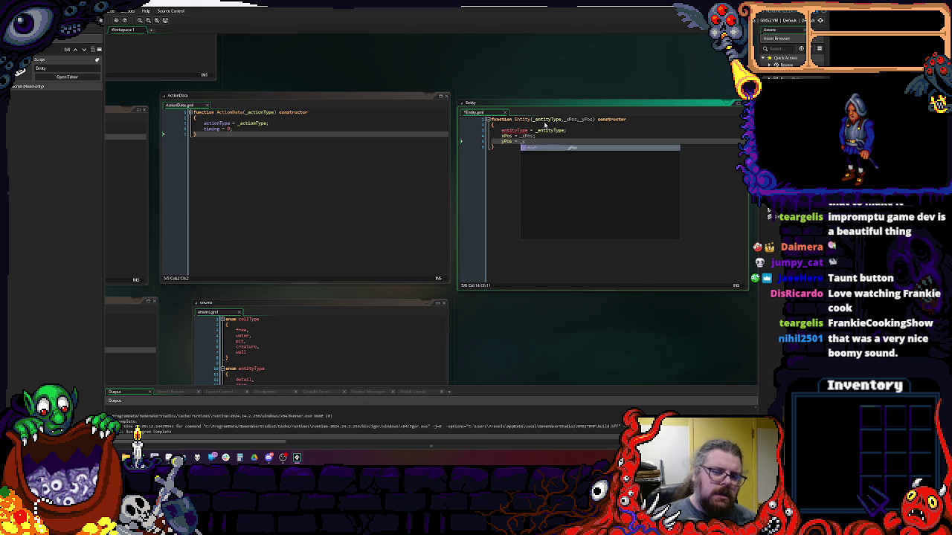
# - Start a 'static function' line below the position assignments
pyautogui.press('Return')
pyautogui.press('Return')
pyautogui.press('Return')
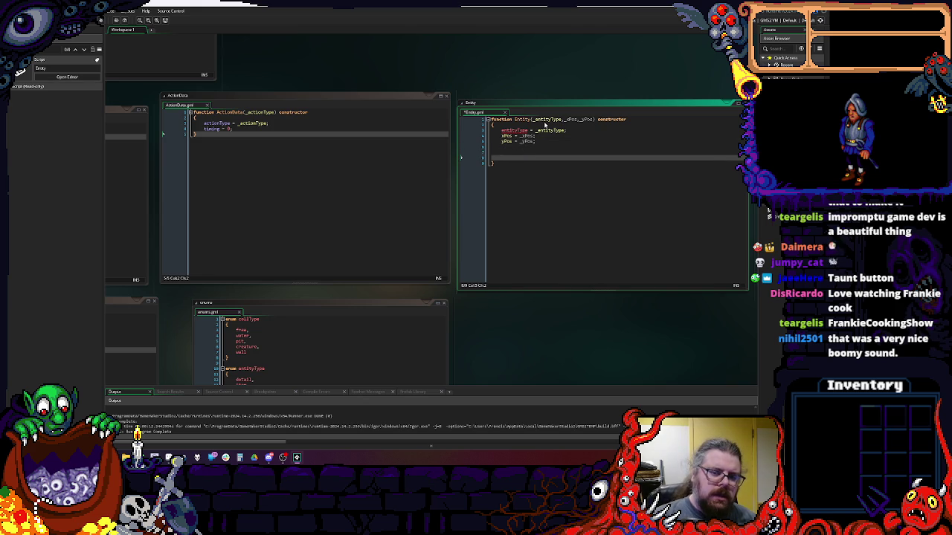
pyautogui.write('function')
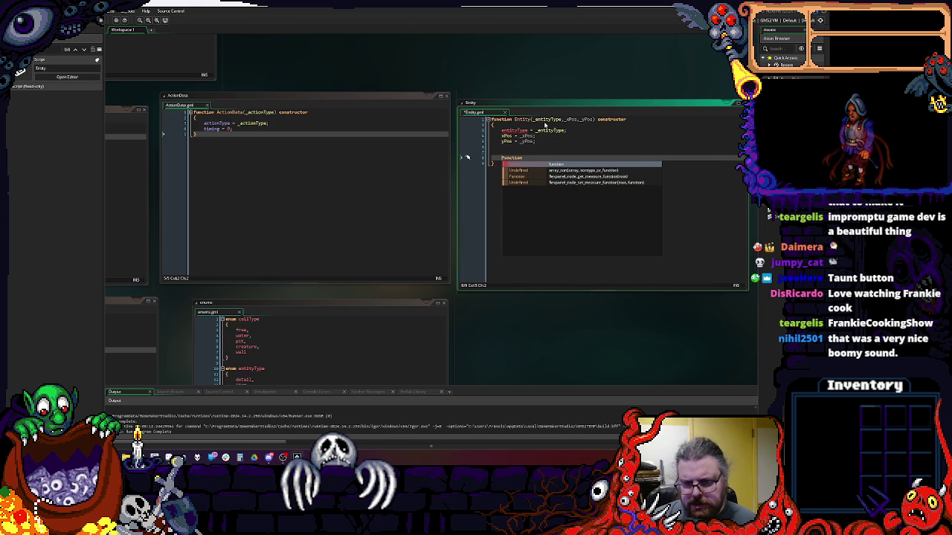
pyautogui.press('Home')
pyautogui.write('static')
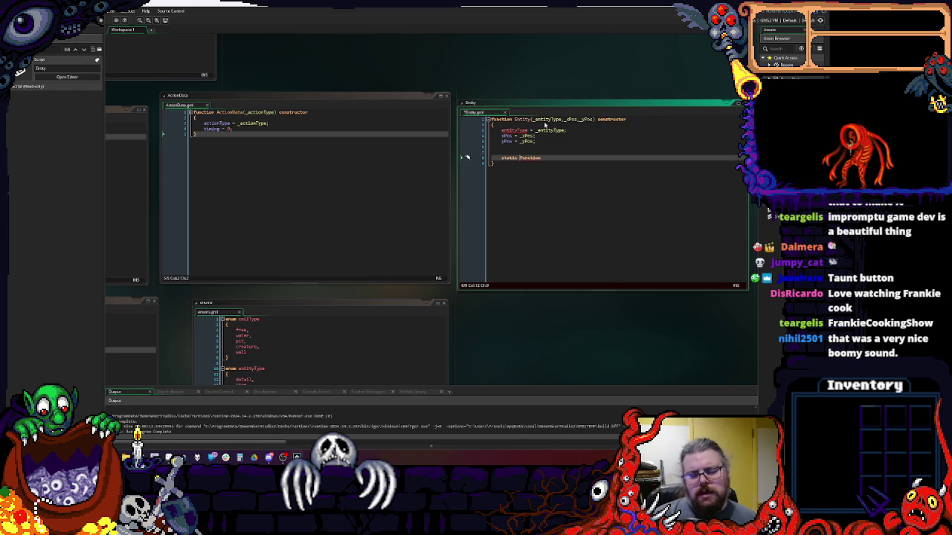
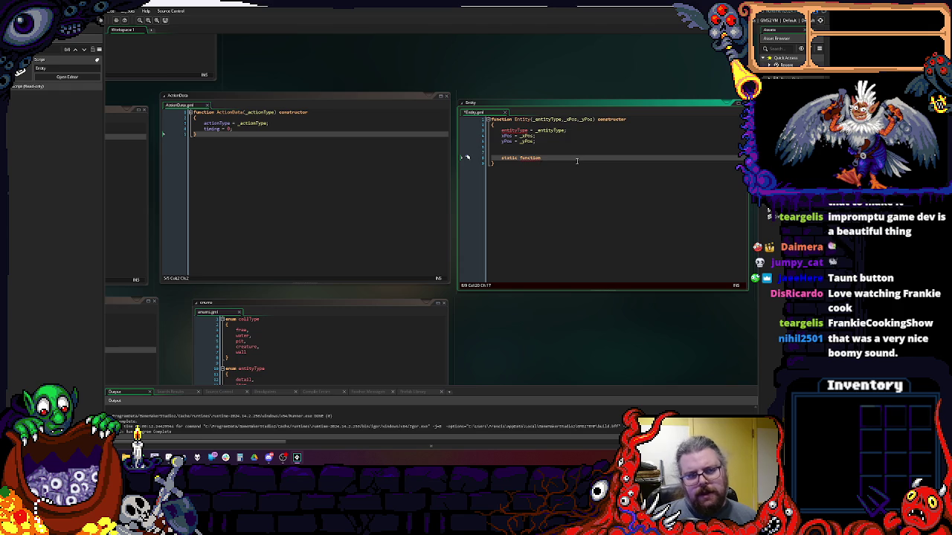
# - Name the unfinished static function processAction and remove the 'static' keyword
pyautogui.moveTo(593, 157); pyautogui.dragTo(522, 158)
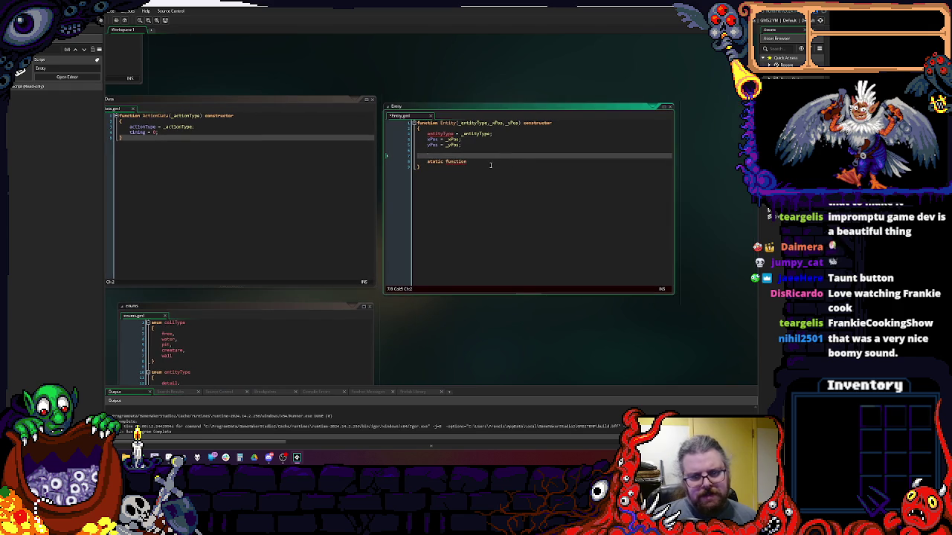
pyautogui.click(490, 165)
pyautogui.moveTo(424, 107); pyautogui.dragTo(584, 137)
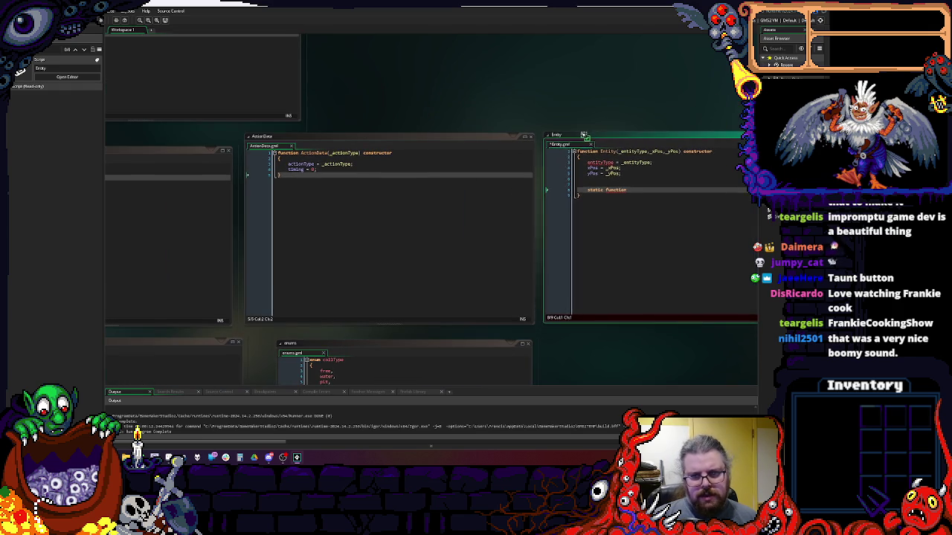
pyautogui.click(526, 173)
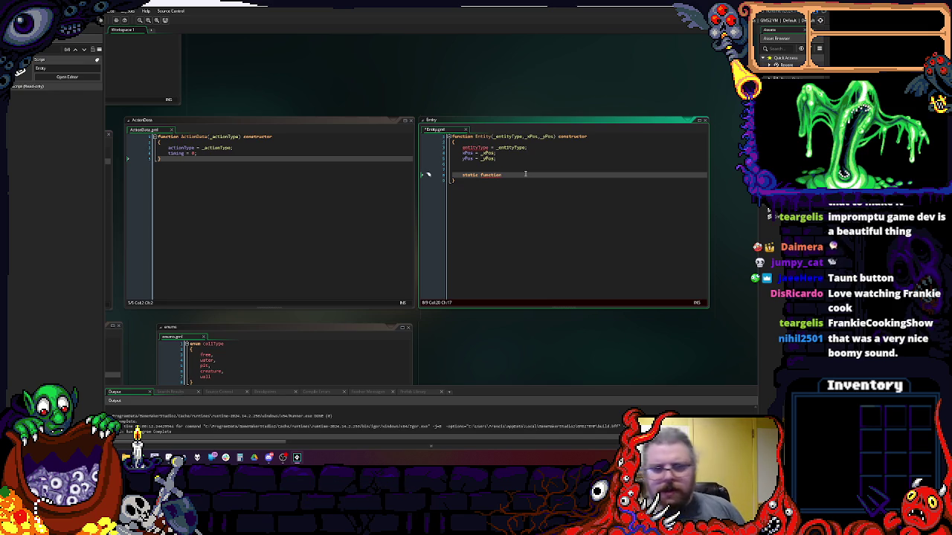
pyautogui.write('process')
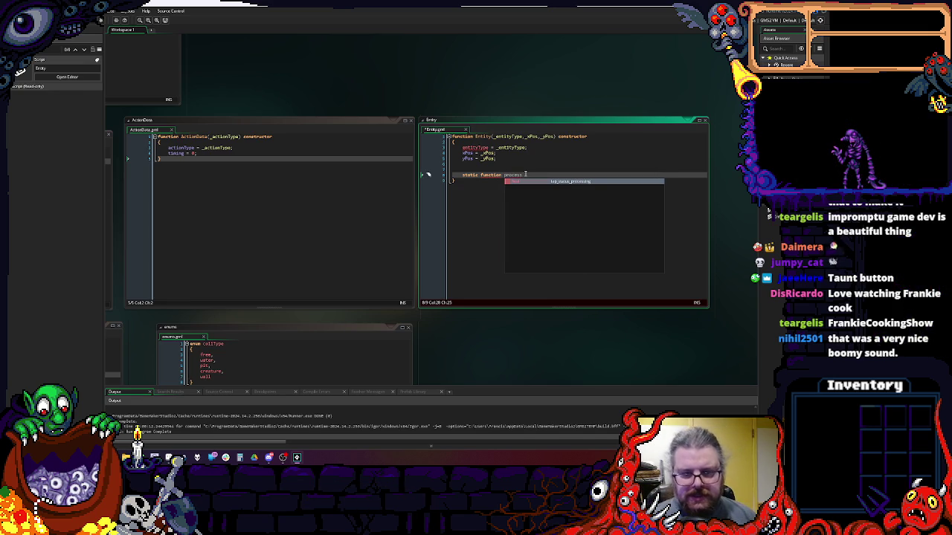
pyautogui.write('Action')
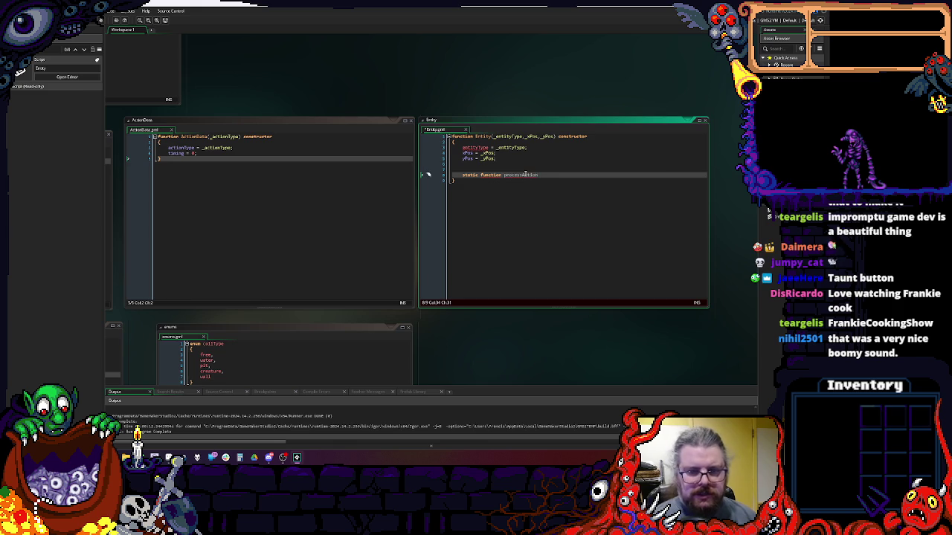
pyautogui.press('Home')
pyautogui.hotkey('ctrl', 'Delete')
pyautogui.press('End')
# - Give processAction an _actionData parameter and an empty braced body with a blank line
pyautogui.write('()')
pyautogui.press('Return')
pyautogui.write('{')
pyautogui.press('Return')
pyautogui.write('}')
pyautogui.press('Up')
pyautogui.click(525, 174)
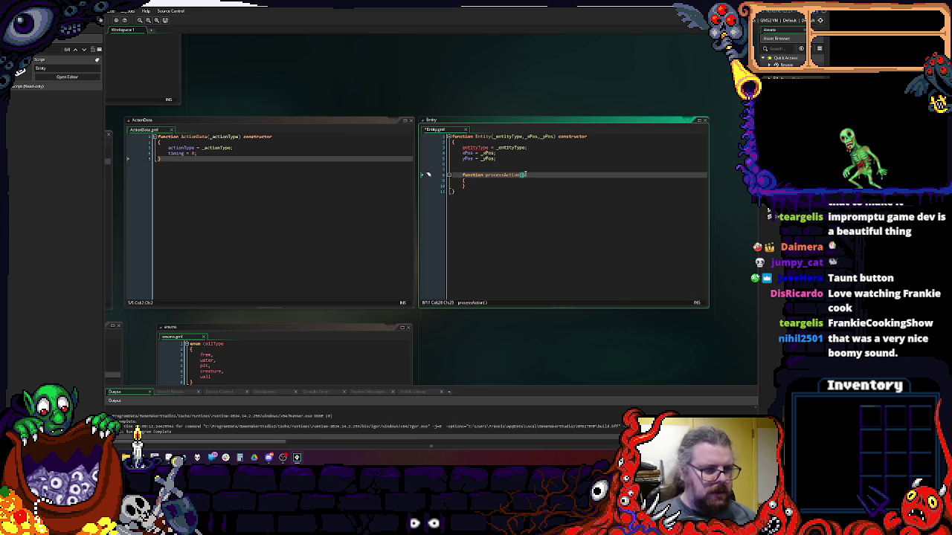
pyautogui.write('_actionData')
pyautogui.press('Down')
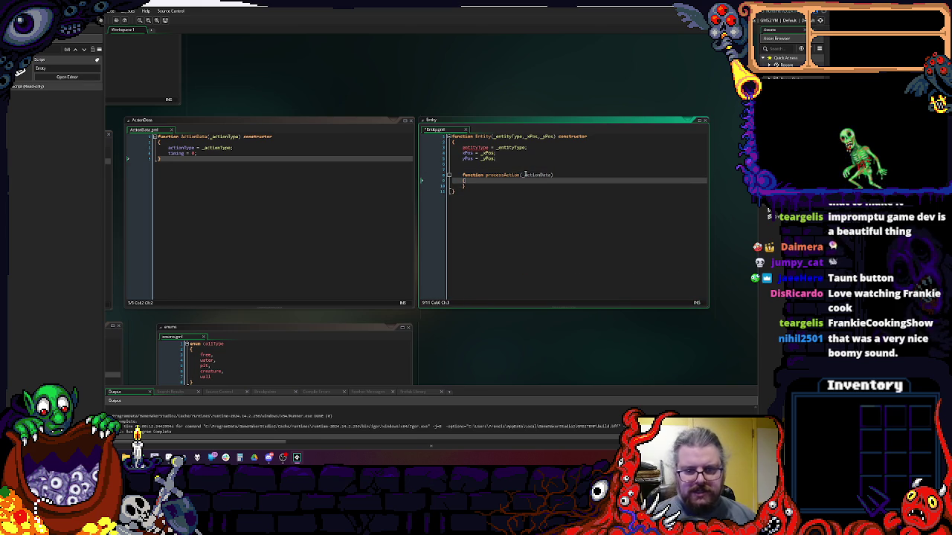
pyautogui.press('Return')
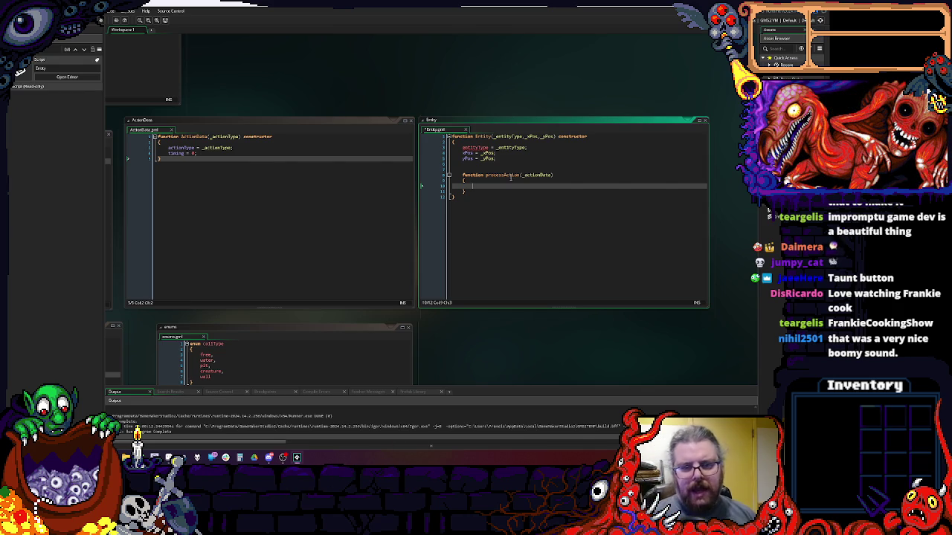
# - Dock the enums script tall beside the Entity code so the entityAction values stay visible
pyautogui.moveTo(297, 162)
pyautogui.mouseDown()
pyautogui.moveTo(695, 255)
pyautogui.moveTo(300, 255)
pyautogui.mouseUp()
pyautogui.moveTo(185, 241)
pyautogui.mouseDown()
pyautogui.moveTo(601, 186)
pyautogui.moveTo(454, 181)
pyautogui.moveTo(424, 287)
pyautogui.moveTo(586, 51)
pyautogui.mouseUp()
pyautogui.moveTo(261, 191); pyautogui.dragTo(395, 190)
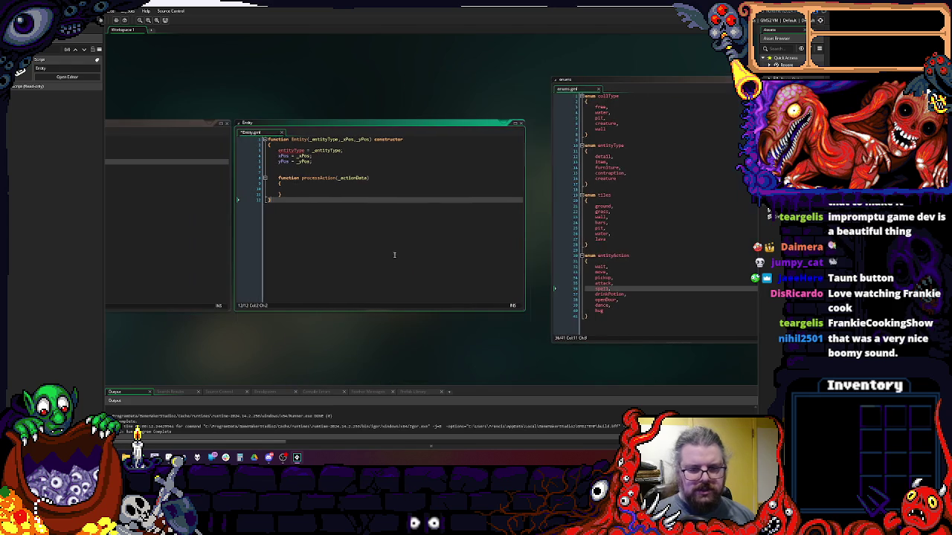
# - Start a switch on _actionData.actionType, checking the actionType field name in ActionData
pyautogui.click(395, 191)
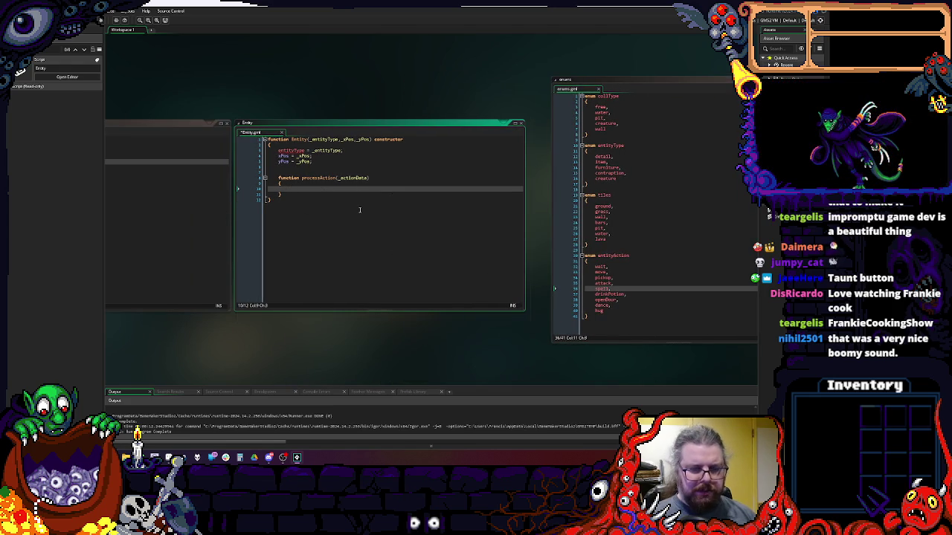
pyautogui.write('switch(')
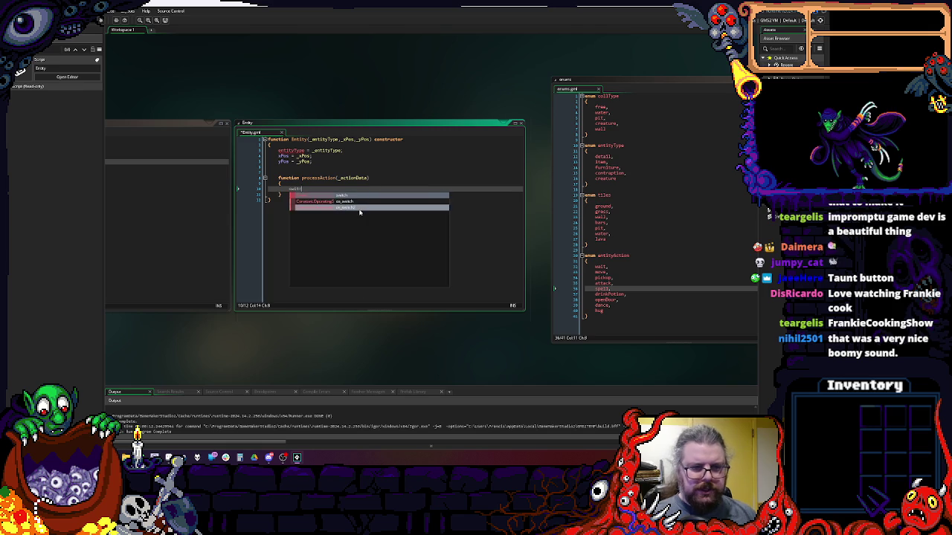
pyautogui.write(' acti')
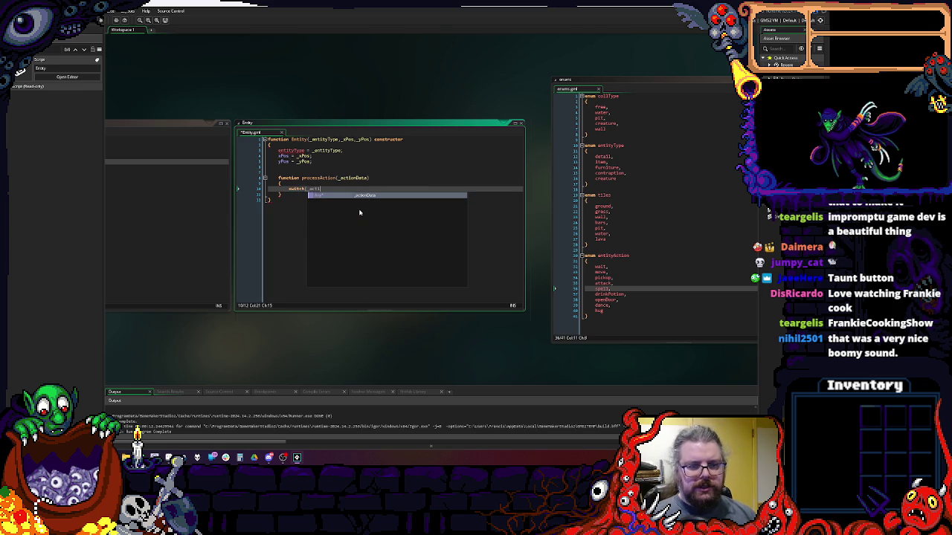
pyautogui.write('ta.')
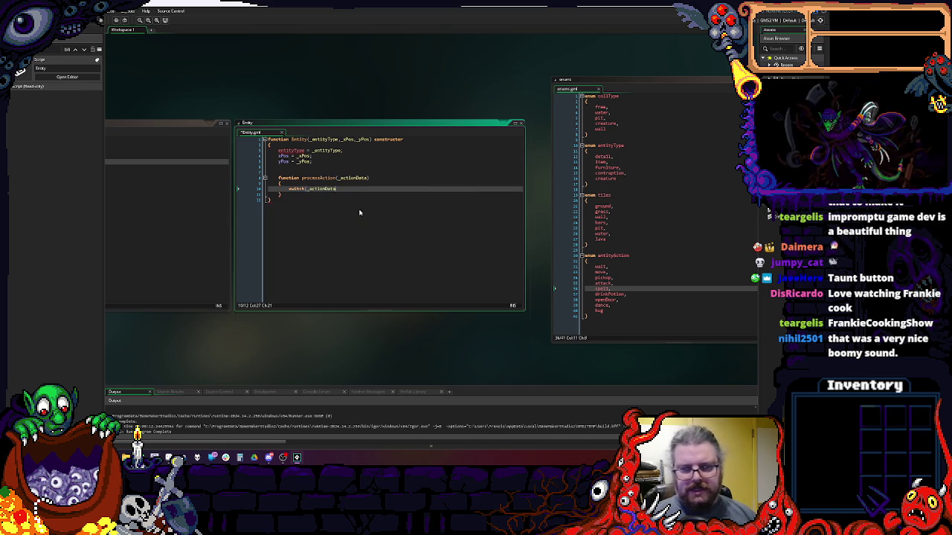
pyautogui.moveTo(359, 213); pyautogui.dragTo(525, 207)
pyautogui.click(167, 140)
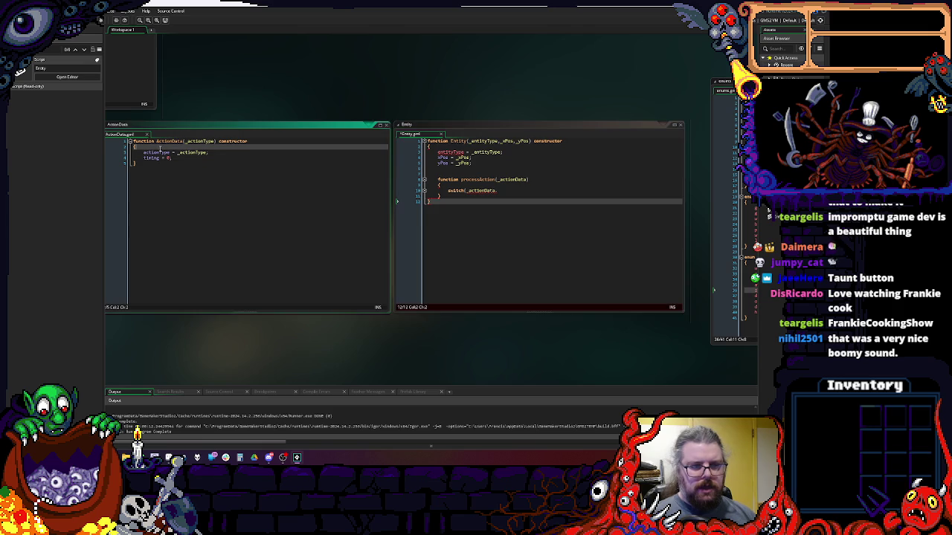
pyautogui.doubleClick(156, 153)
pyautogui.click(515, 191)
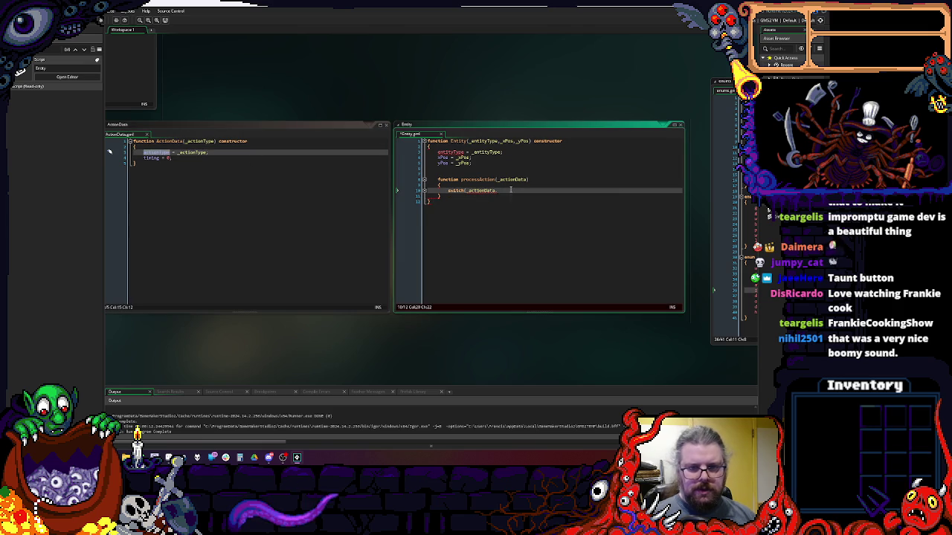
pyautogui.write('actionType')
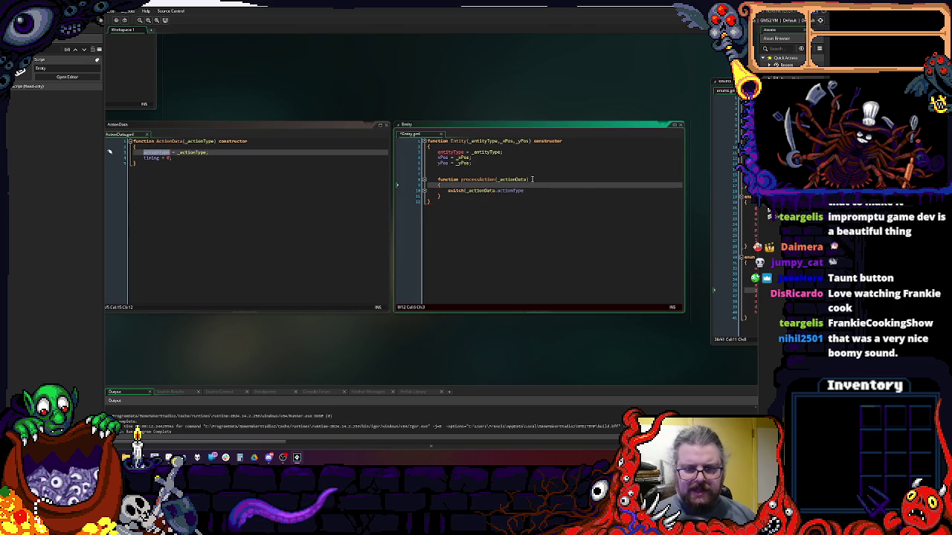
# - Close the switch parentheses and open its brace block with an indented empty line
pyautogui.click(536, 180)
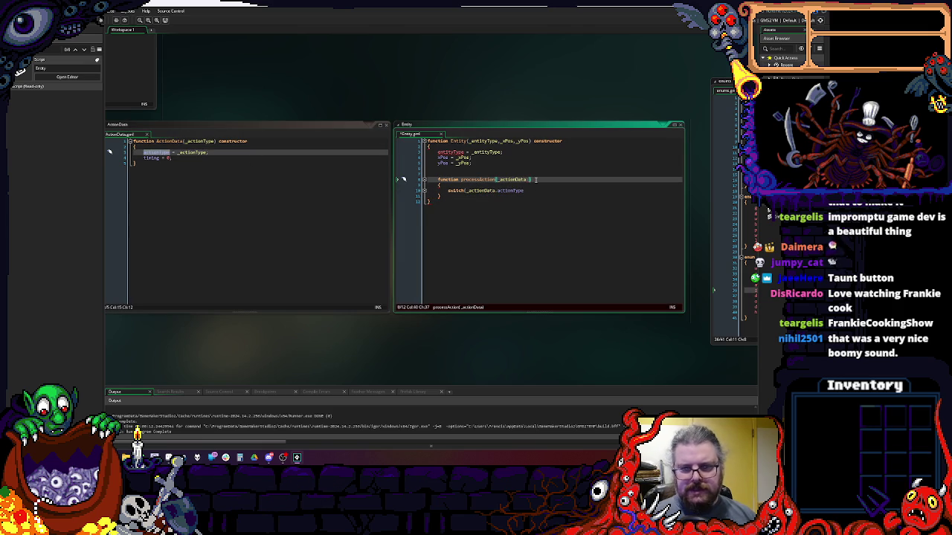
pyautogui.doubleClick(162, 142)
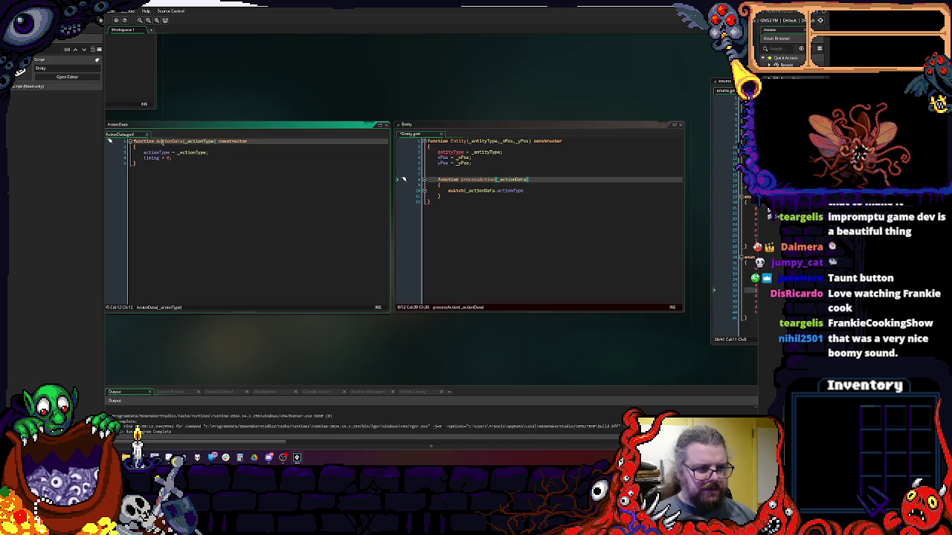
pyautogui.click(543, 242)
pyautogui.moveTo(535, 240); pyautogui.dragTo(484, 229)
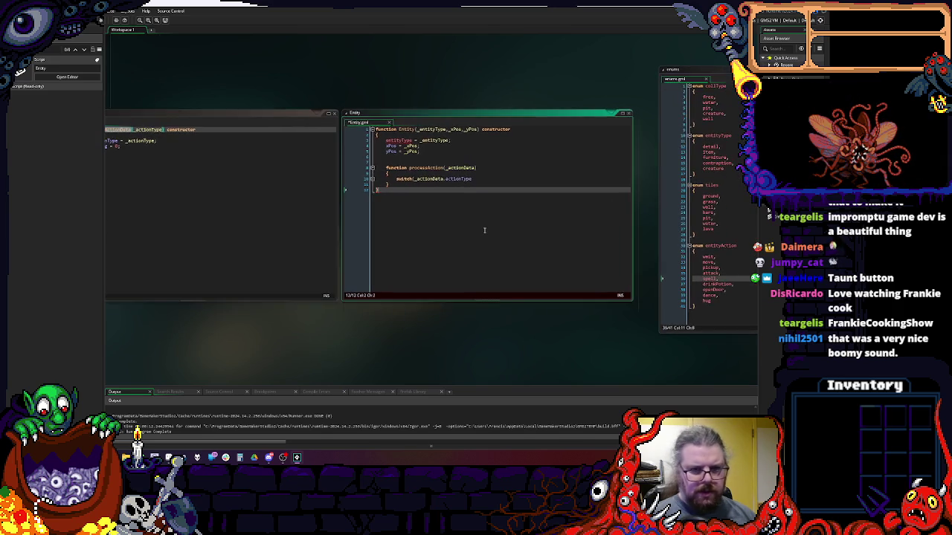
pyautogui.click(421, 162)
pyautogui.doubleClick(428, 167)
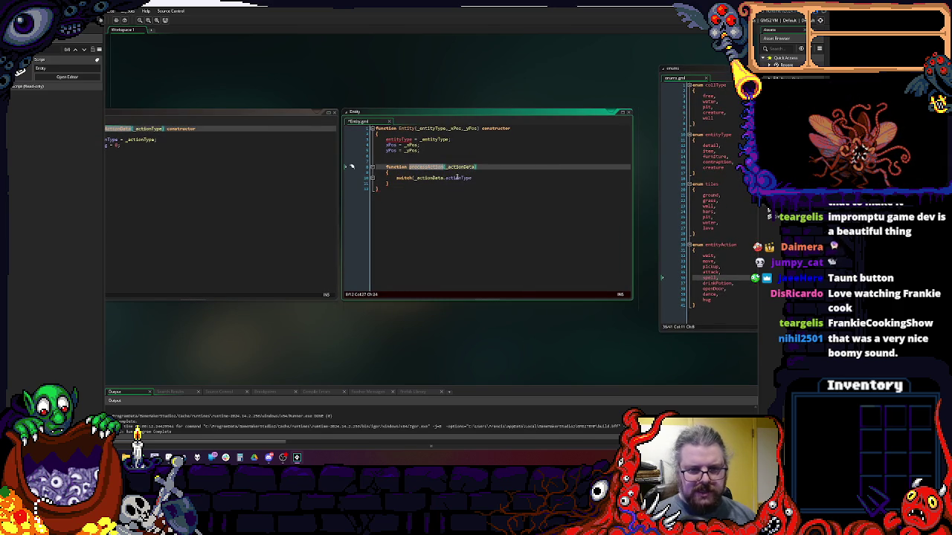
pyautogui.click(480, 177)
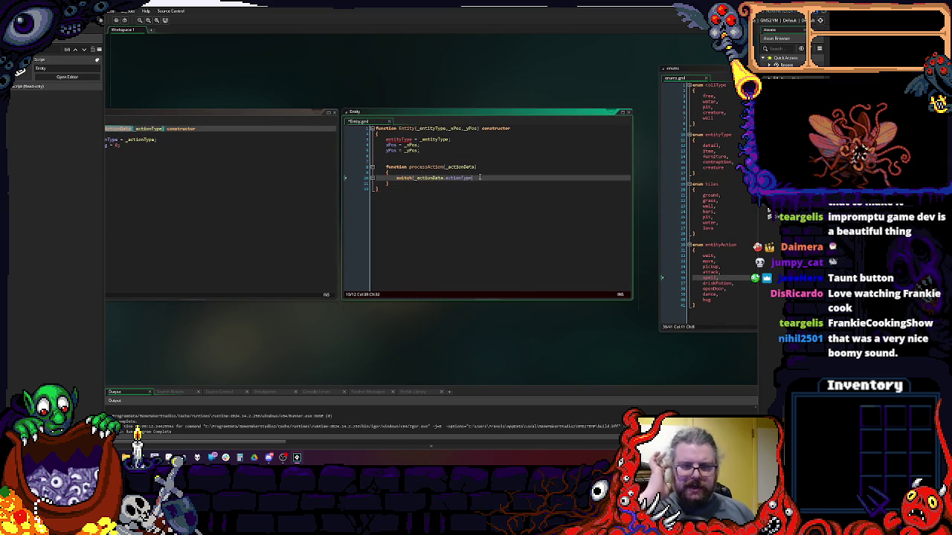
pyautogui.write(')')
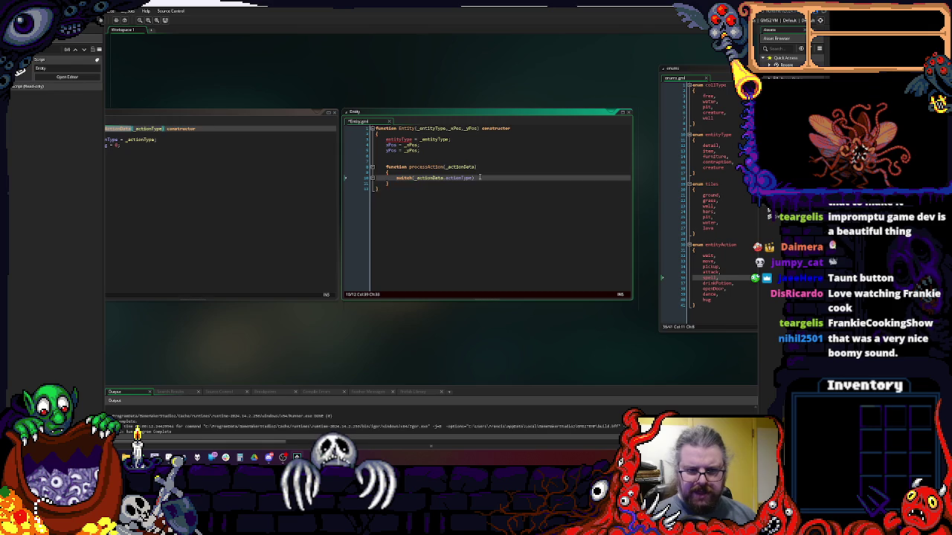
pyautogui.press('Return')
pyautogui.write('{')
pyautogui.press('Return')
pyautogui.press('Return')
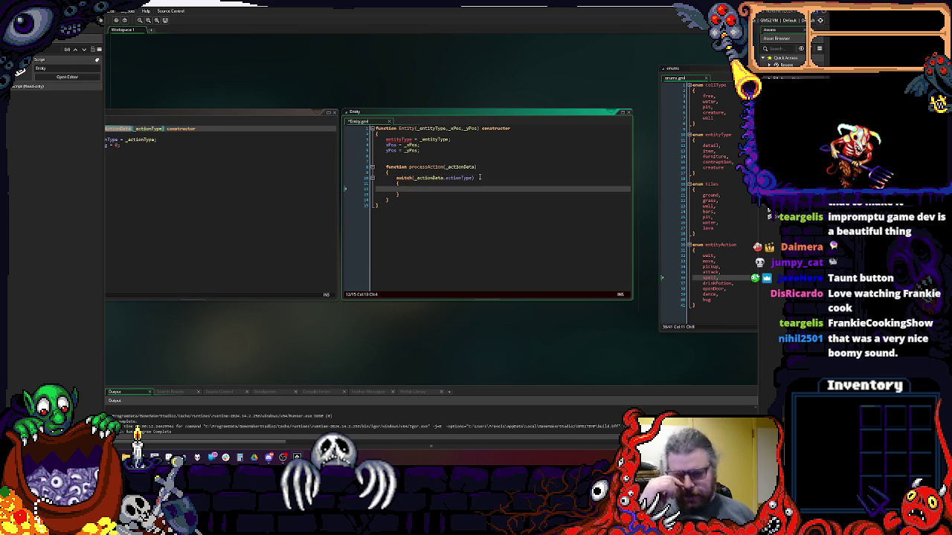
pyautogui.click(455, 167)
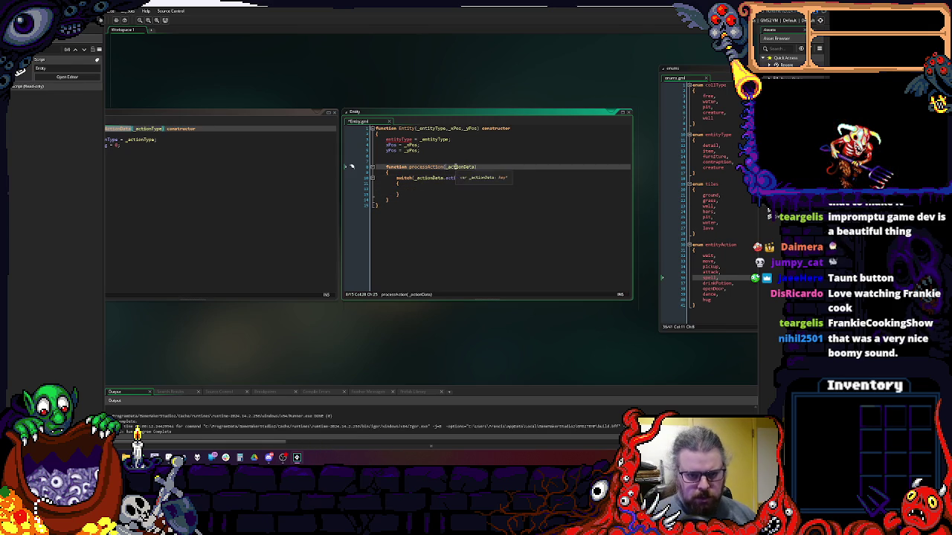
pyautogui.moveTo(456, 166)
pyautogui.mouseDown()
pyautogui.moveTo(513, 143)
pyautogui.moveTo(465, 181)
pyautogui.mouseUp()
pyautogui.click(519, 171)
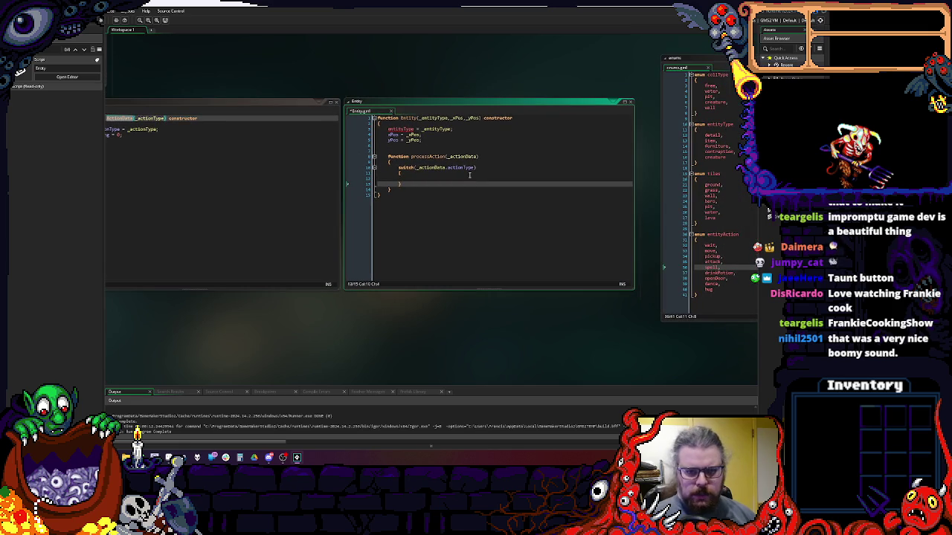
# - Write the first case, entityAction.wait, followed by break;
pyautogui.click(470, 175)
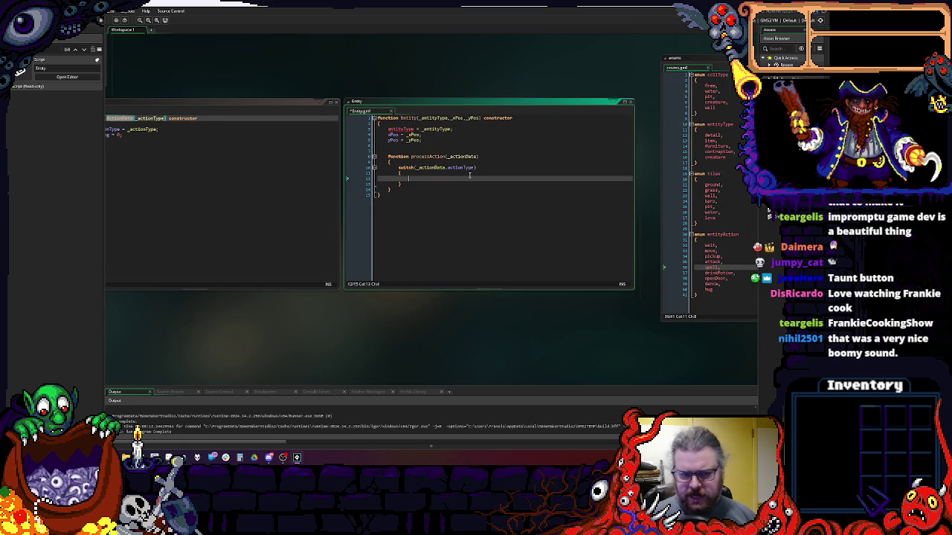
pyautogui.write('case ent')
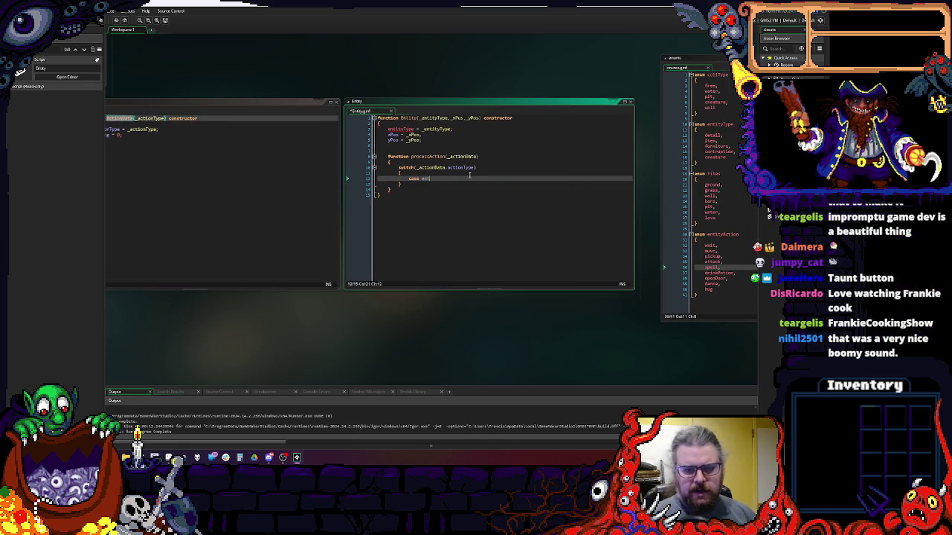
pyautogui.write('ity')
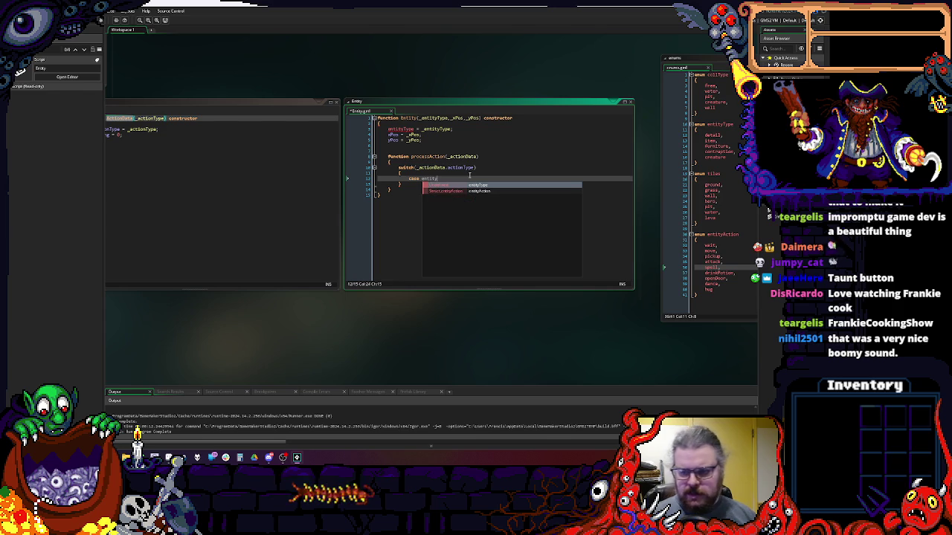
pyautogui.press('Down')
pyautogui.press('Return')
pyautogui.write('.w')
pyautogui.press('Return')
pyautogui.write(':')
pyautogui.press('Return')
pyautogui.write('break;')
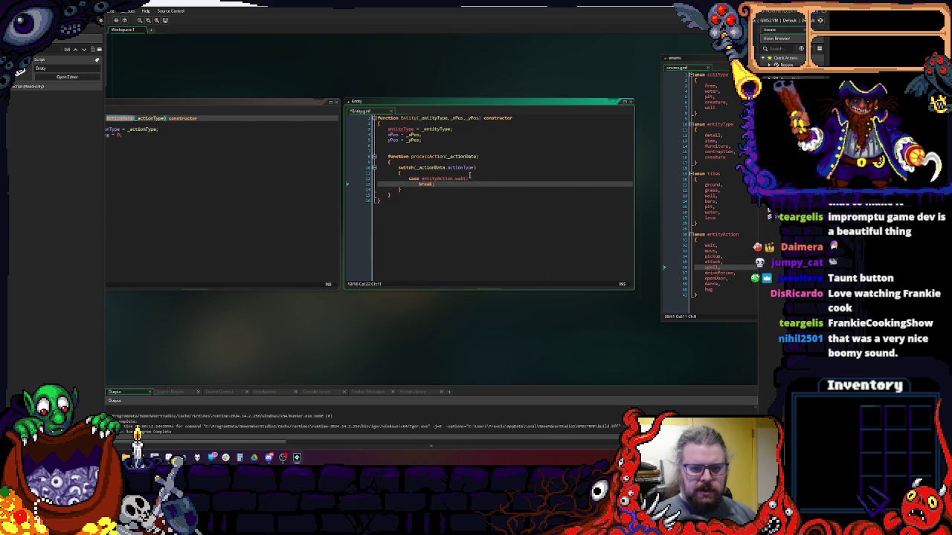
# - Duplicate the wait case block several times below the first one
pyautogui.click(443, 181)
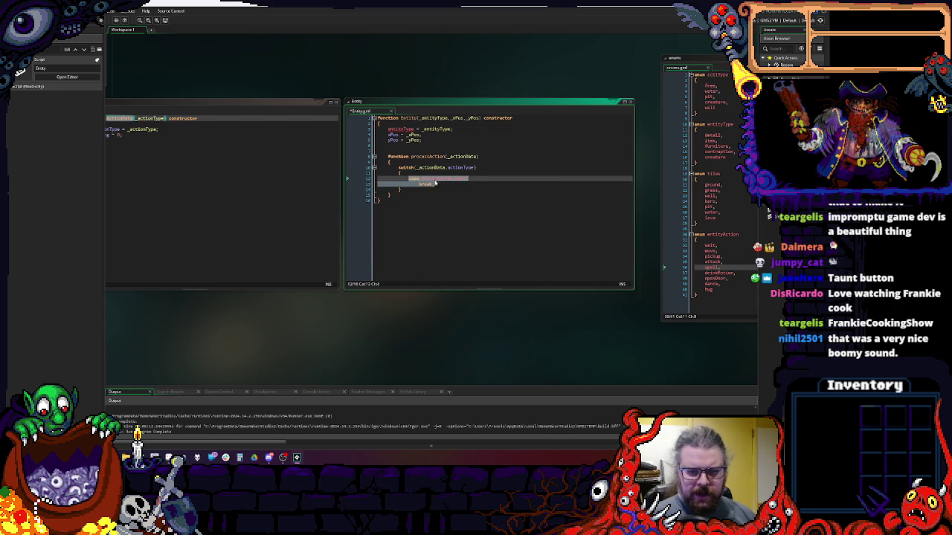
pyautogui.press('Down')
pyautogui.press('Return')
pyautogui.hotkey('ctrl', 'v')
pyautogui.hotkey('ctrl', 'v')
pyautogui.hotkey('ctrl', 'v')
pyautogui.hotkey('ctrl', 'v')
pyautogui.press('Return')
pyautogui.hotkey('ctrl', 'v')
pyautogui.press('Return')
pyautogui.hotkey('ctrl', 'v')
pyautogui.press('Return')
pyautogui.hotkey('ctrl', 'v')
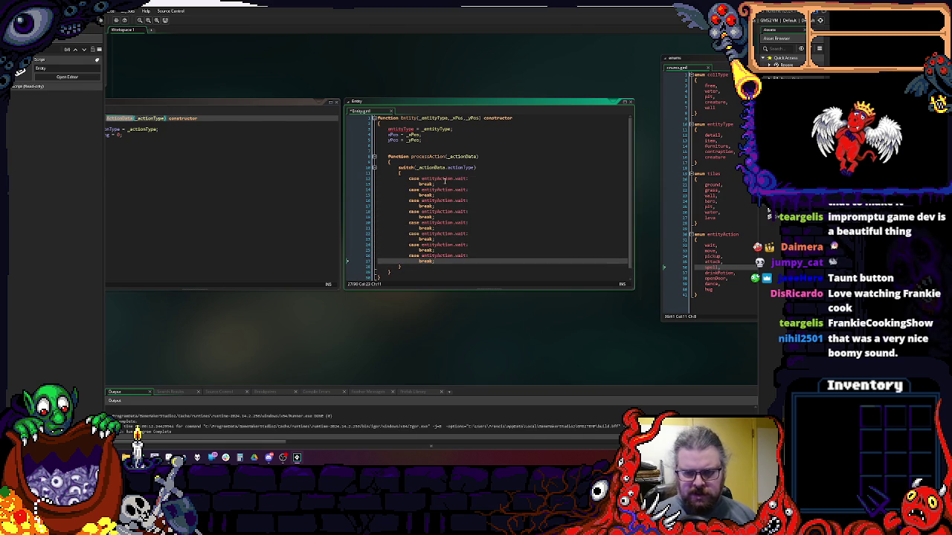
# - Change the copied cases to move, pickup, attack and spell, copying each from the enum
pyautogui.doubleClick(710, 251)
pyautogui.hotkey('ctrl', 'c')
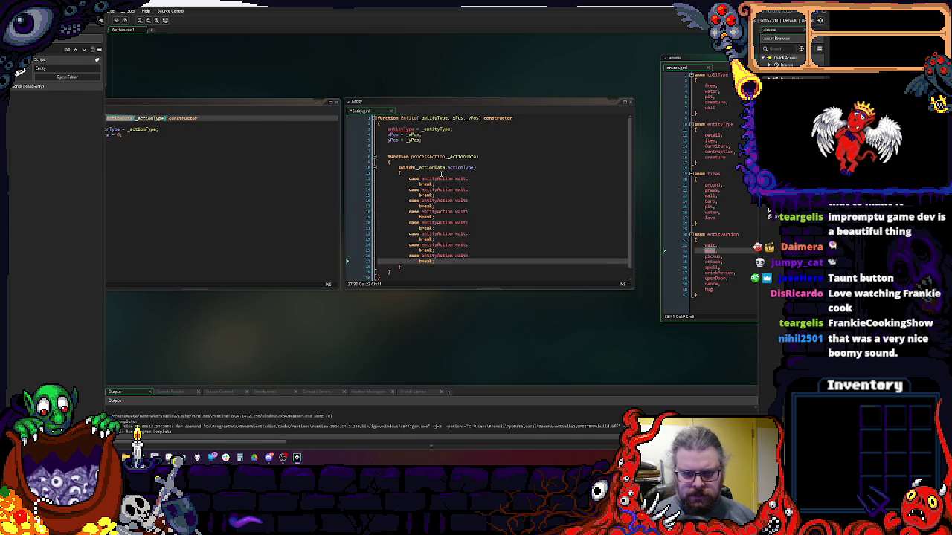
pyautogui.doubleClick(459, 190)
pyautogui.hotkey('ctrl', 'v')
pyautogui.doubleClick(712, 256)
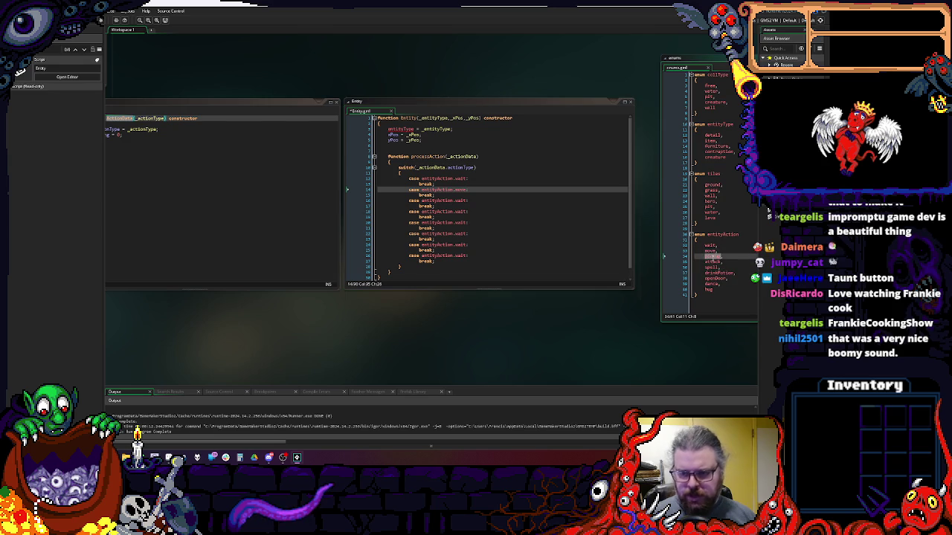
pyautogui.hotkey('ctrl', 'c')
pyautogui.doubleClick(458, 201)
pyautogui.hotkey('ctrl', 'v')
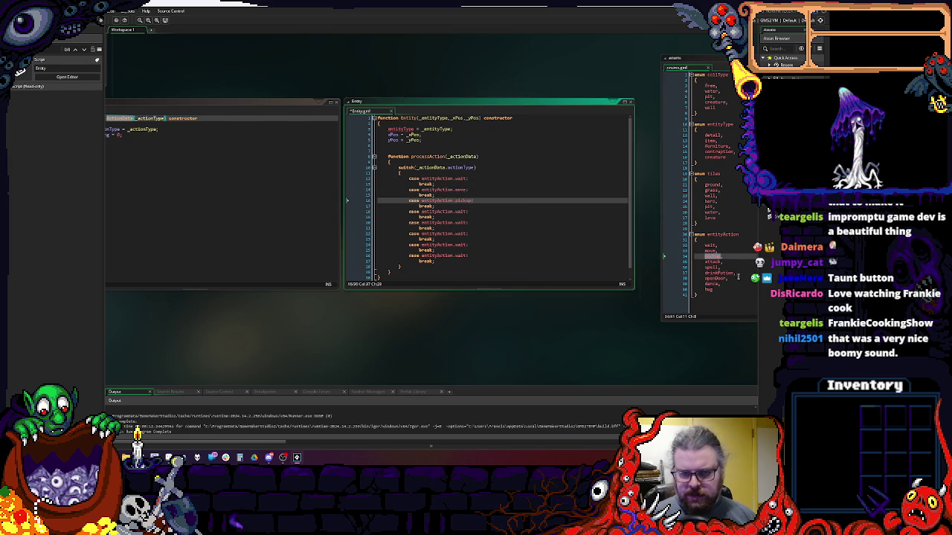
pyautogui.doubleClick(711, 261)
pyautogui.hotkey('ctrl', 'c')
pyautogui.doubleClick(459, 212)
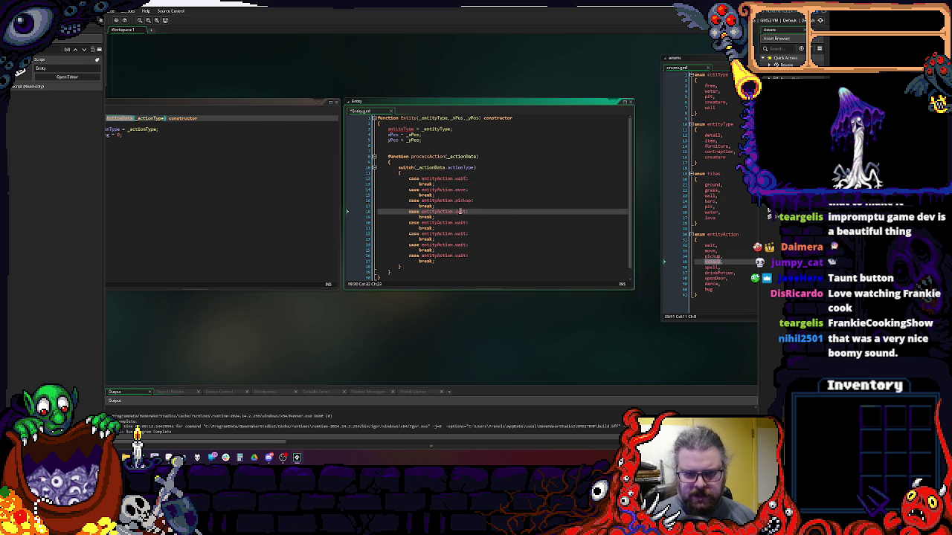
pyautogui.hotkey('ctrl', 'v')
pyautogui.doubleClick(712, 272)
pyautogui.doubleClick(711, 267)
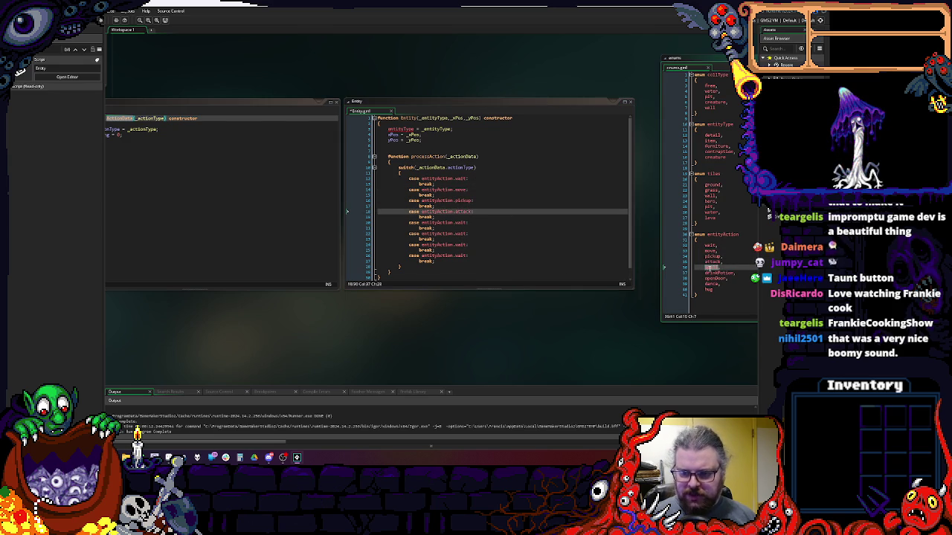
pyautogui.hotkey('ctrl', 'c')
pyautogui.doubleClick(461, 222)
pyautogui.hotkey('ctrl', 'v')
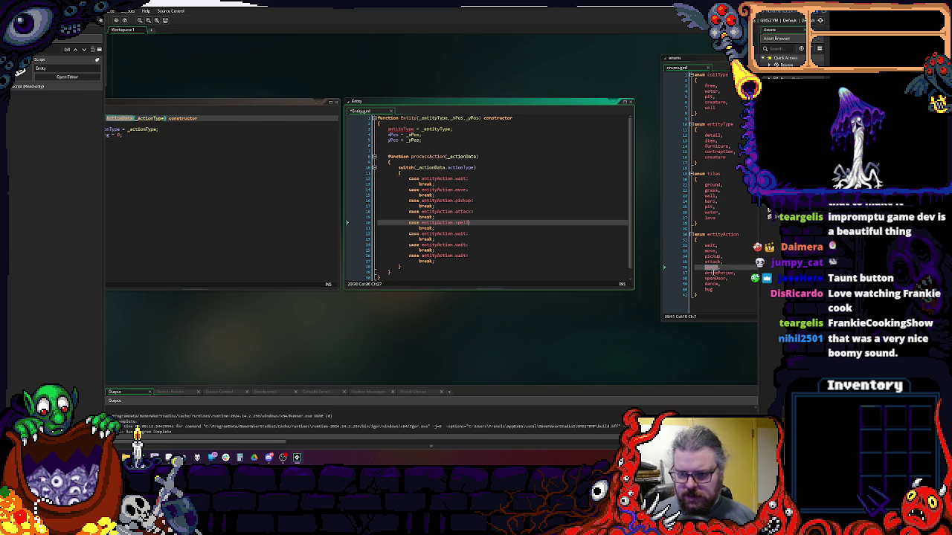
# - Change the next cases to drinkPotion, openDoor and dance
pyautogui.doubleClick(712, 273)
pyautogui.hotkey('ctrl', 'c')
pyautogui.doubleClick(461, 233)
pyautogui.hotkey('ctrl', 'v')
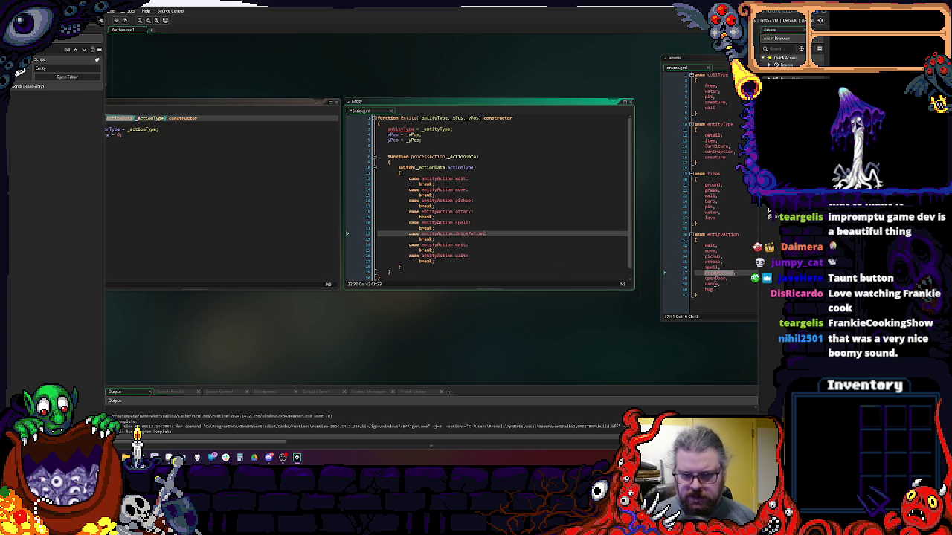
pyautogui.doubleClick(711, 283)
pyautogui.doubleClick(712, 278)
pyautogui.hotkey('ctrl', 'c')
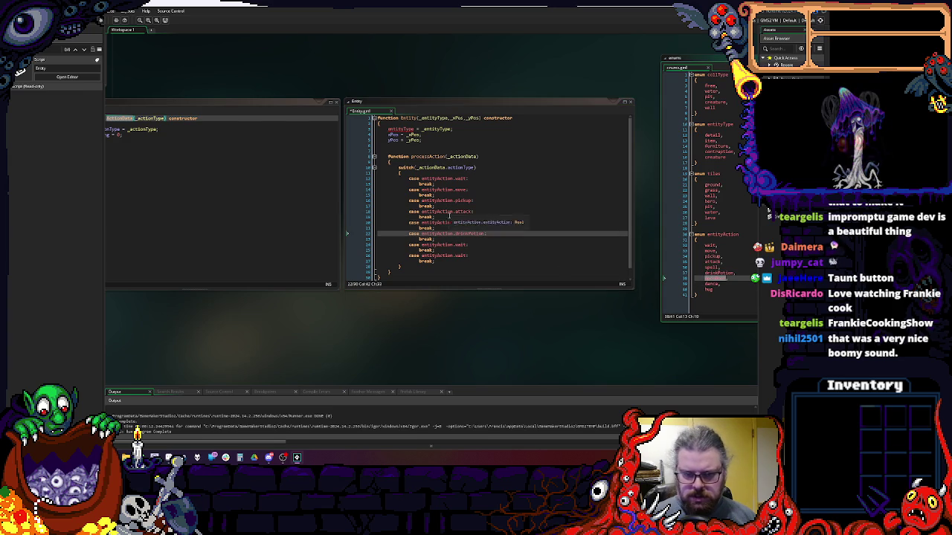
pyautogui.doubleClick(461, 245)
pyautogui.hotkey('ctrl', 'v')
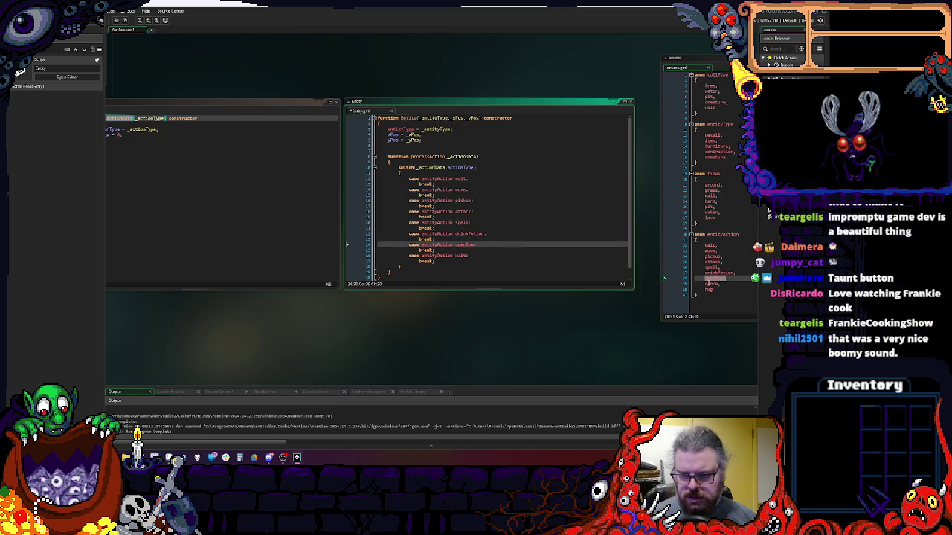
pyautogui.doubleClick(707, 283)
pyautogui.click(451, 255)
pyautogui.moveTo(470, 255); pyautogui.dragTo(408, 260)
pyautogui.hotkey('ctrl', 'v')
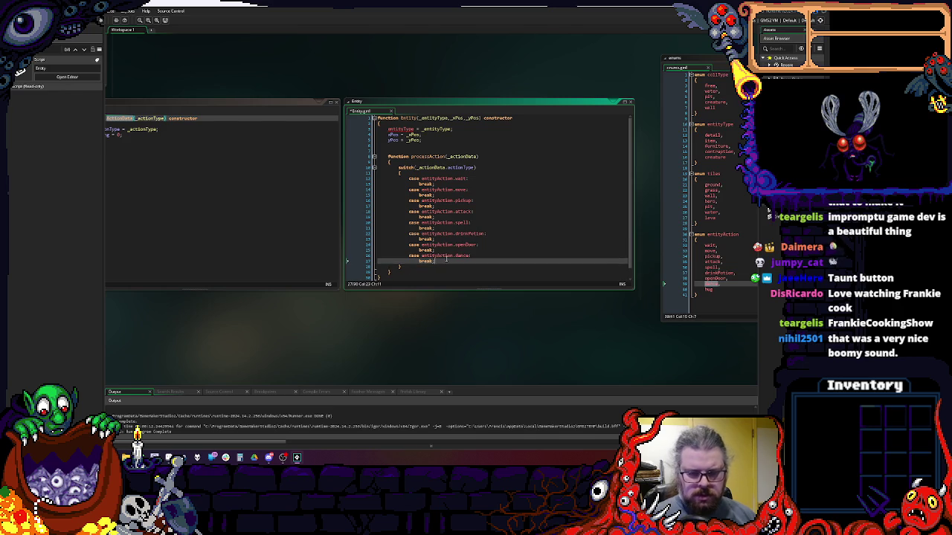
# - Add one more case at the end of the switch and make it handle hug
pyautogui.press('Return')
pyautogui.hotkey('ctrl', 'v')
pyautogui.press('Up')
pyautogui.press('Home')
pyautogui.press('BackSpace')
pyautogui.doubleClick(708, 289)
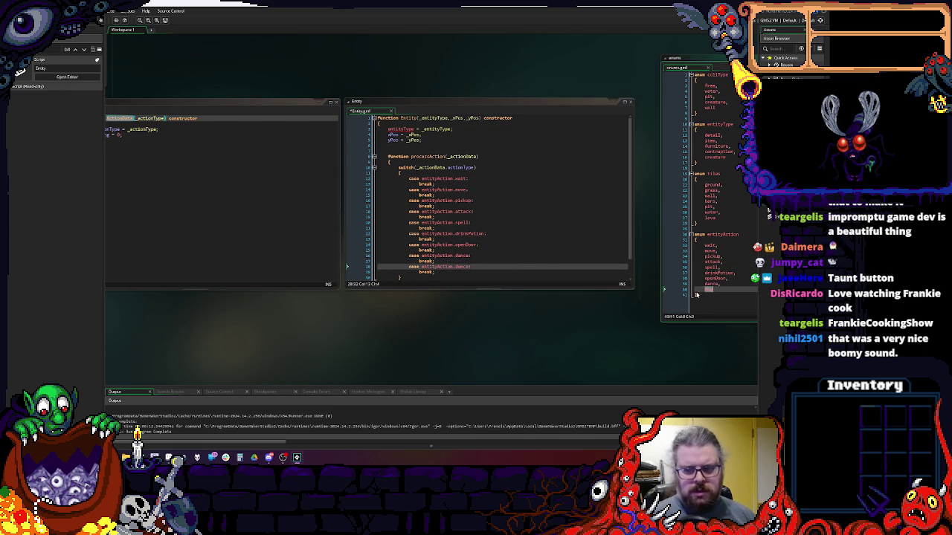
pyautogui.doubleClick(462, 266)
pyautogui.hotkey('ctrl', 'v')
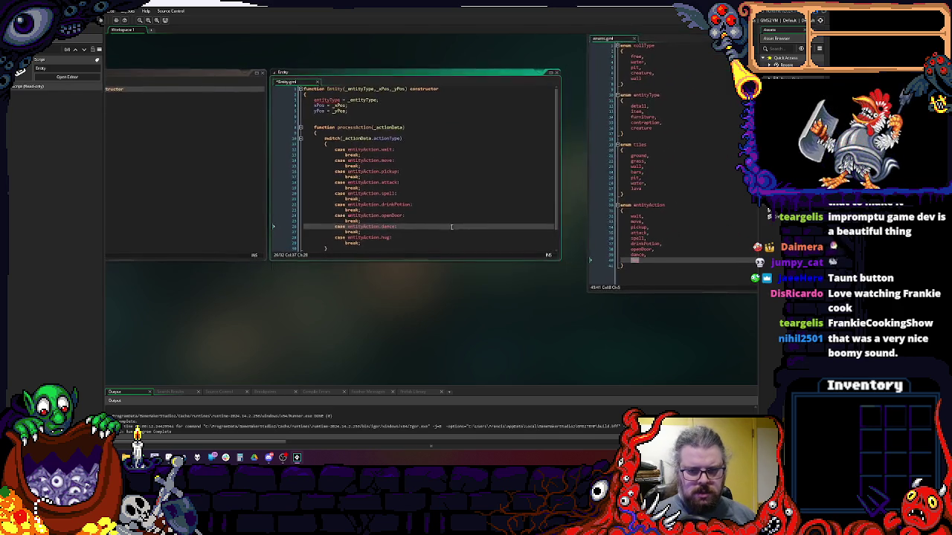
pyautogui.moveTo(559, 263); pyautogui.dragTo(583, 314)
pyautogui.click(470, 166)
pyautogui.click(392, 265)
# - Add function processAction_wait(_actionData) with empty braces below processAction
pyautogui.click(391, 270)
pyautogui.press('Return')
pyautogui.press('Return')
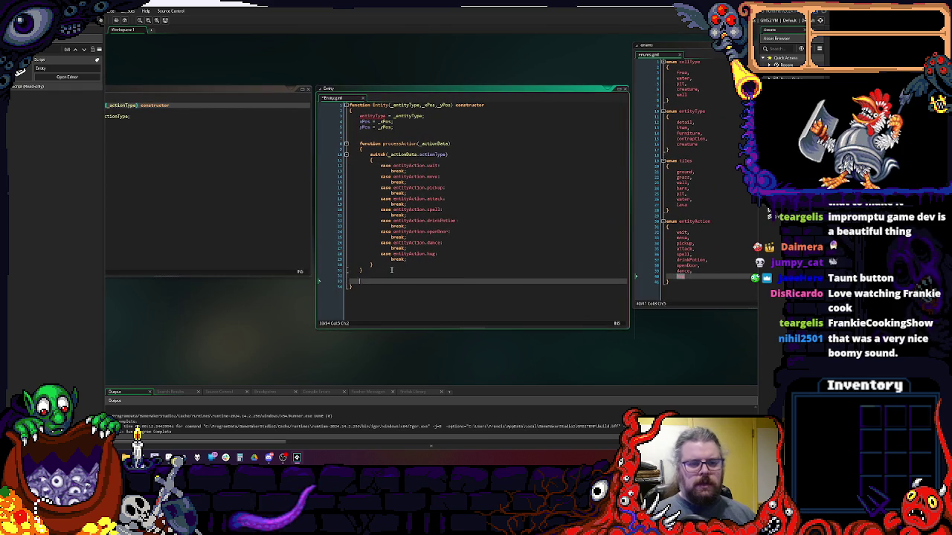
pyautogui.write('function')
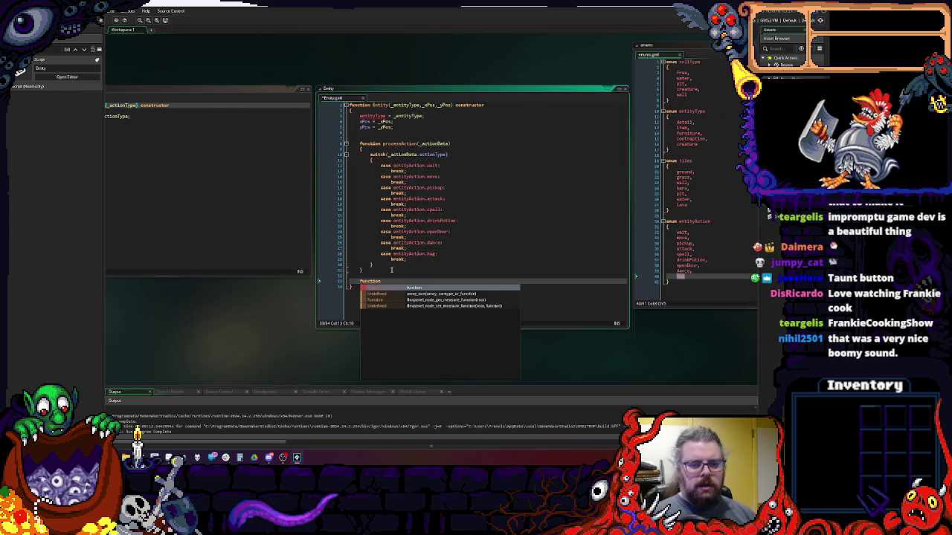
pyautogui.write(' processActionM')
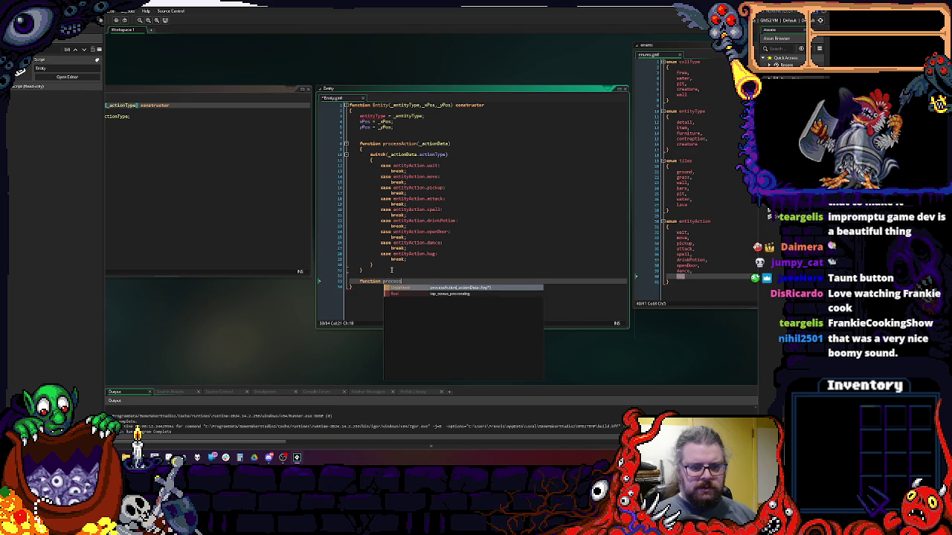
pyautogui.press('BackSpace')
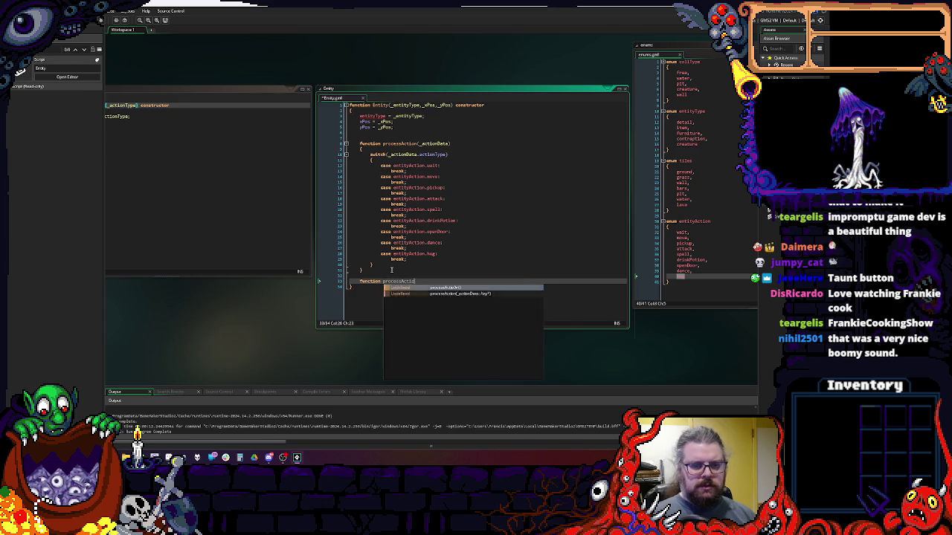
pyautogui.write('n_wait(')
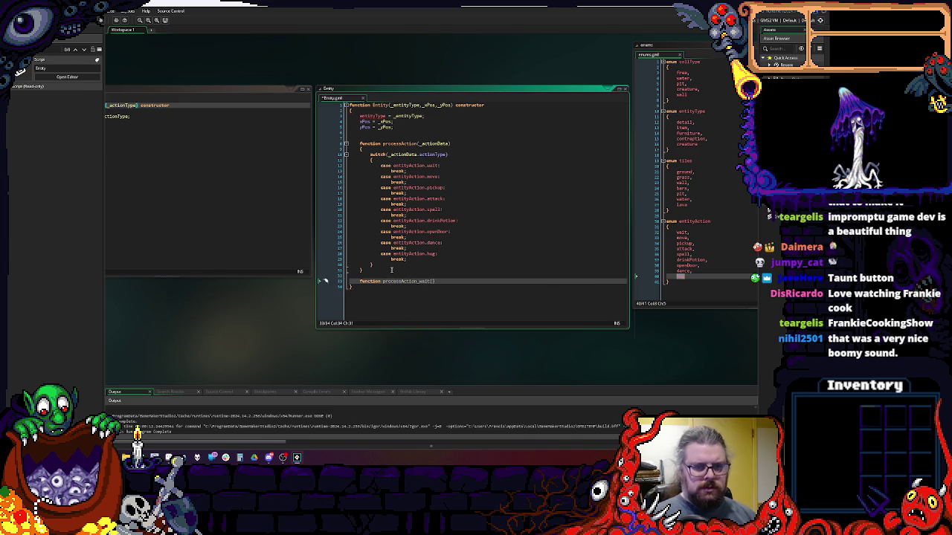
pyautogui.press('Left')
pyautogui.write('_action')
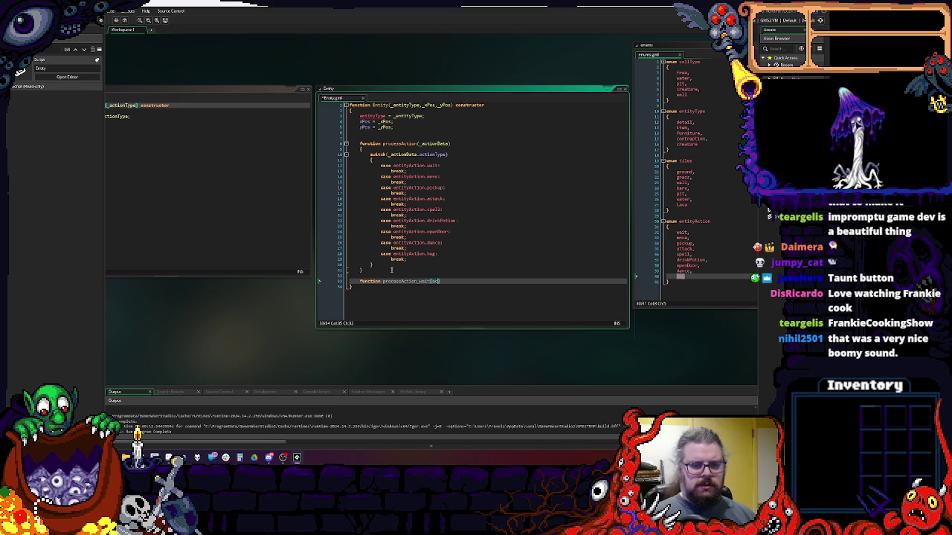
pyautogui.write('Data')
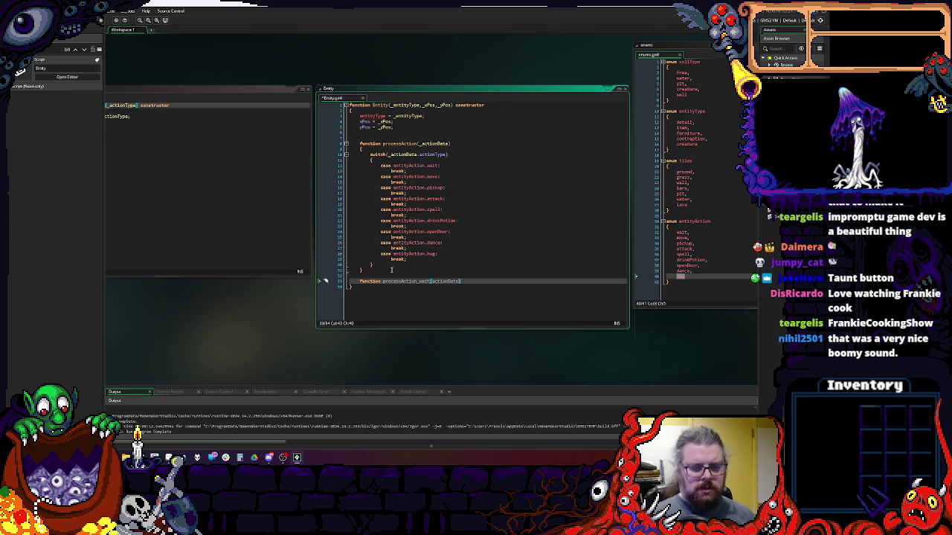
pyautogui.press('BackSpace')
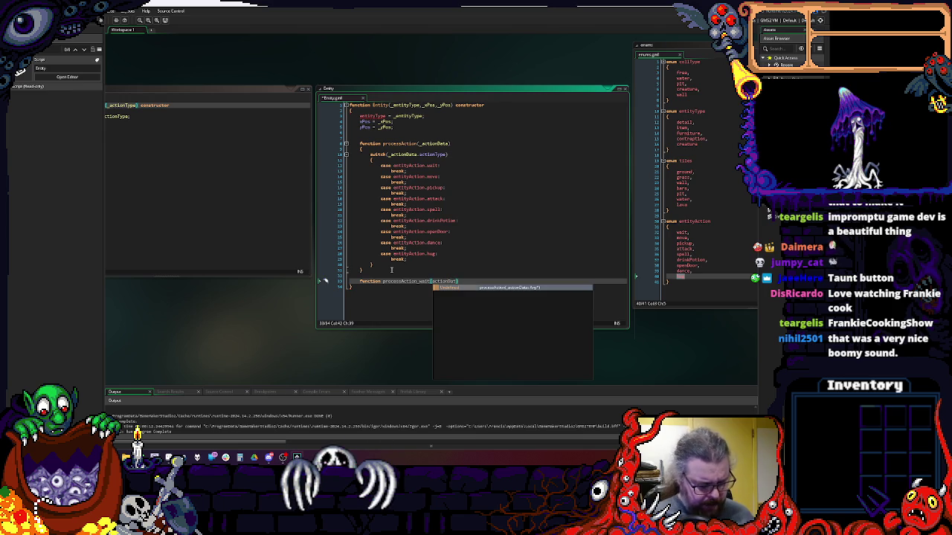
pyautogui.write('a)')
pyautogui.press('Return')
pyautogui.write('{')
pyautogui.press('Return')
pyautogui.write('}')
pyautogui.press('Up')
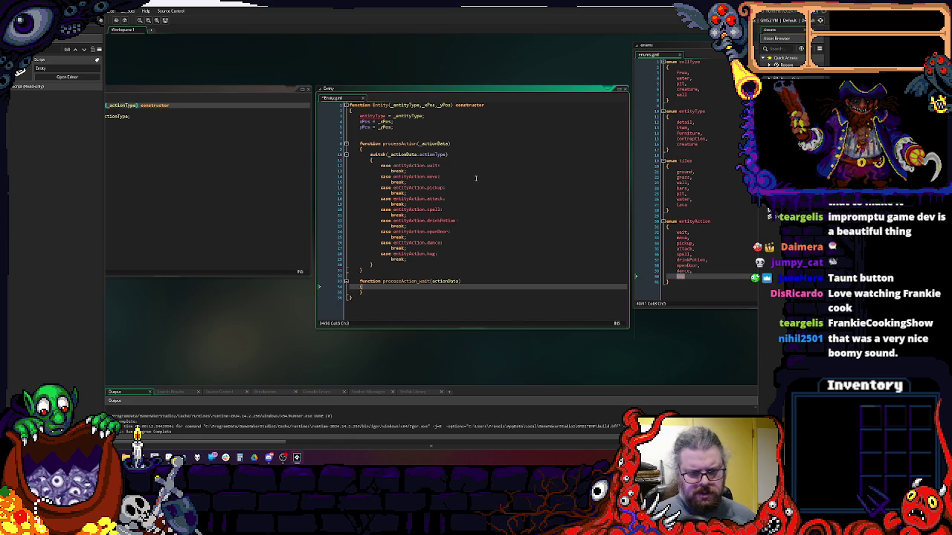
# - Tidy the empty processAction_wait body and confirm its parameter name against processAction
pyautogui.click(447, 297)
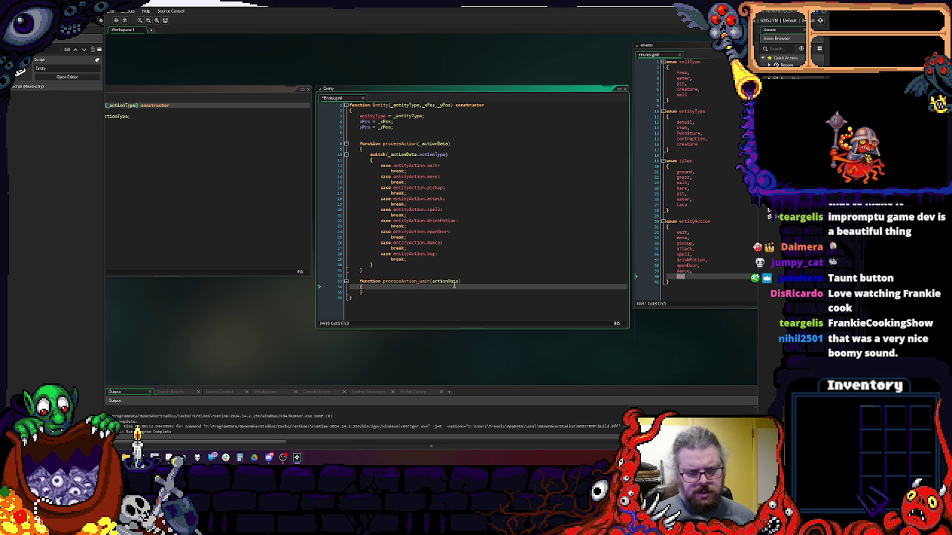
pyautogui.press('Return')
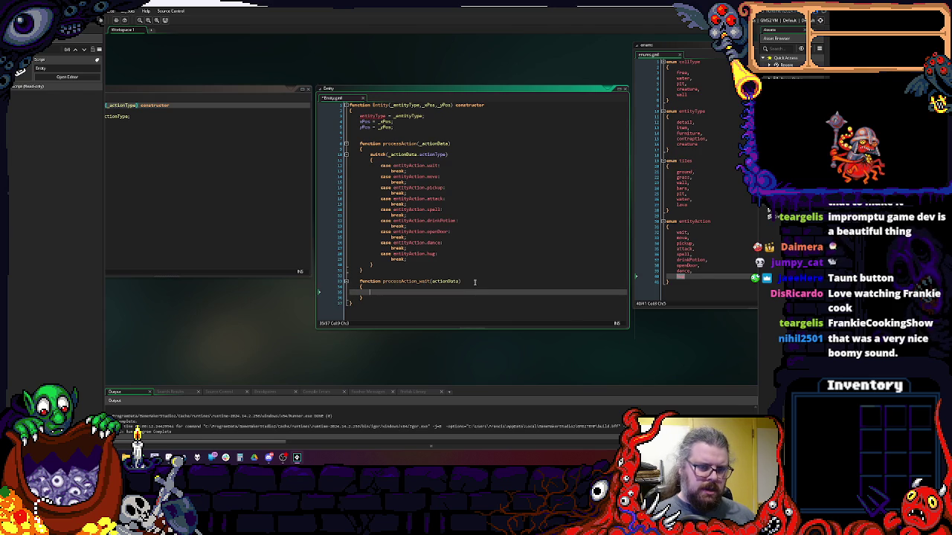
pyautogui.press('BackSpace')
pyautogui.press('BackSpace')
pyautogui.press('BackSpace')
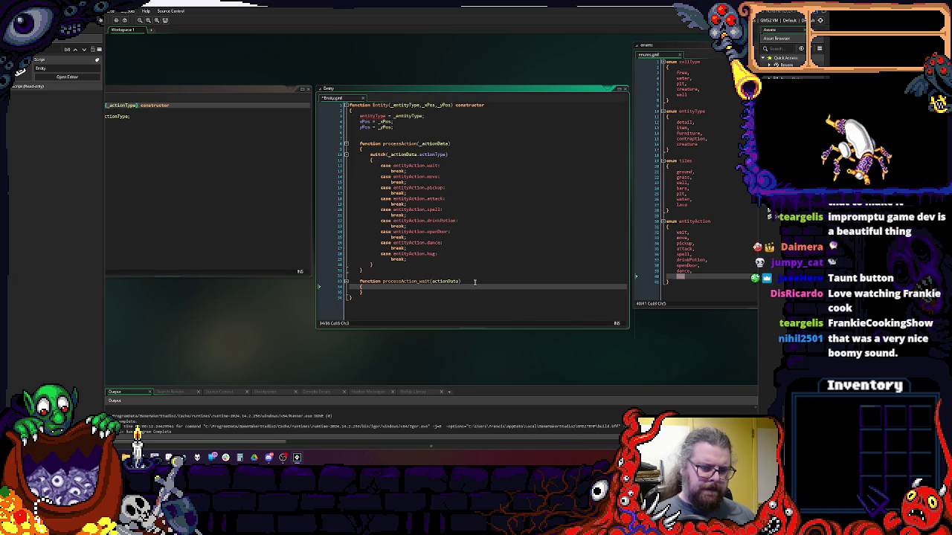
pyautogui.click(354, 144)
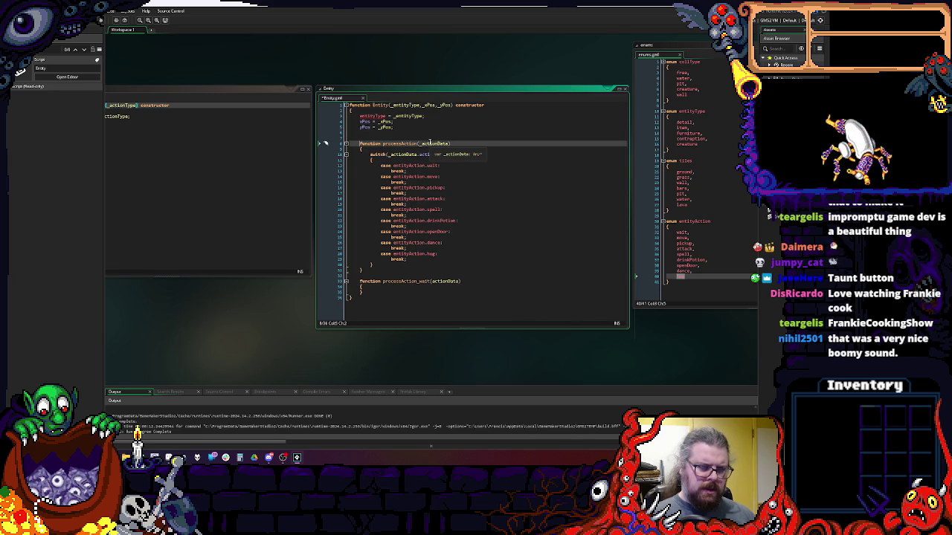
pyautogui.click(411, 300)
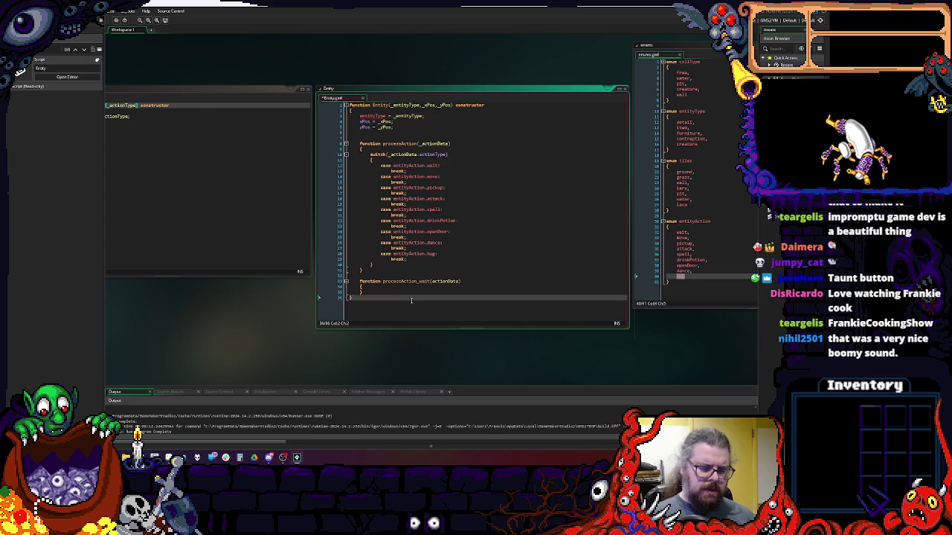
pyautogui.scroll(3, 406, 190)
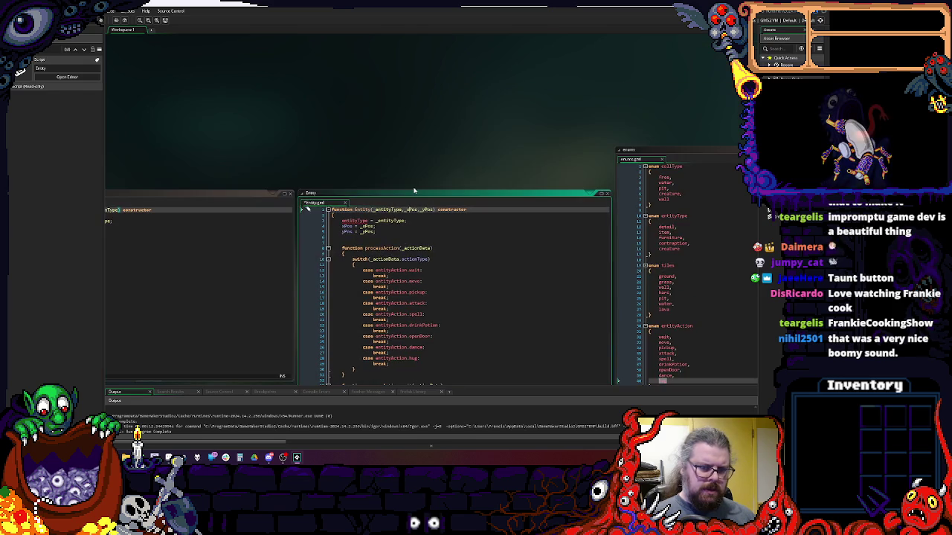
# - Below the Entity constructor, write function EntityDefinition() constructor with an empty braced body
pyautogui.moveTo(407, 189); pyautogui.dragTo(406, 91)
pyautogui.scroll(-2, 419, 303)
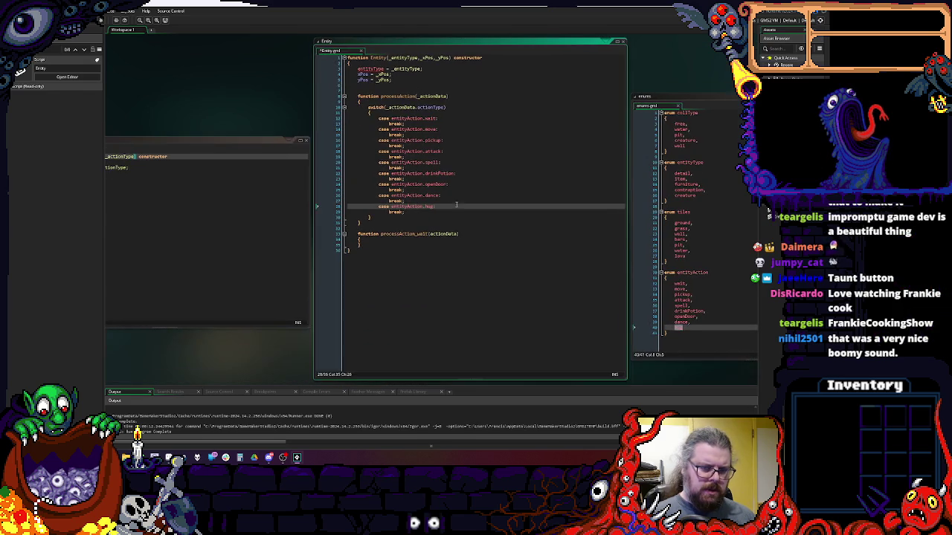
pyautogui.press('Return')
pyautogui.press('Return')
pyautogui.write('funct')
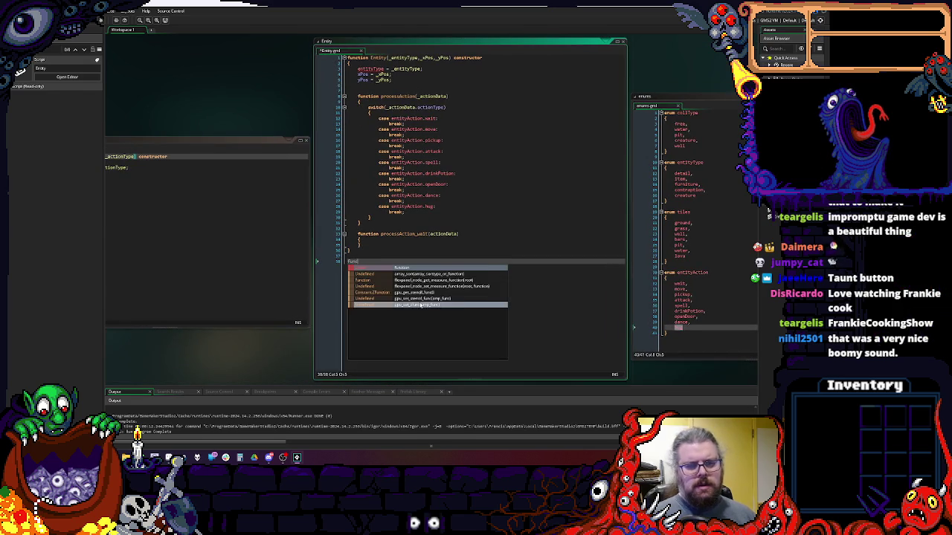
pyautogui.write('ion Entity')
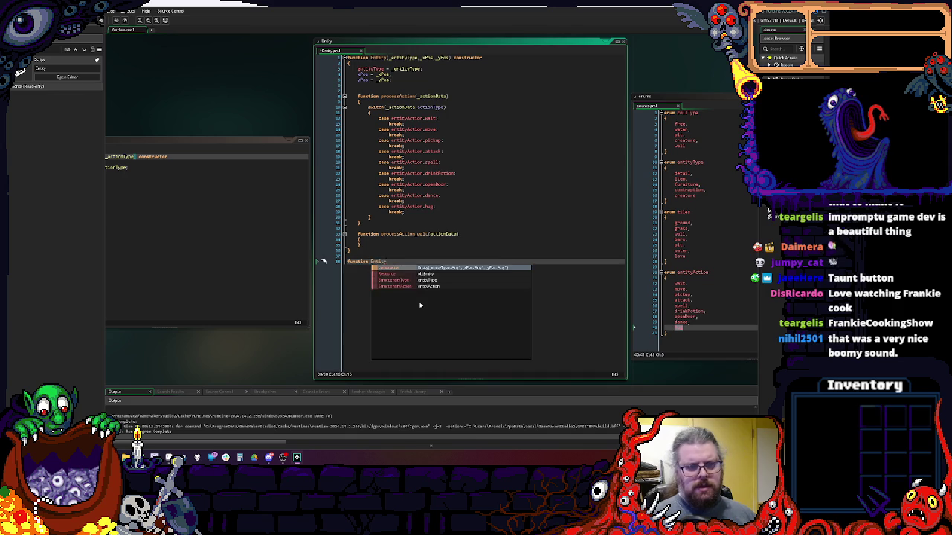
pyautogui.write('Definition')
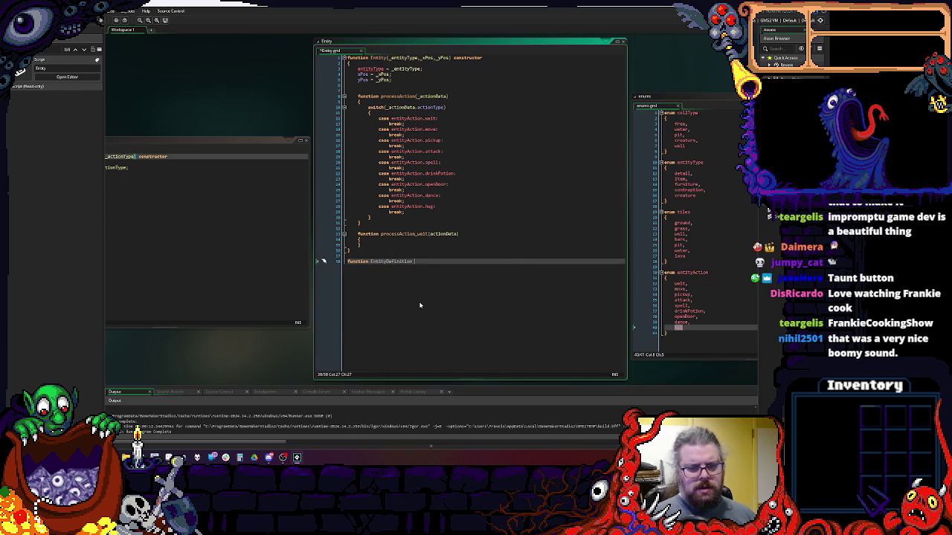
pyautogui.write('(')
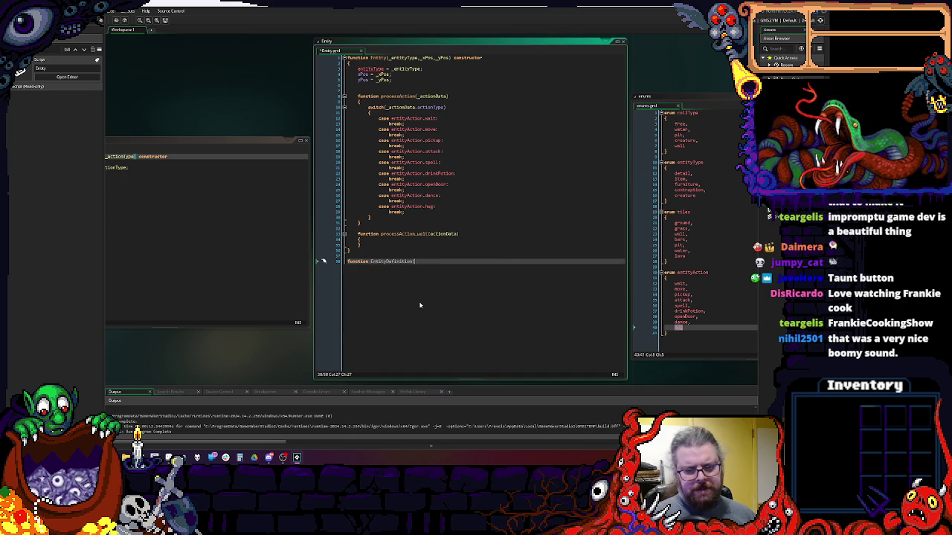
pyautogui.write(') construc')
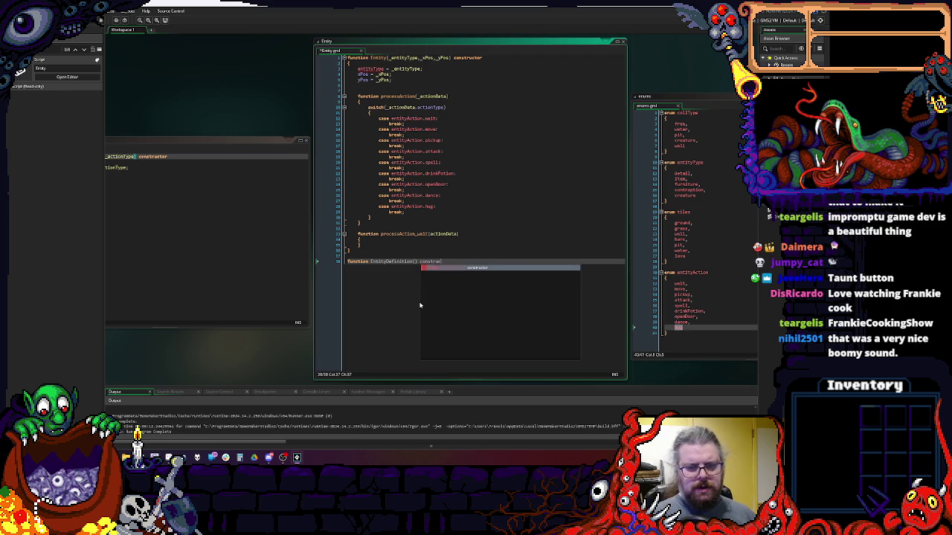
pyautogui.press('Return')
pyautogui.press('Return')
pyautogui.write('{')
pyautogui.press('Return')
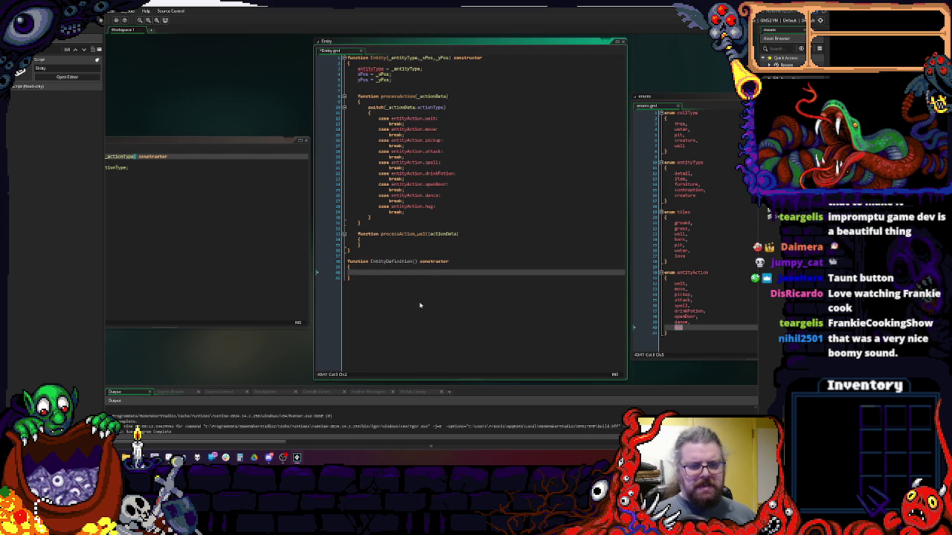
pyautogui.press('Up')
pyautogui.press('Up')
pyautogui.press('Left')
pyautogui.press('Left')
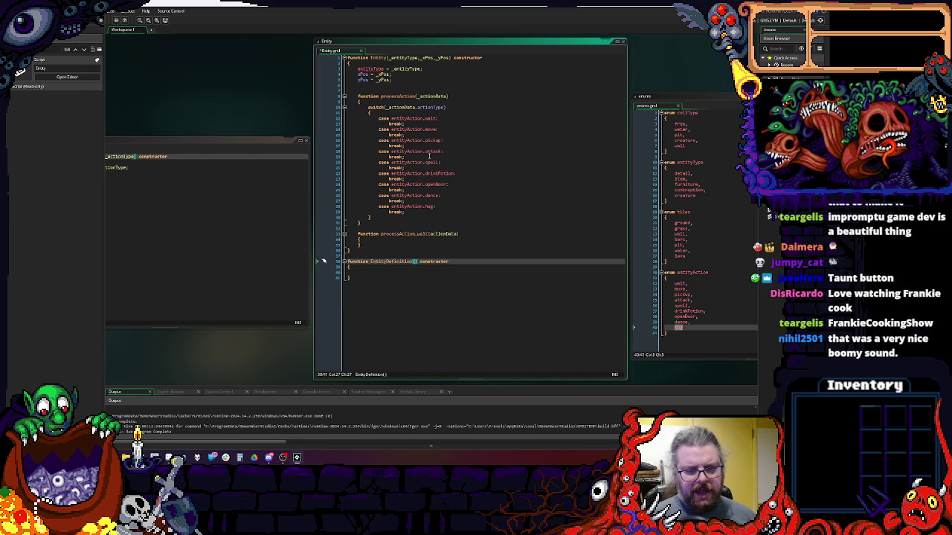
pyautogui.click(396, 271)
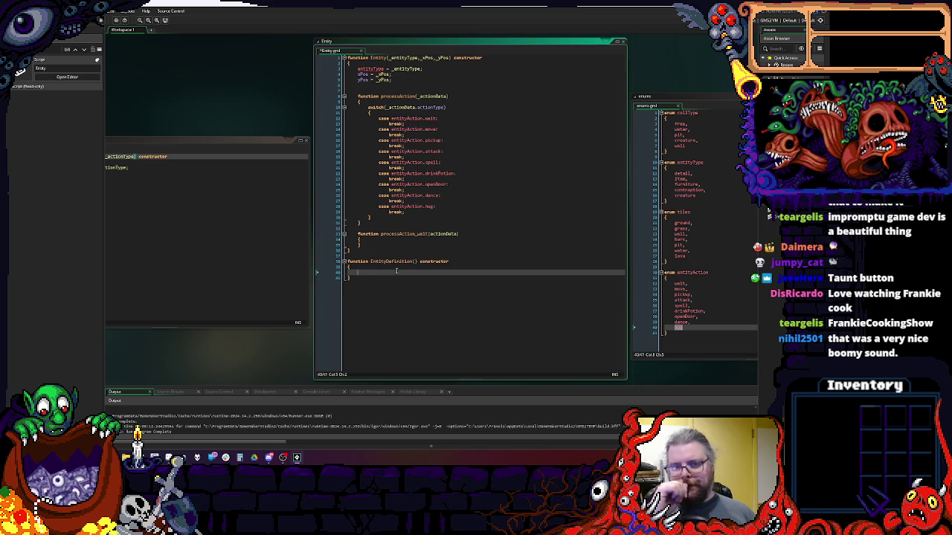
# - Add _entityDef after _entityType in Entity's parameters and assign entityDef = _entityDef;
pyautogui.click(378, 86)
pyautogui.write('entityDef ')
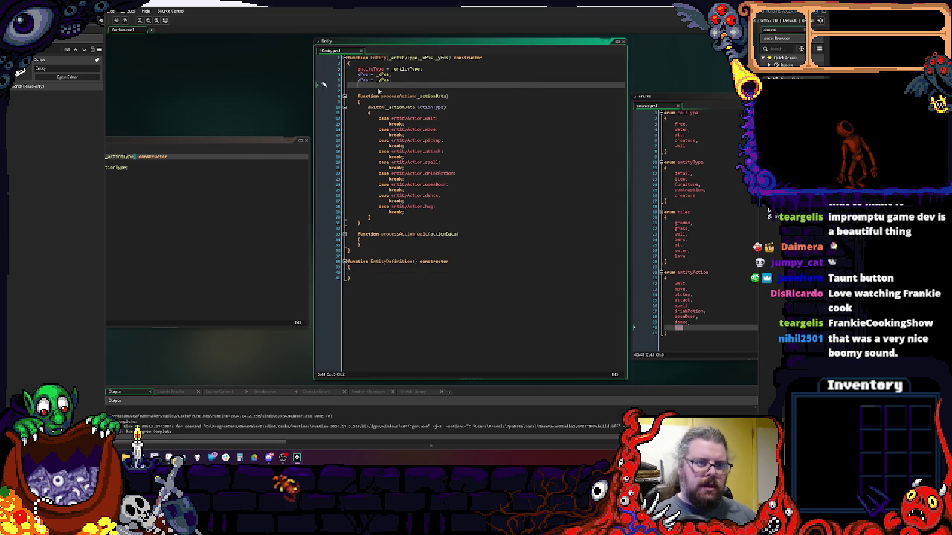
pyautogui.write('=')
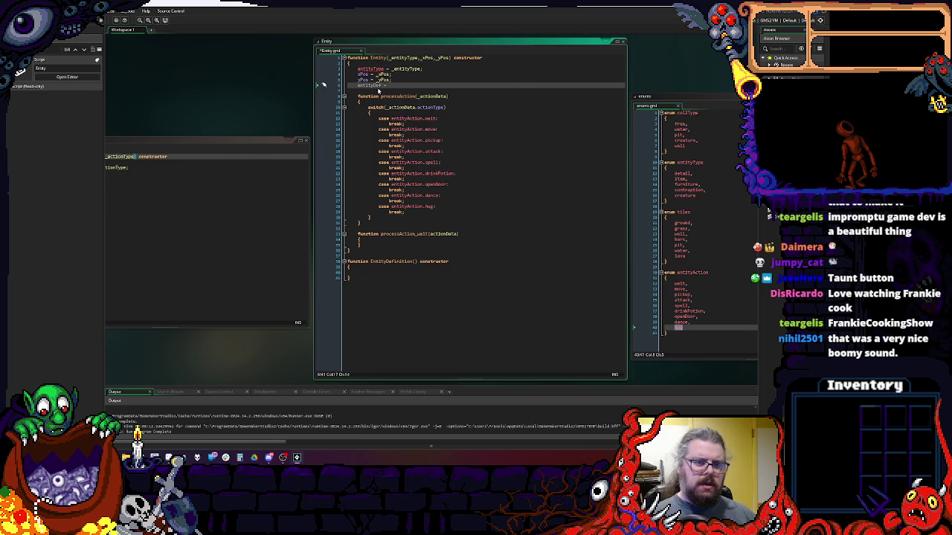
pyautogui.click(423, 57)
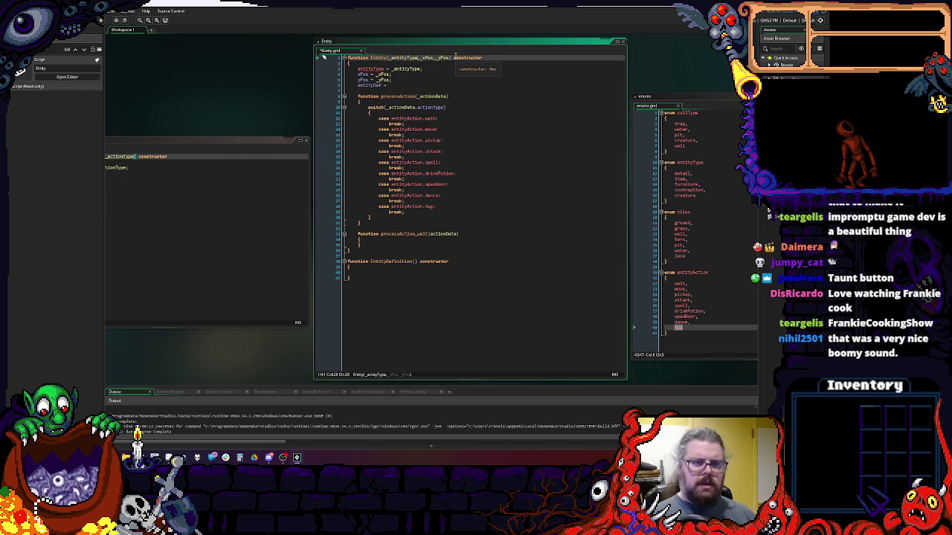
pyautogui.write(',_enti')
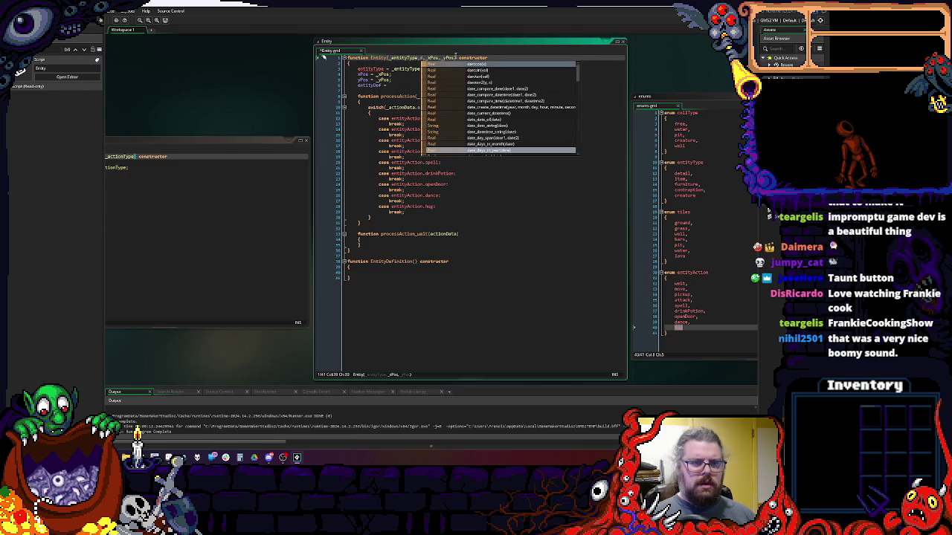
pyautogui.write('tyDef')
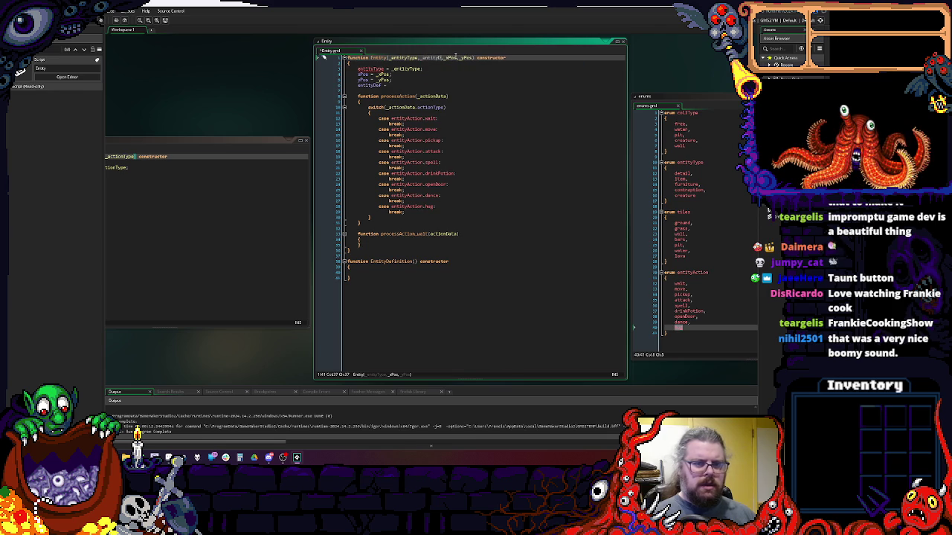
pyautogui.write(',')
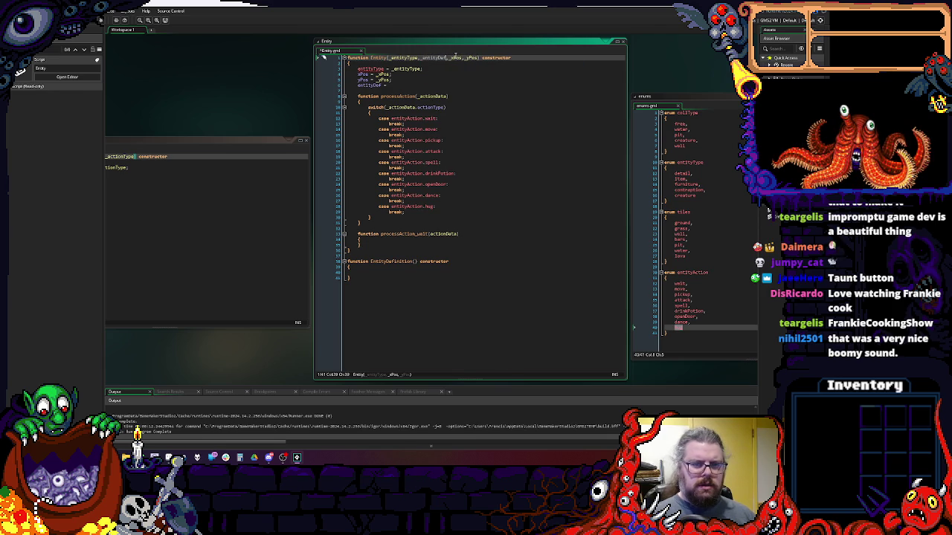
pyautogui.press('Down')
pyautogui.press('Down')
pyautogui.press('Down')
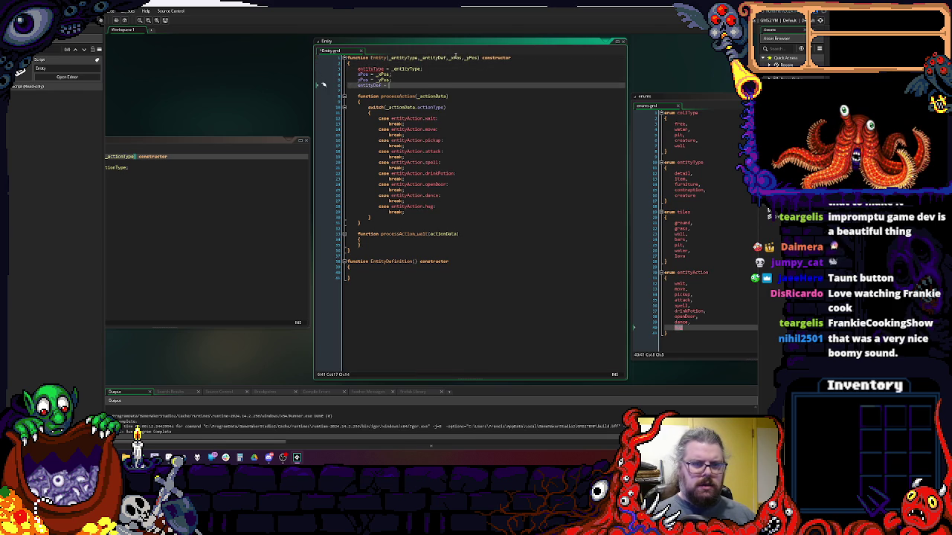
pyautogui.write('_entityDef')
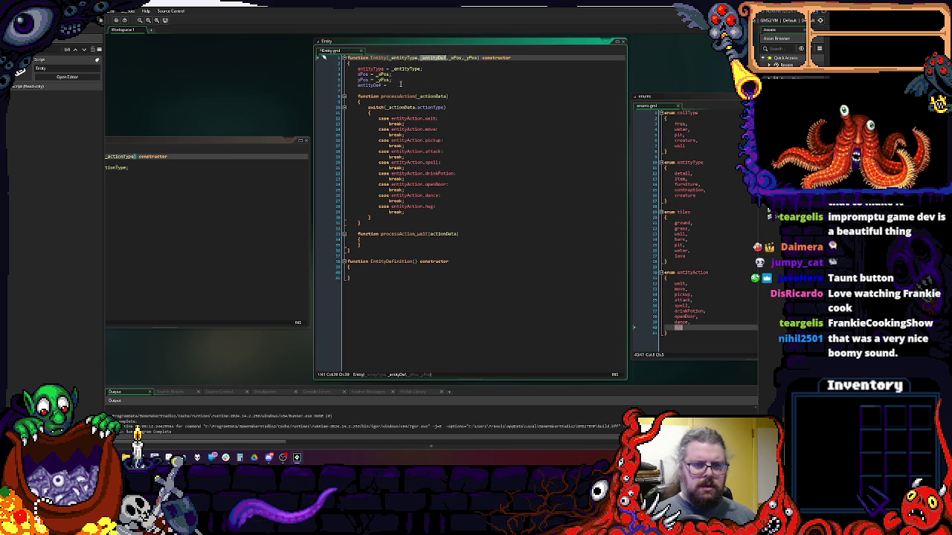
pyautogui.write(';')
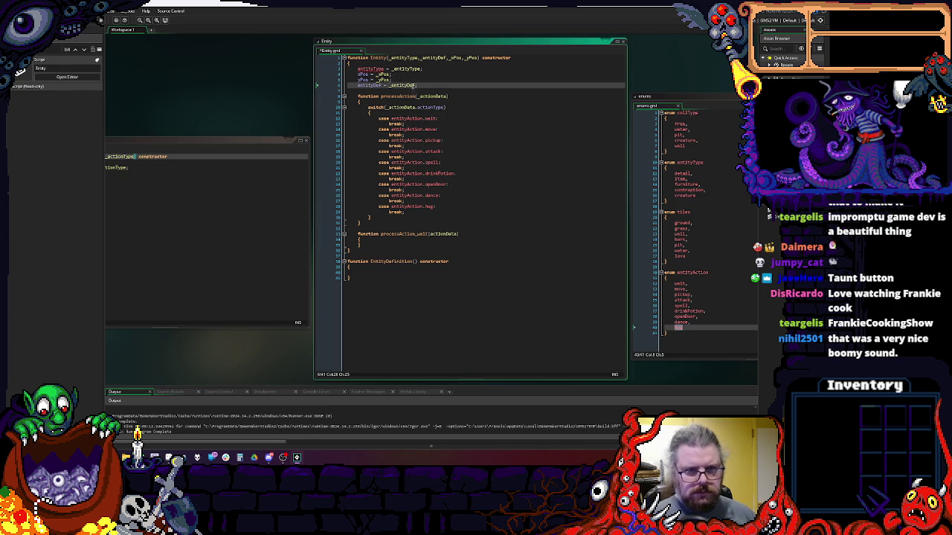
pyautogui.click(419, 255)
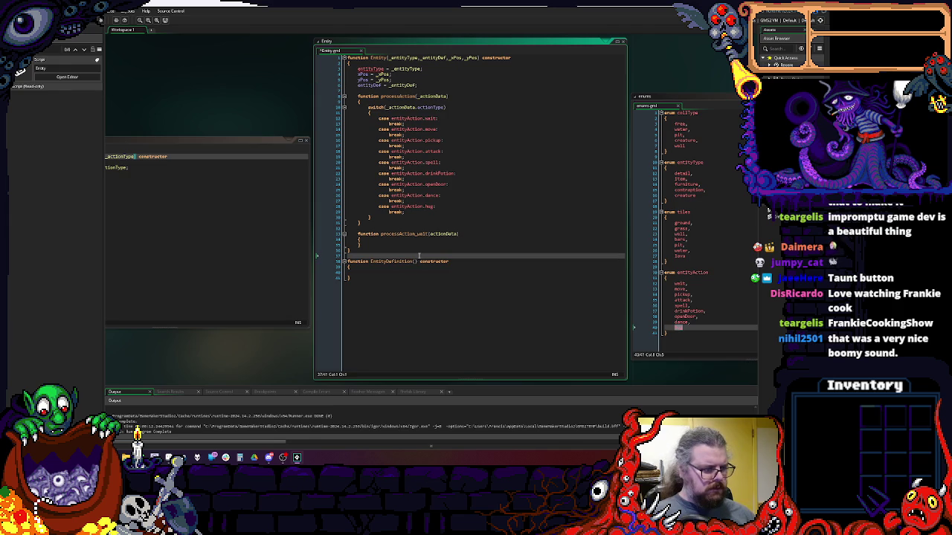
pyautogui.click(444, 293)
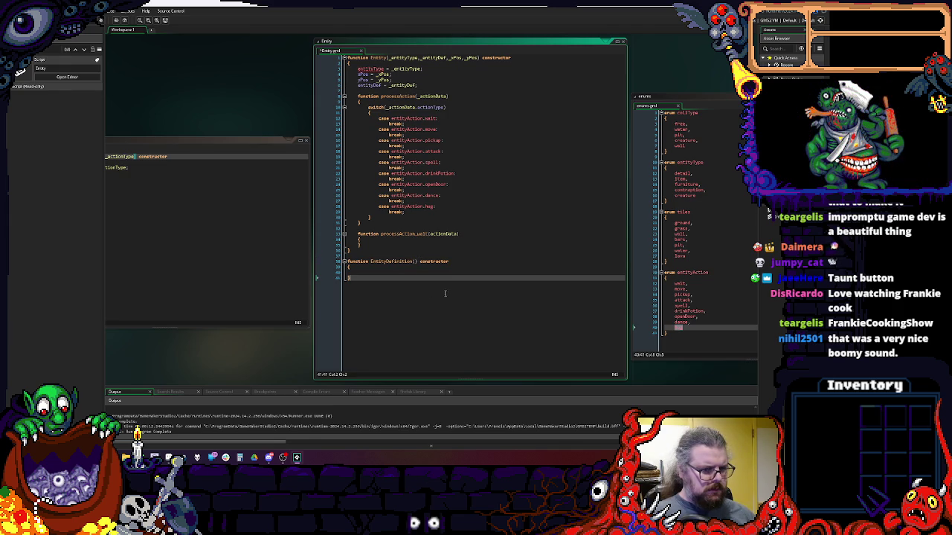
pyautogui.click(416, 261)
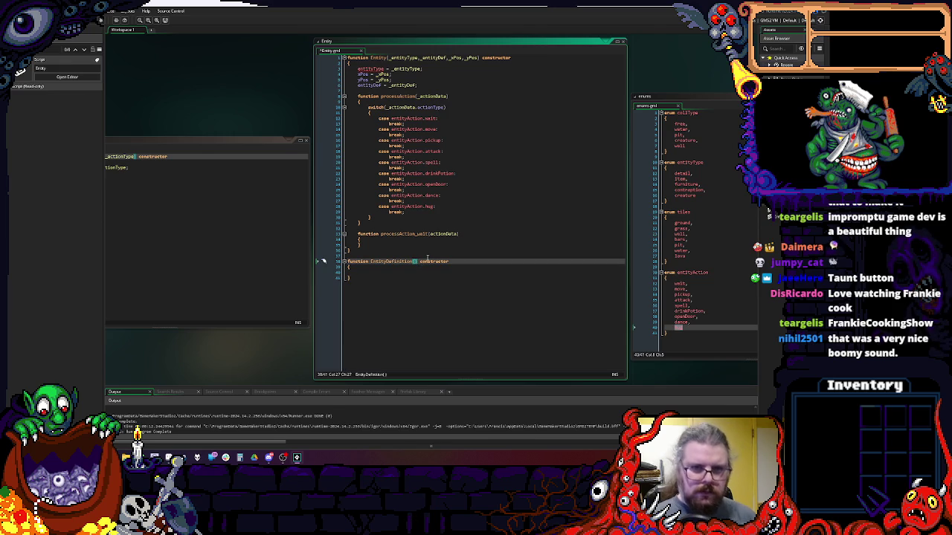
# - Give the EntityDefinition constructor the parameters _entityType and _entityDefType
pyautogui.write('entit')
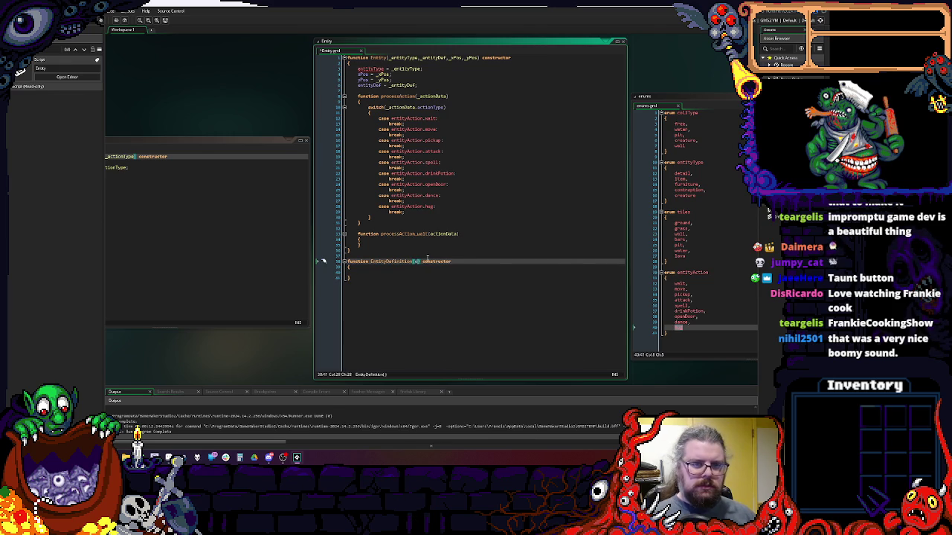
pyautogui.press('BackSpace')
pyautogui.press('BackSpace')
pyautogui.press('BackSpace')
pyautogui.write('_entit')
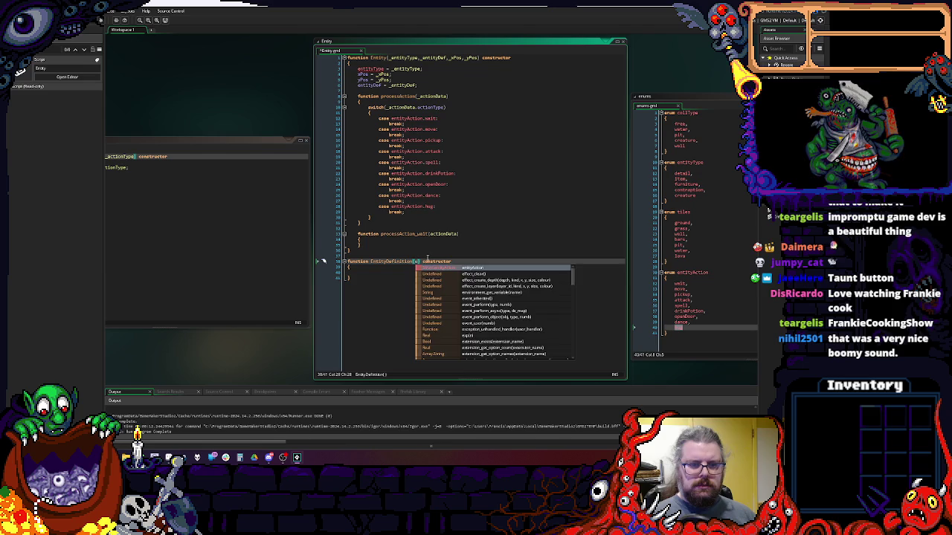
pyautogui.write('yType')
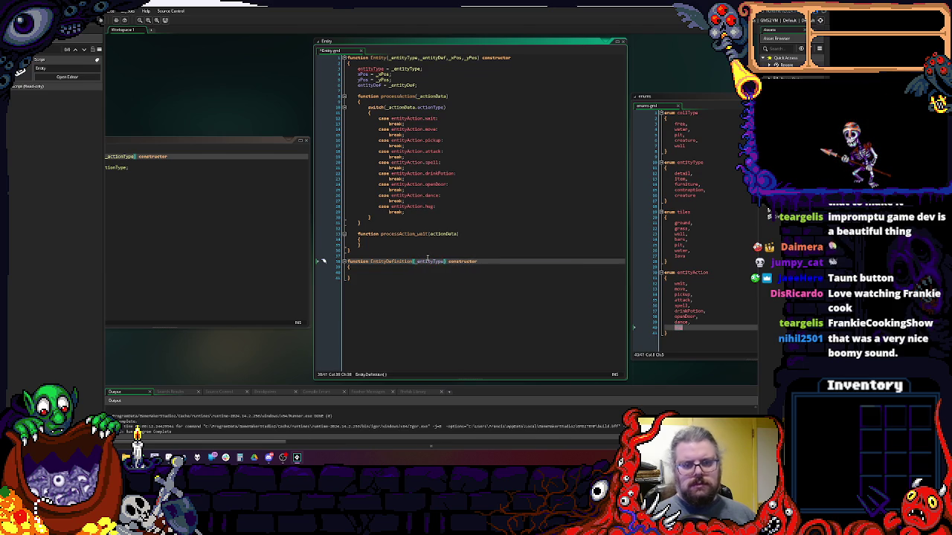
pyautogui.write('), ')
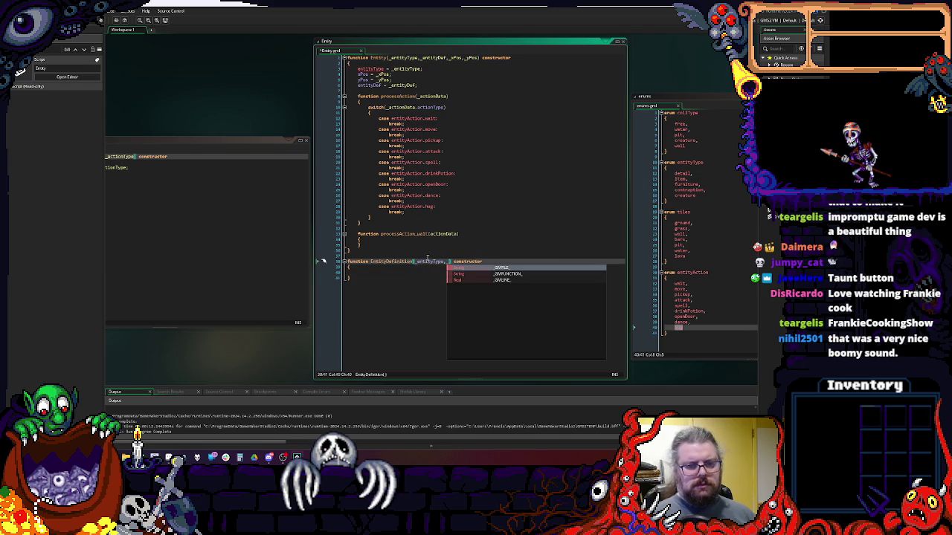
pyautogui.write('_entityDef')
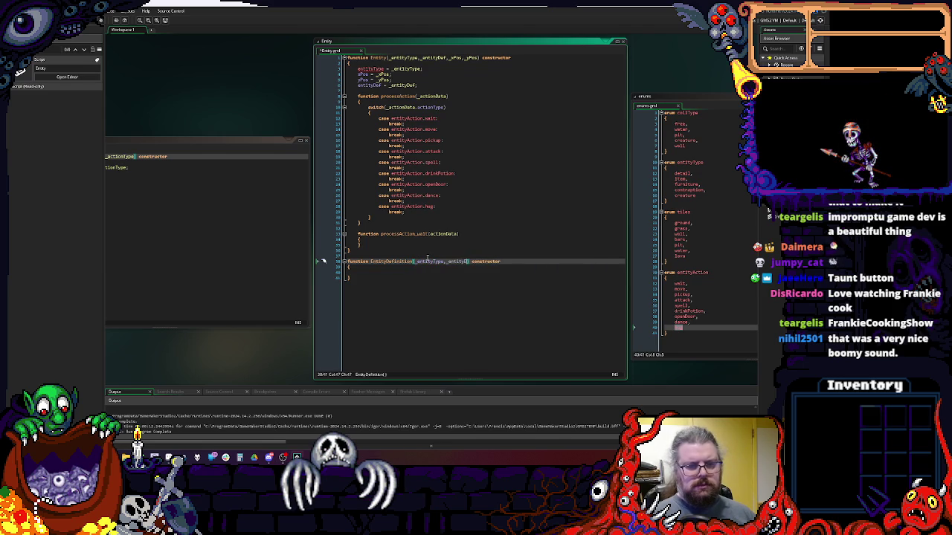
pyautogui.write('Type')
# - Begin an entityType assignment inside EntityDefinition's body, checking Entity's entityType variable for reference
pyautogui.press('Down')
pyautogui.press('Down')
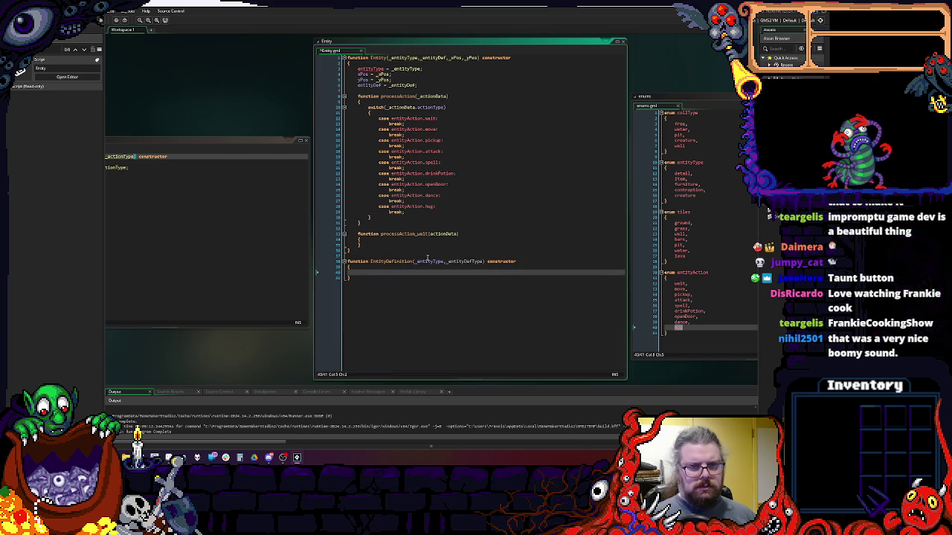
pyautogui.write('en')
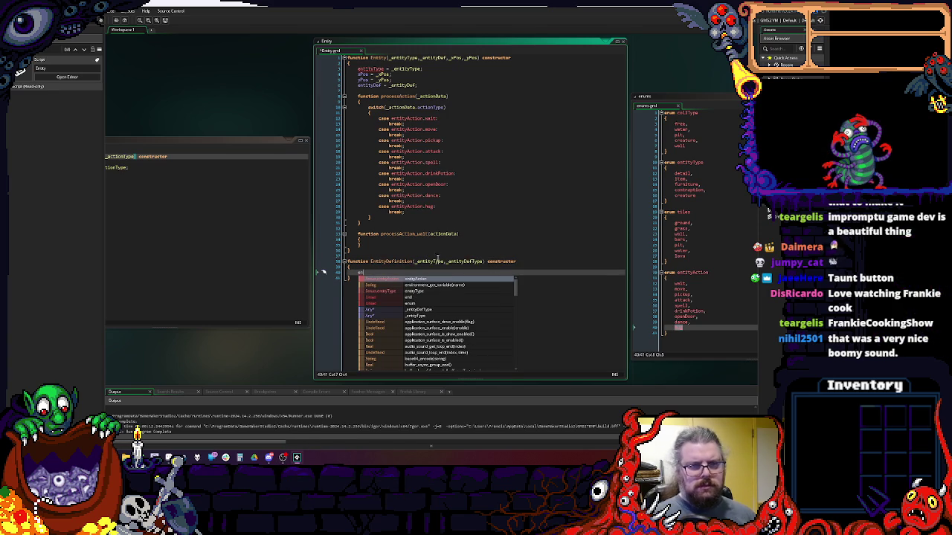
pyautogui.doubleClick(372, 69)
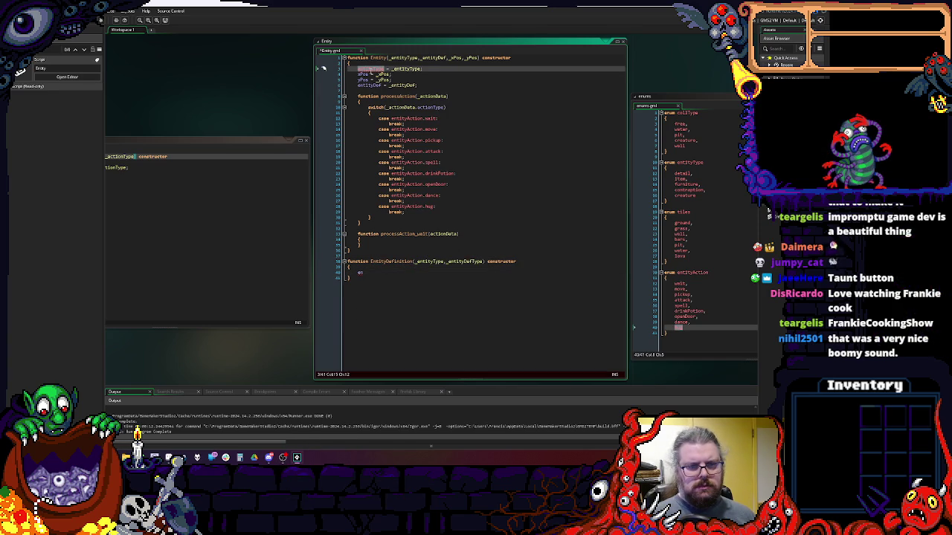
pyautogui.moveTo(371, 69)
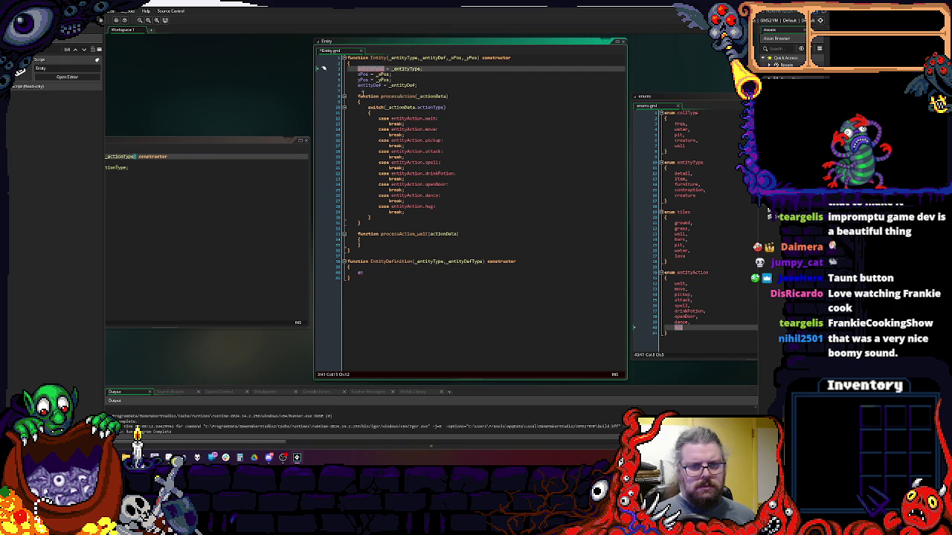
pyautogui.click(390, 273)
pyautogui.write('tityType =')
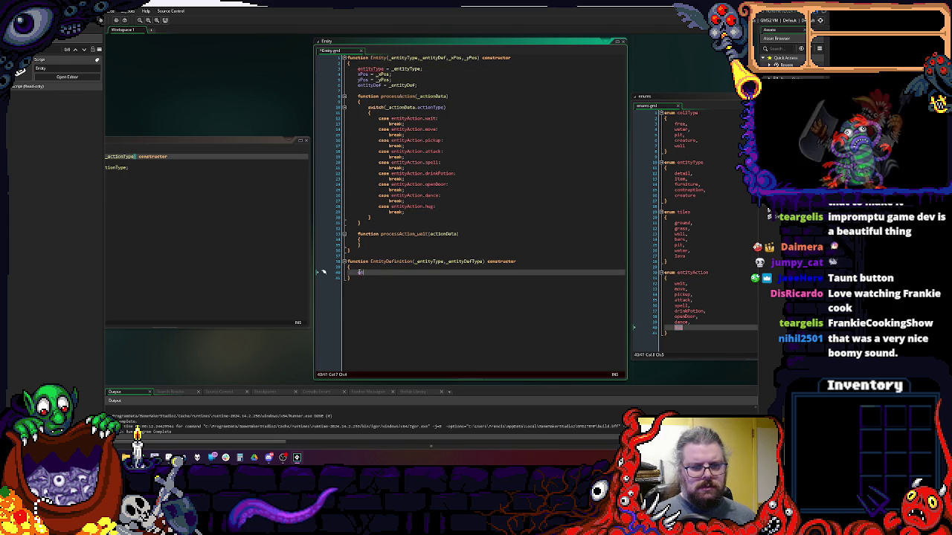
pyautogui.press('BackSpace')
pyautogui.press('BackSpace')
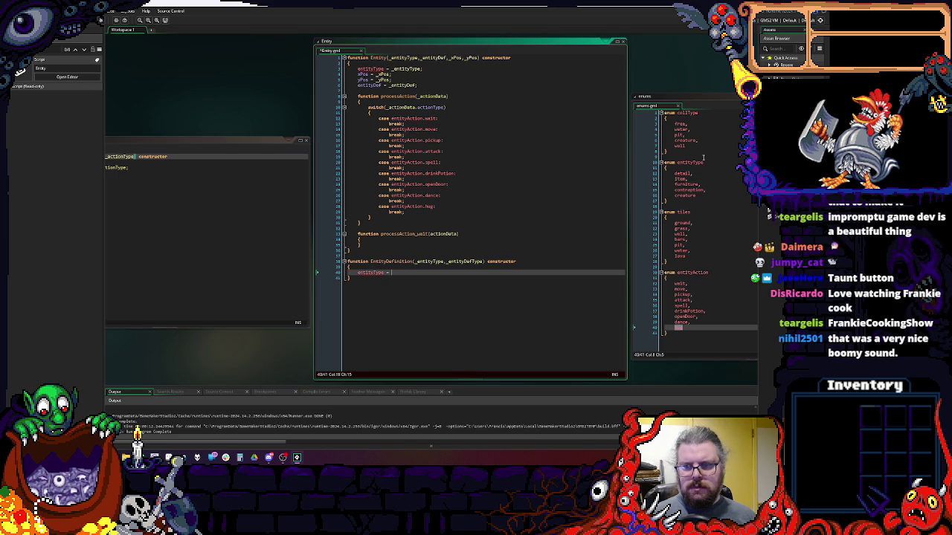
pyautogui.click(679, 162)
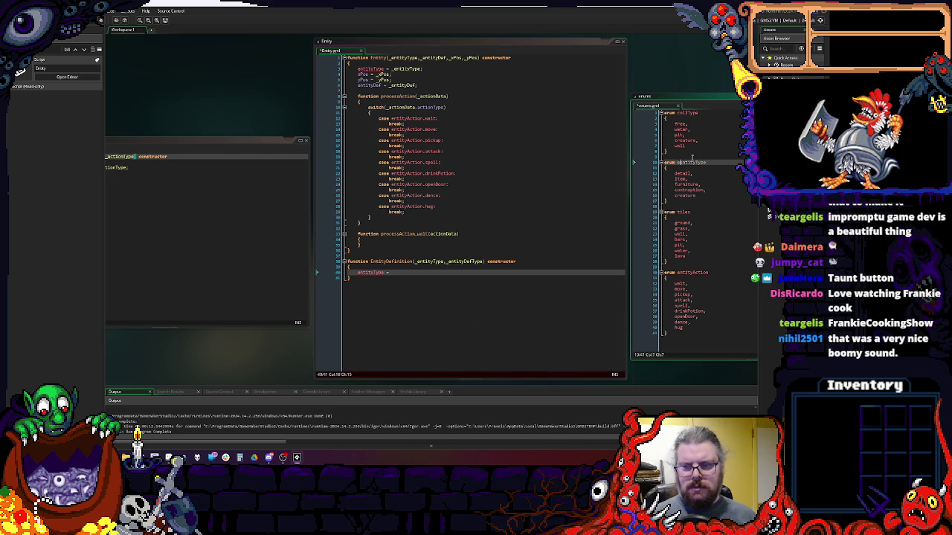
# - Rename the entityType enum in enums.gml to eEntityType
pyautogui.doubleClick(679, 162)
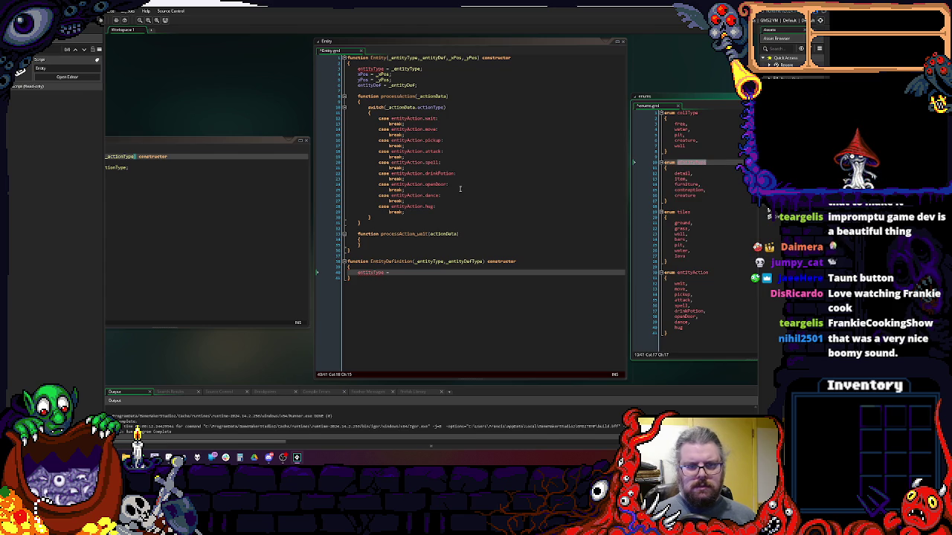
pyautogui.click(697, 195)
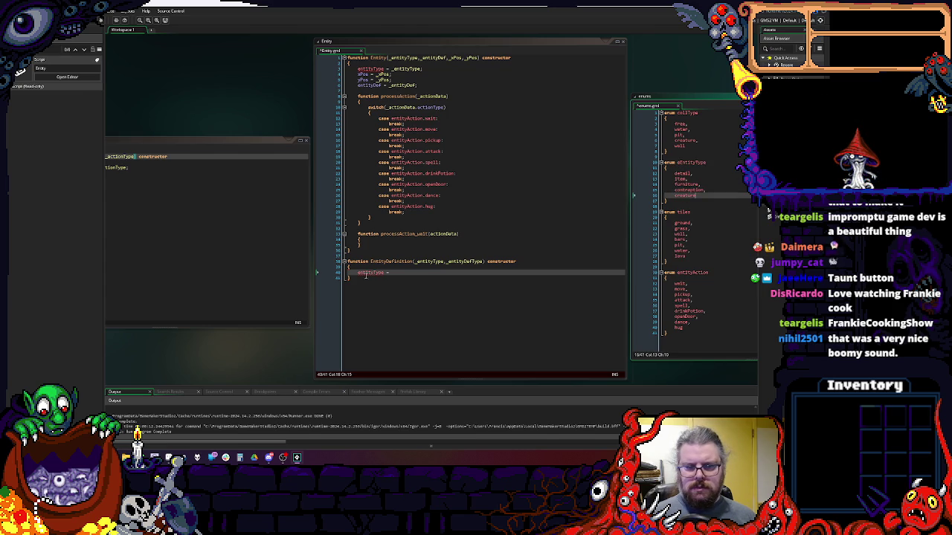
pyautogui.click(408, 271)
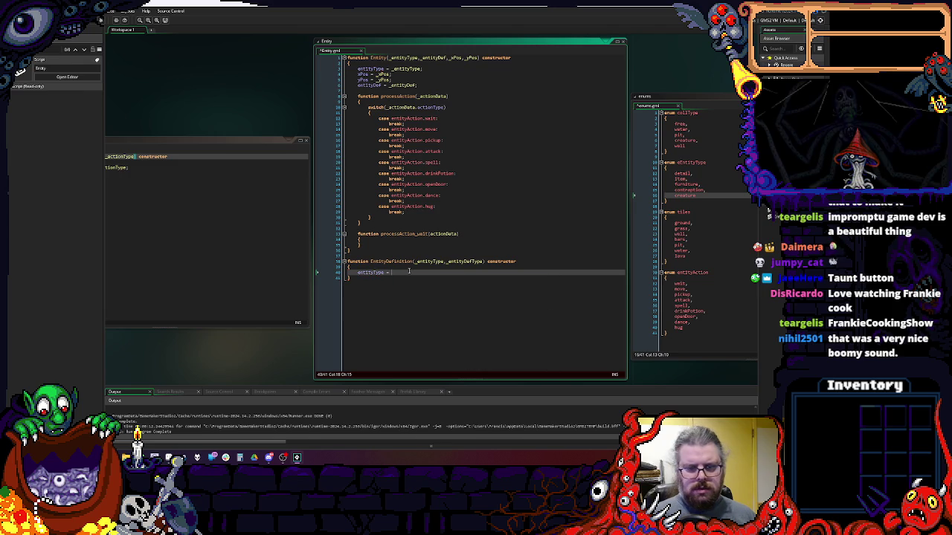
# - Write entityType = _entityType; and entityDefType = _entityDefType; in EntityDefinition's body
pyautogui.write('_ent')
pyautogui.press('Return')
pyautogui.press('BackSpace')
pyautogui.press('BackSpace')
pyautogui.press('BackSpace')
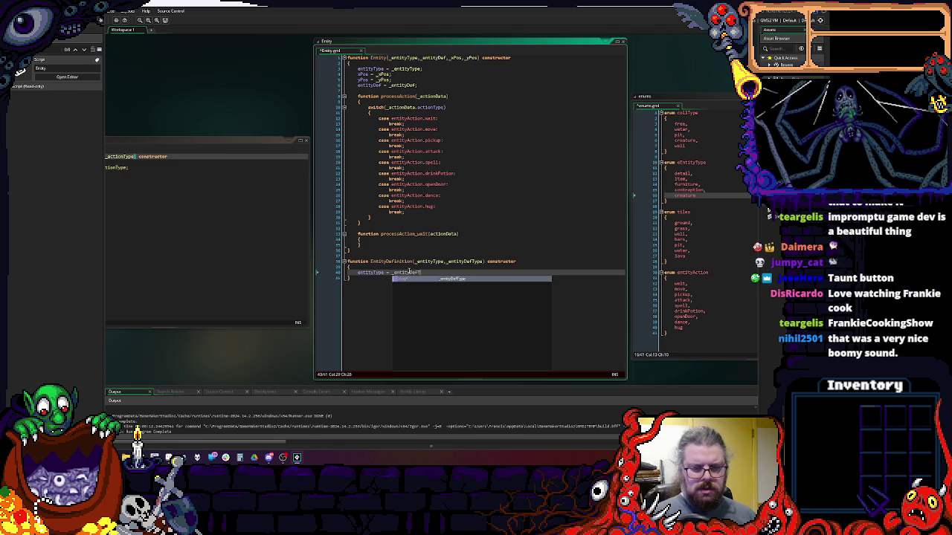
pyautogui.write('Type;')
pyautogui.press('Return')
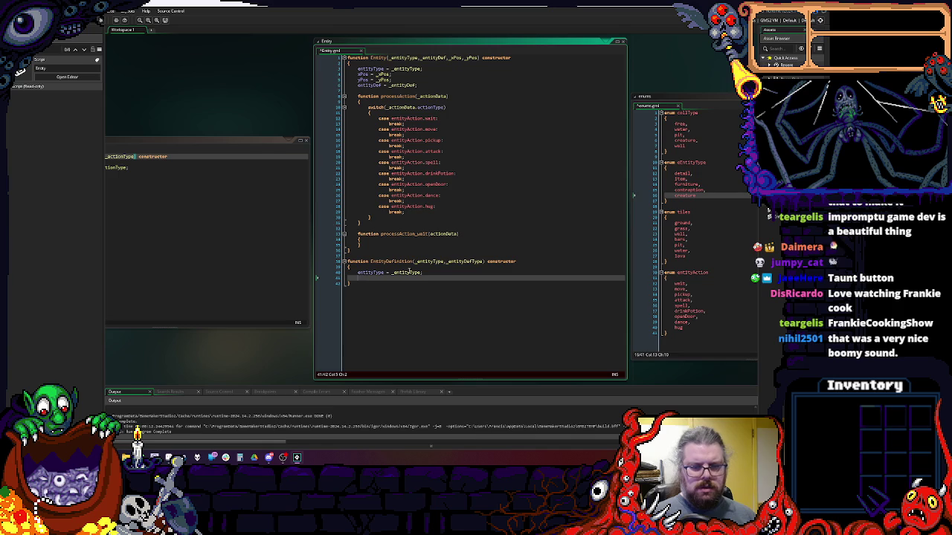
pyautogui.write('entityDefType = _entityDefType;')
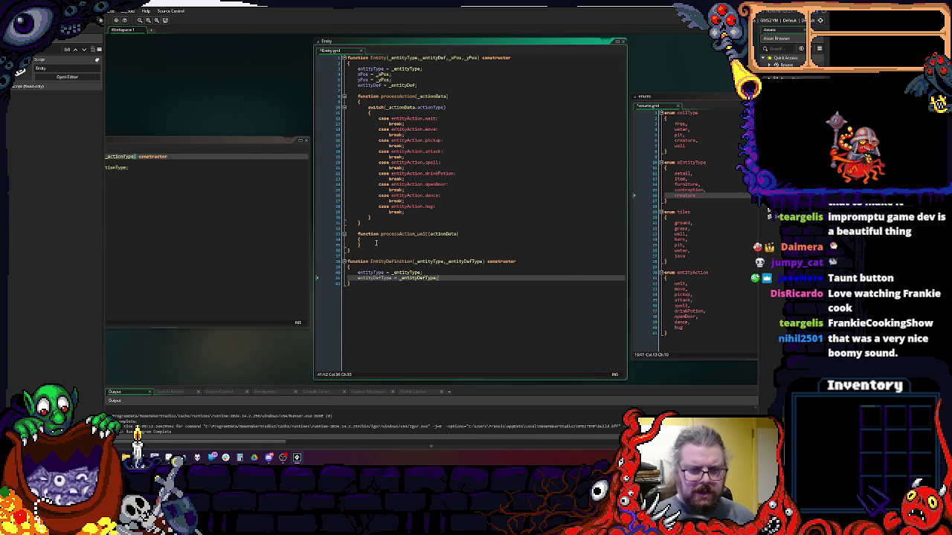
pyautogui.moveTo(360, 244); pyautogui.dragTo(357, 100)
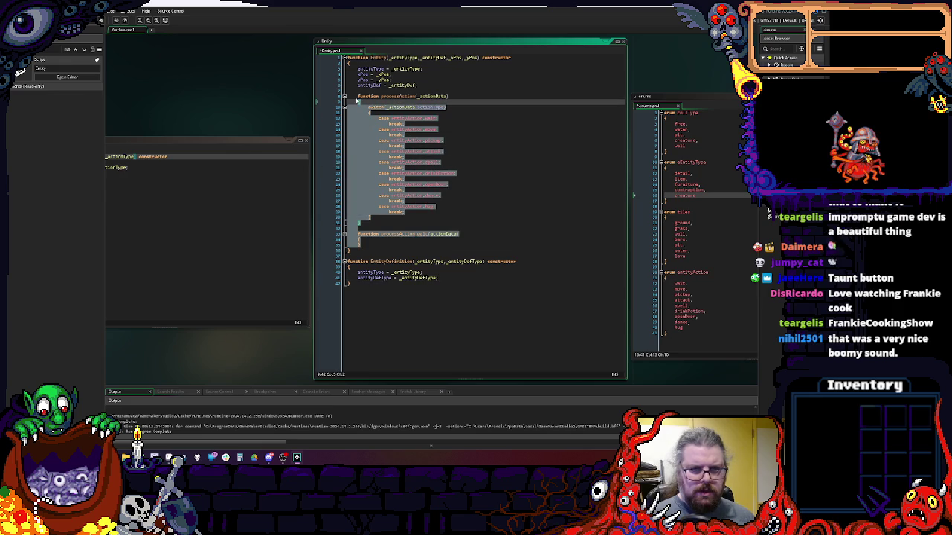
# - Paste the copied processAction switch and wait function below EntityDefinition's entityDefType line
pyautogui.click(454, 280)
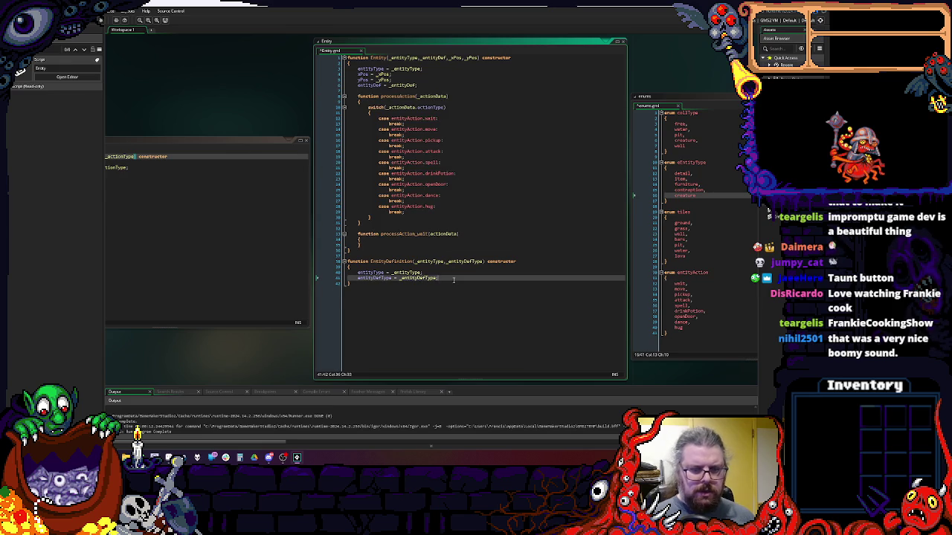
pyautogui.press('Return')
pyautogui.hotkey('ctrl', 'v')
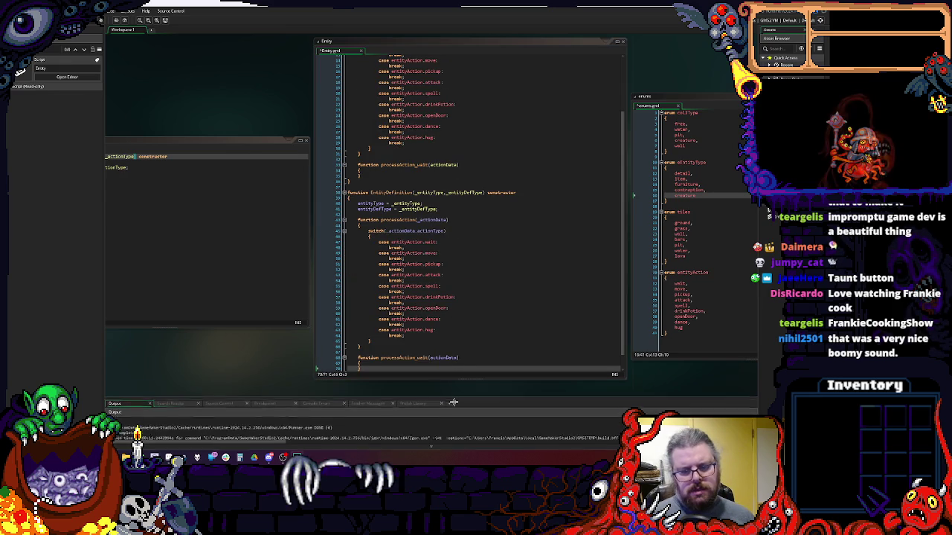
pyautogui.moveTo(455, 387); pyautogui.dragTo(457, 395)
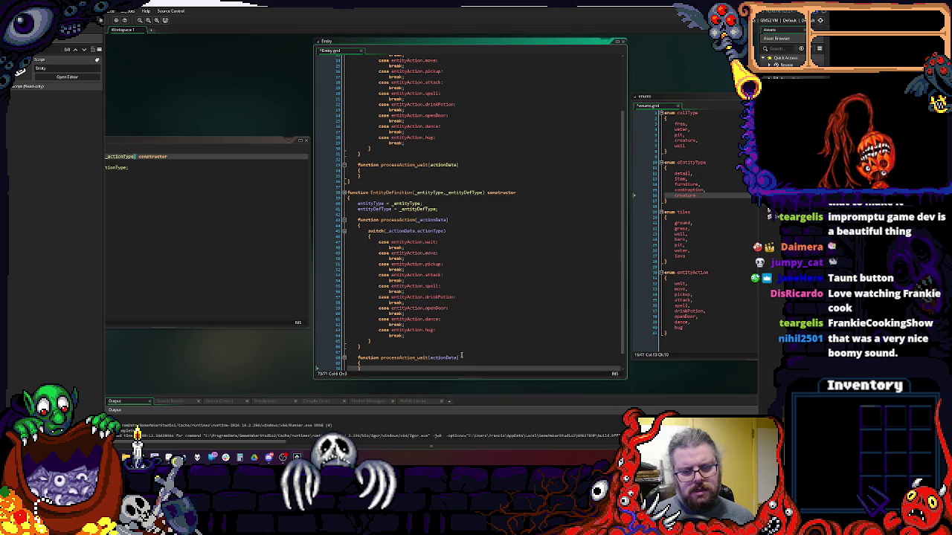
# - Edit EntityDefinition's processAction parameter list to take _ent alongside _actionData
pyautogui.click(437, 342)
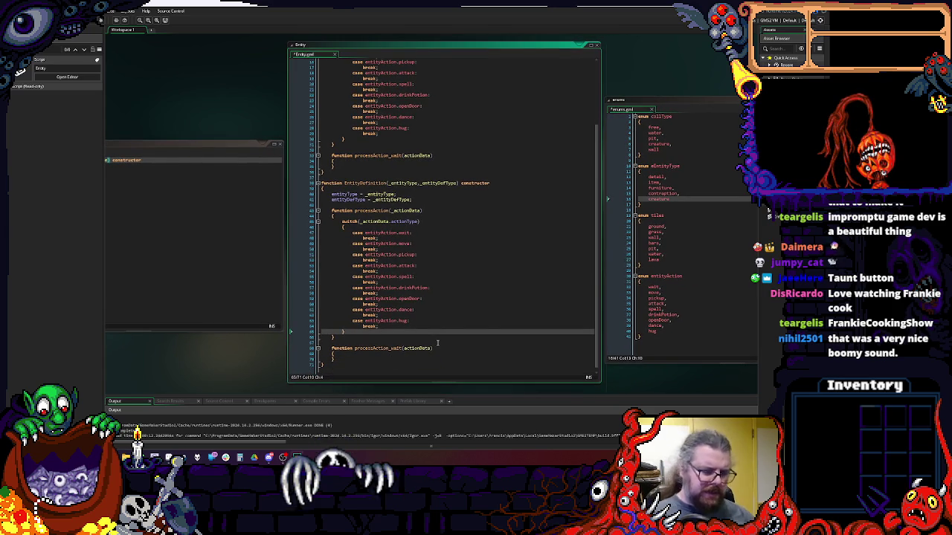
pyautogui.scroll(2, 428, 252)
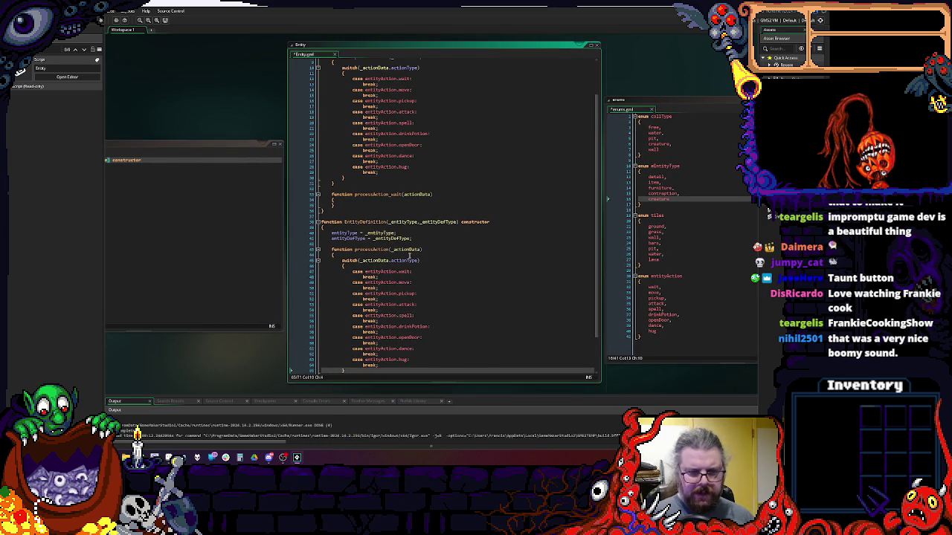
pyautogui.click(434, 249)
pyautogui.write(', ')
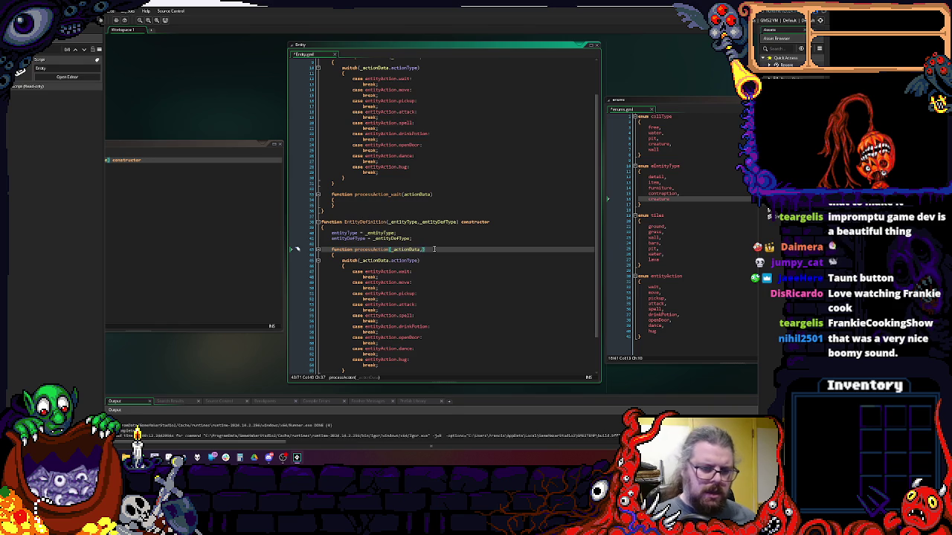
pyautogui.write('_ent')
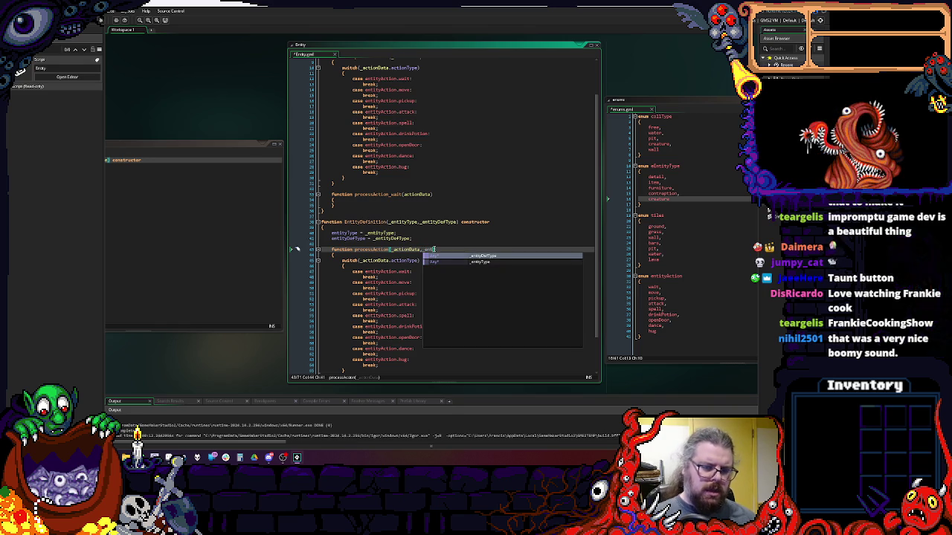
pyautogui.click(459, 222)
pyautogui.click(422, 249)
pyautogui.press('Delete')
pyautogui.press('Delete')
pyautogui.press('Delete')
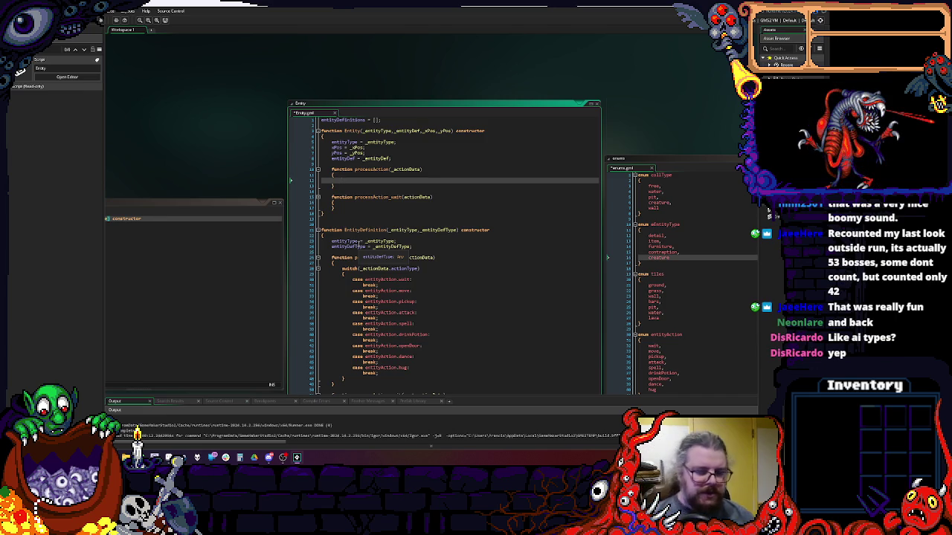
# - Return to EntityDefinition's entityDefType assignment line
pyautogui.scroll(-3, 371, 240)
pyautogui.scroll(1, 385, 236)
pyautogui.scroll(-4, 384, 235)
pyautogui.click(382, 156)
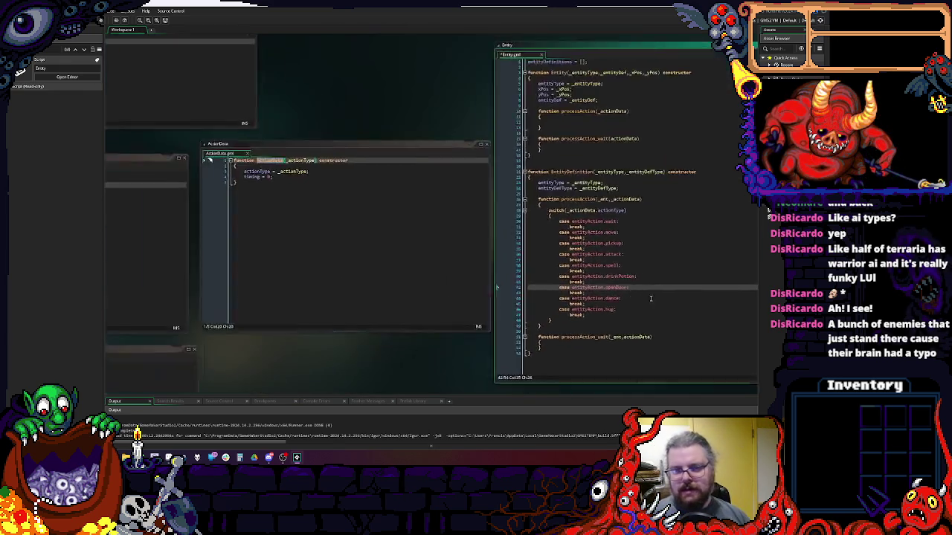
pyautogui.click(685, 284)
pyautogui.click(478, 277)
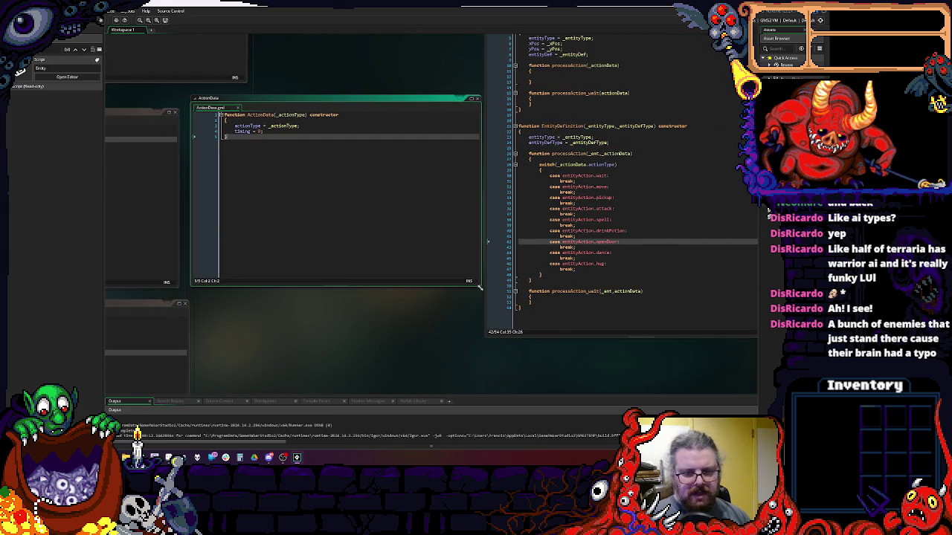
pyautogui.click(346, 242)
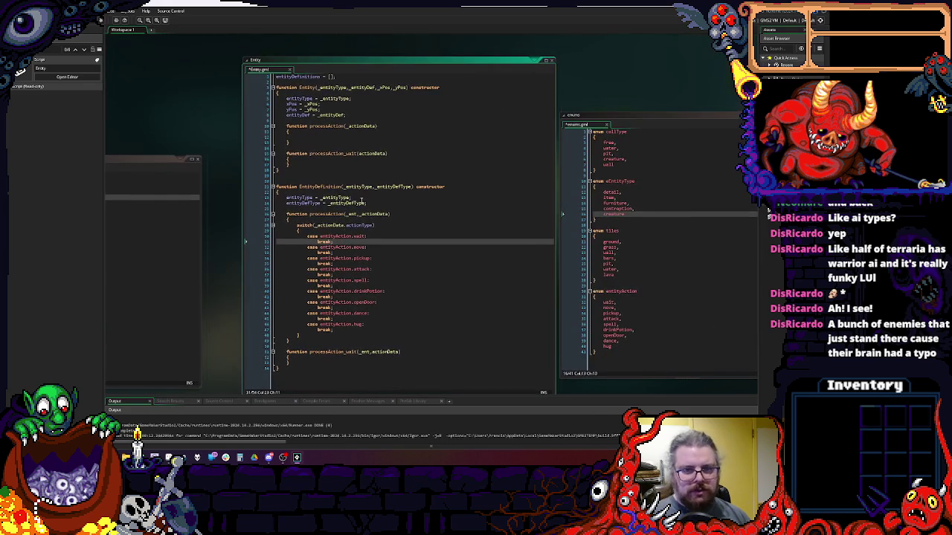
pyautogui.moveTo(409, 61)
pyautogui.mouseDown()
pyautogui.moveTo(364, 81)
pyautogui.moveTo(392, 78)
pyautogui.mouseUp()
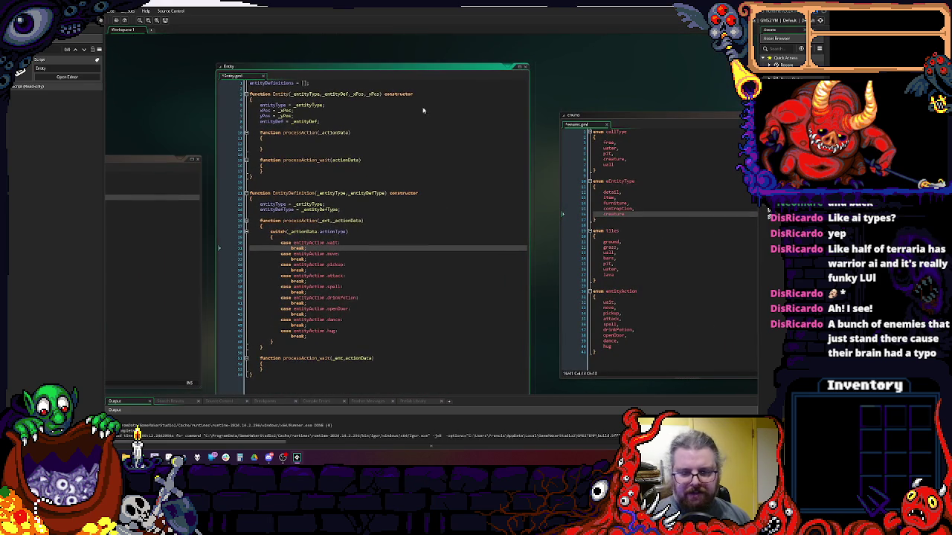
pyautogui.click(627, 247)
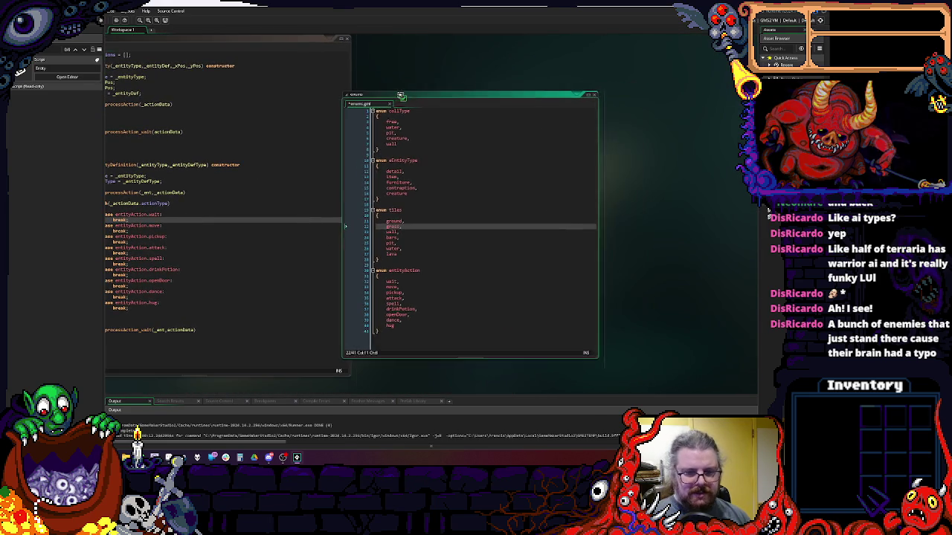
pyautogui.click(404, 260)
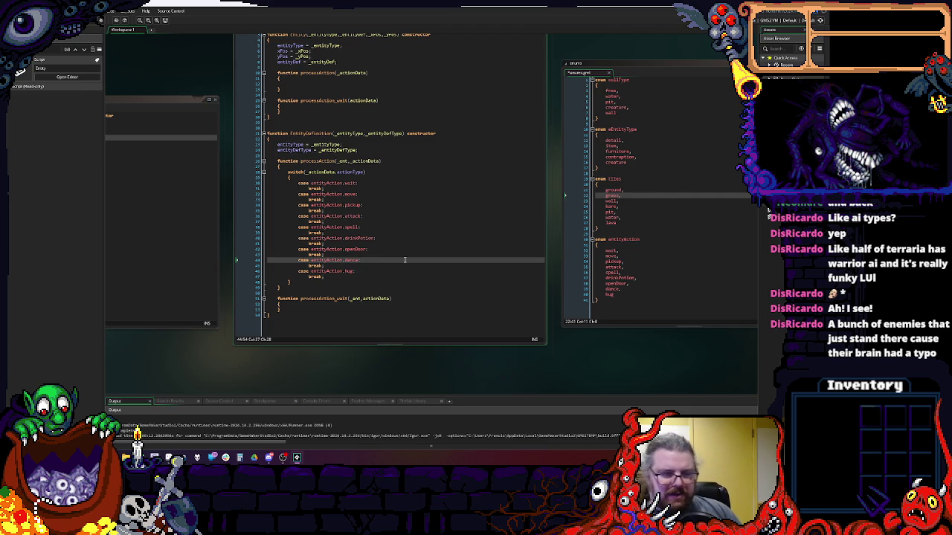
pyautogui.moveTo(374, 239); pyautogui.dragTo(646, 239)
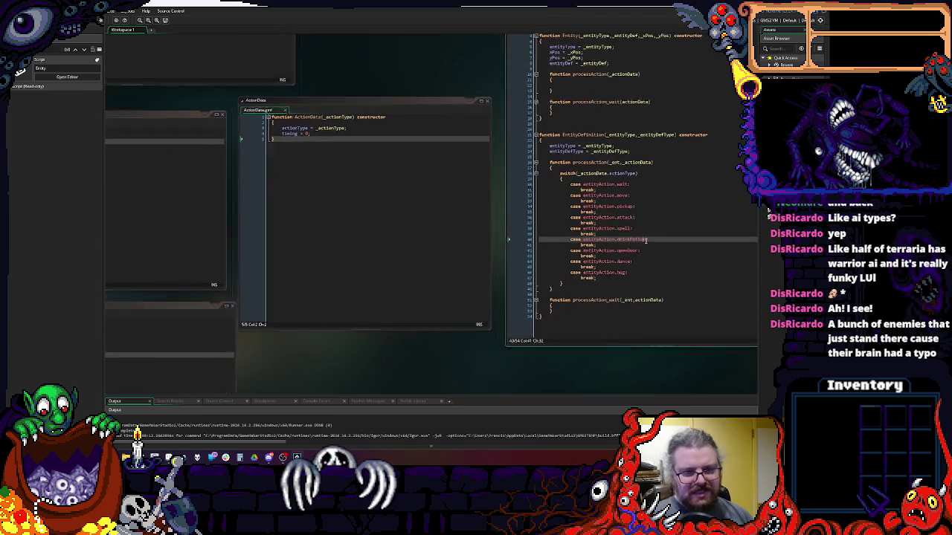
pyautogui.moveTo(490, 247)
pyautogui.mouseDown()
pyautogui.moveTo(463, 246)
pyautogui.moveTo(379, 75)
pyautogui.moveTo(357, 79)
pyautogui.mouseUp()
pyautogui.moveTo(640, 128)
pyautogui.mouseDown()
pyautogui.moveTo(461, 93)
pyautogui.moveTo(423, 104)
pyautogui.moveTo(445, 89)
pyautogui.moveTo(621, 74)
pyautogui.moveTo(540, 72)
pyautogui.moveTo(625, 89)
pyautogui.mouseUp()
pyautogui.click(479, 259)
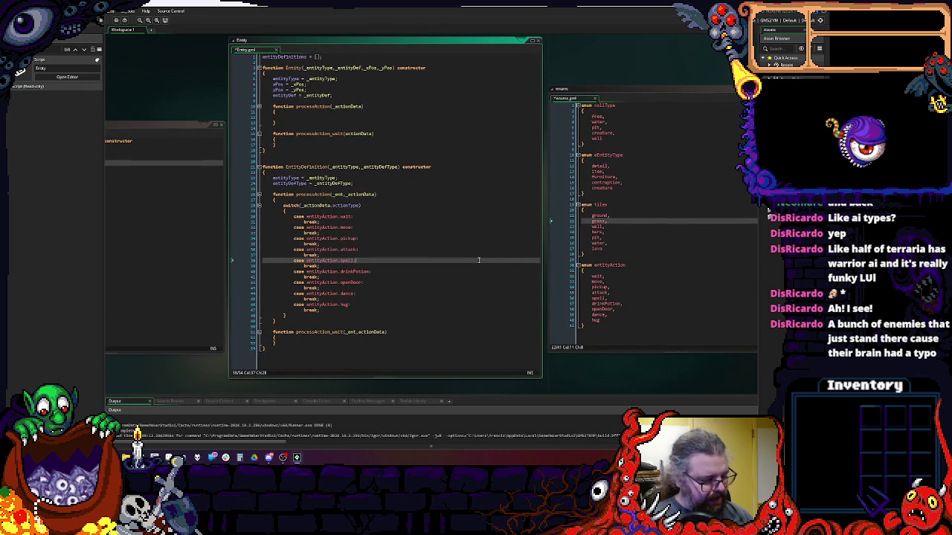
pyautogui.scroll(1, 469, 262)
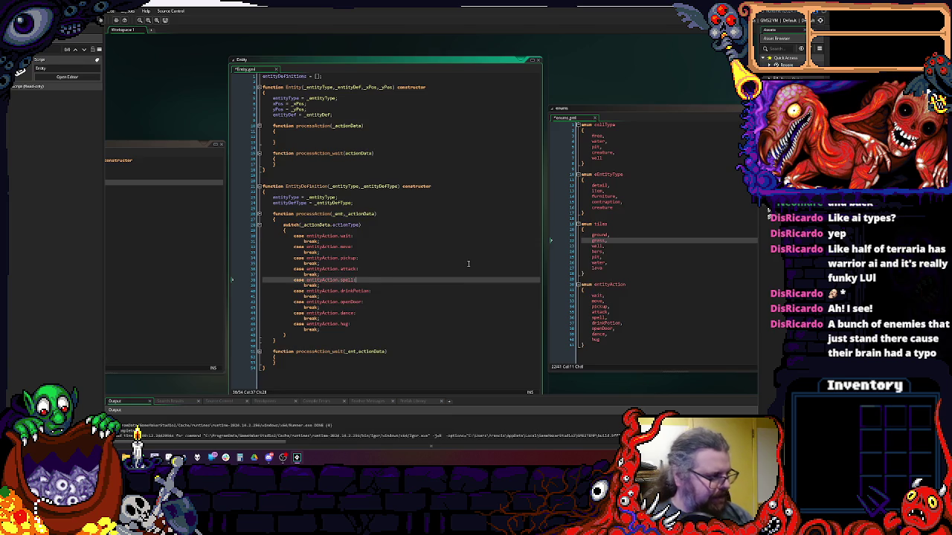
pyautogui.scroll(-1, 469, 262)
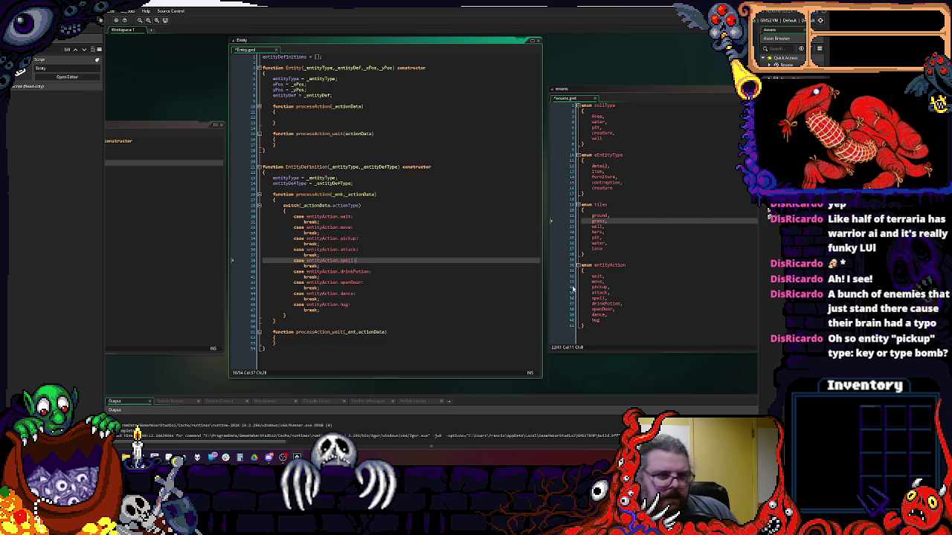
pyautogui.click(415, 116)
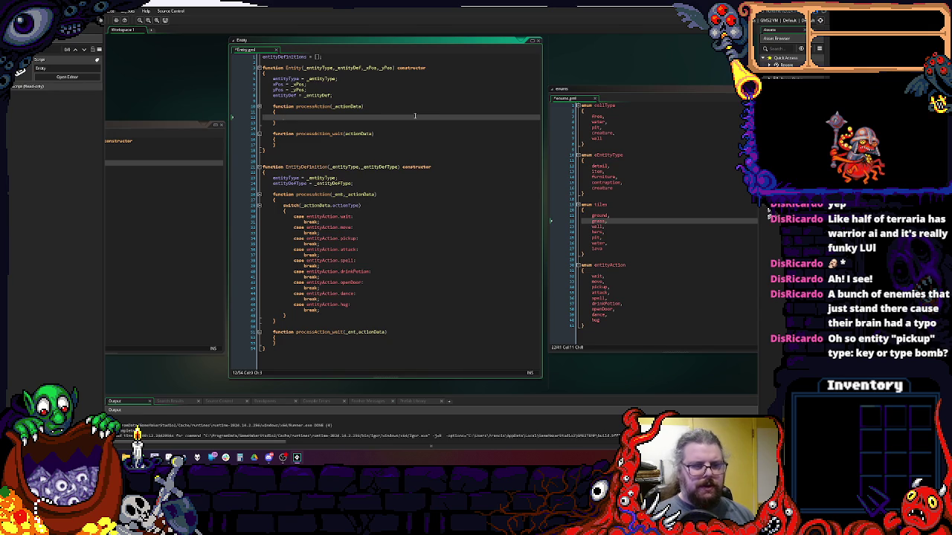
# - Insert blank lines after the Entity constructor's closing brace, ahead of EntityDefinition
pyautogui.moveTo(370, 139); pyautogui.dragTo(405, 167)
pyautogui.click(334, 105)
pyautogui.click(386, 204)
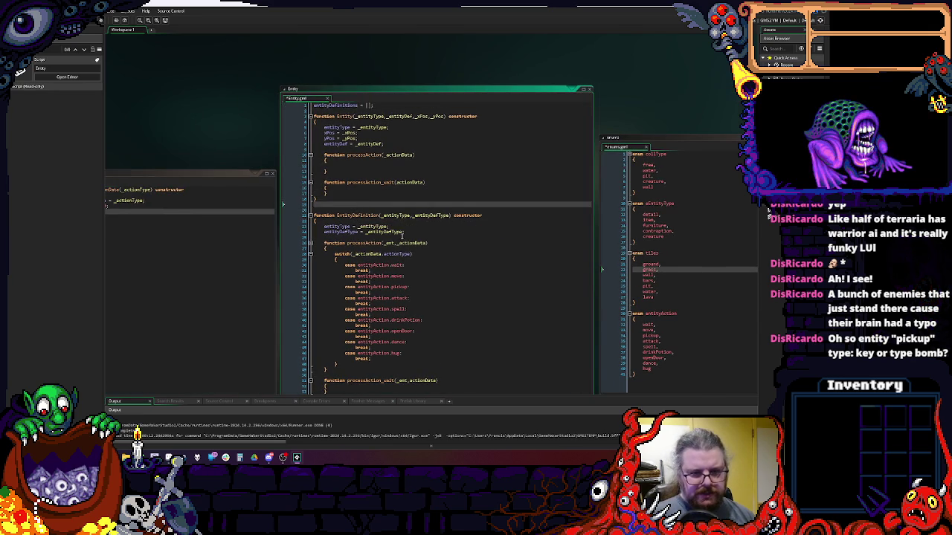
pyautogui.click(368, 152)
pyautogui.click(382, 322)
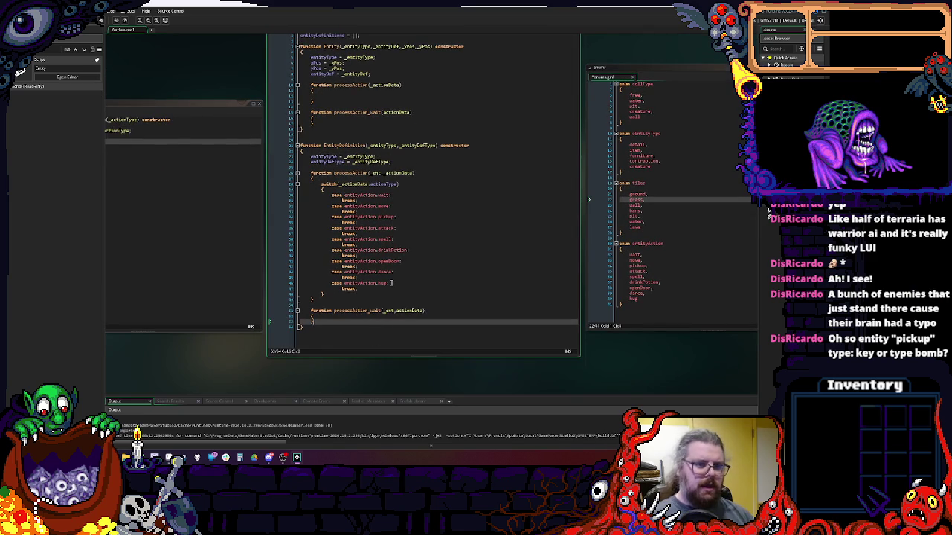
pyautogui.click(334, 135)
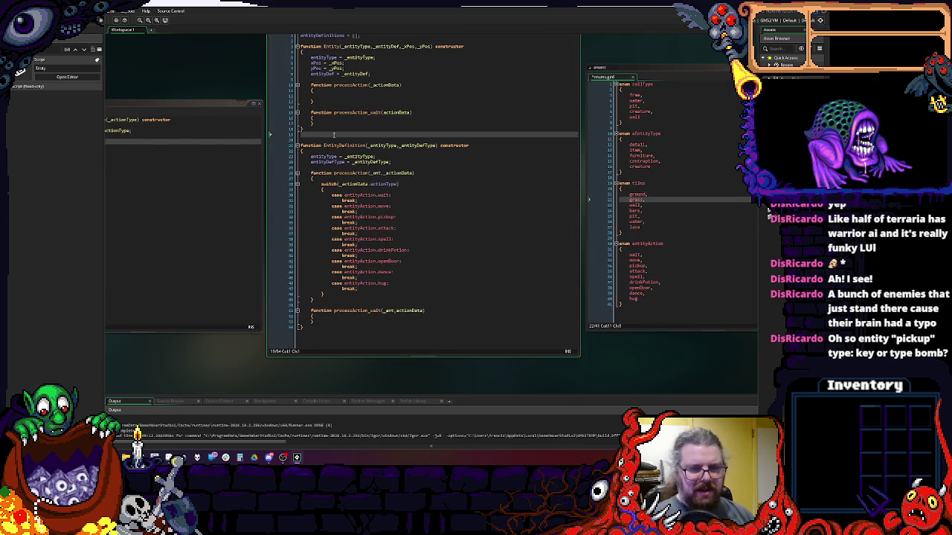
pyautogui.press('Return')
pyautogui.press('Return')
pyautogui.press('Up')
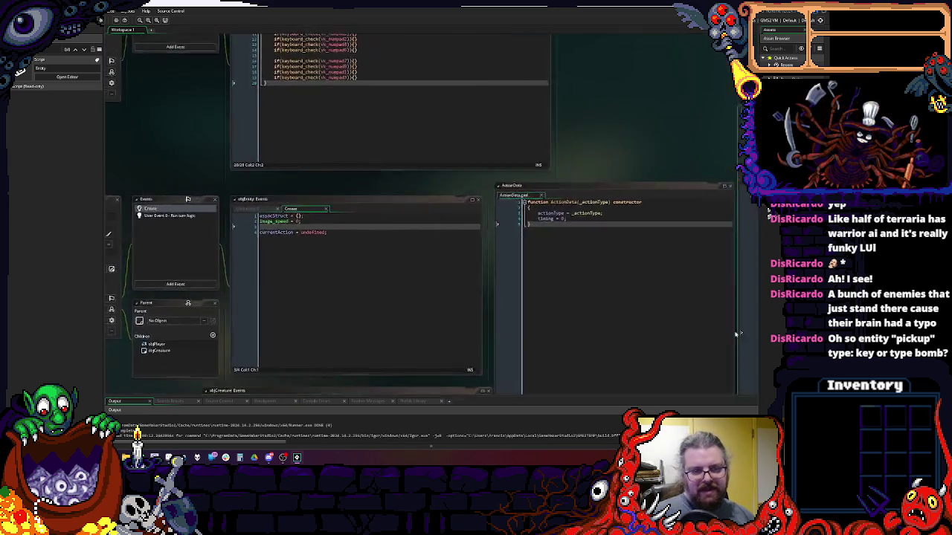
# - Refocus the Entity script, then bring the enums script ending with entityAction into view
pyautogui.click(240, 264)
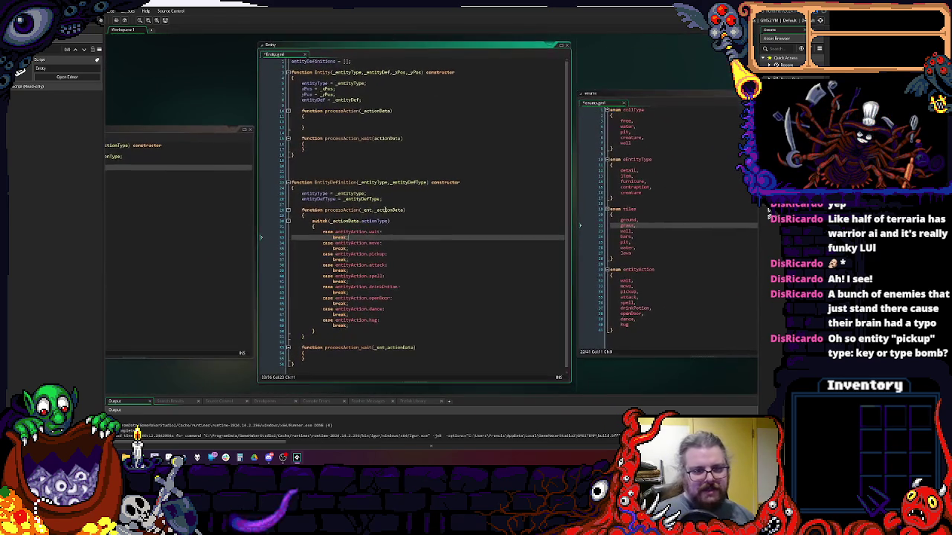
pyautogui.click(359, 160)
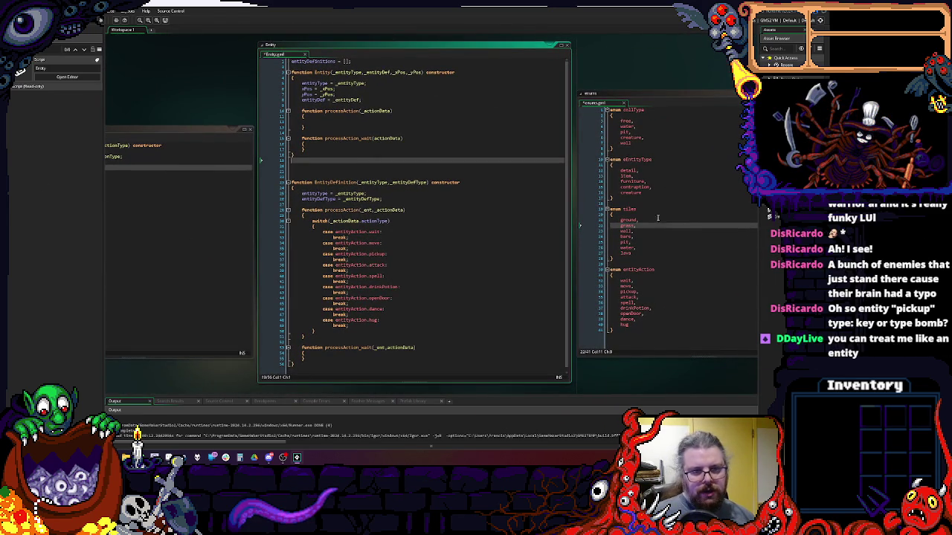
pyautogui.click(329, 170)
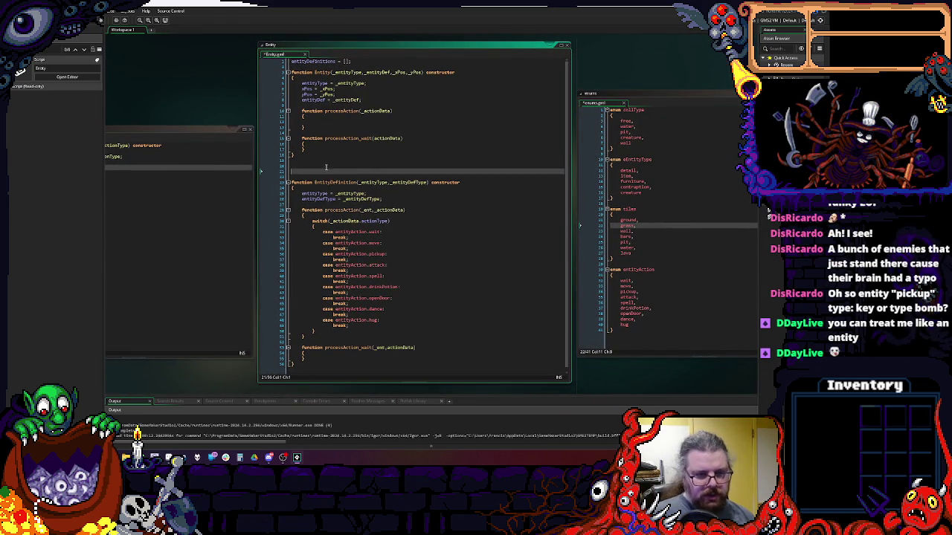
pyautogui.click(329, 165)
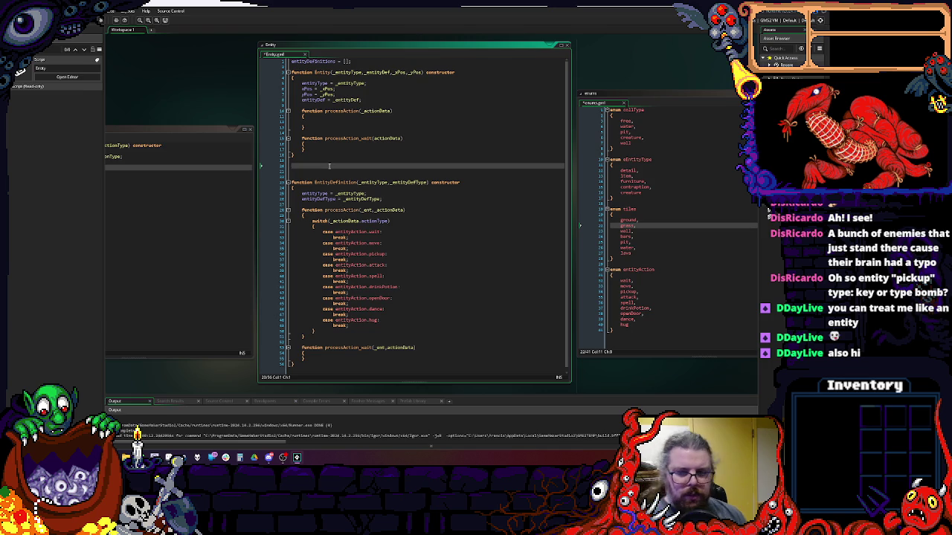
pyautogui.scroll(3, 382, 166)
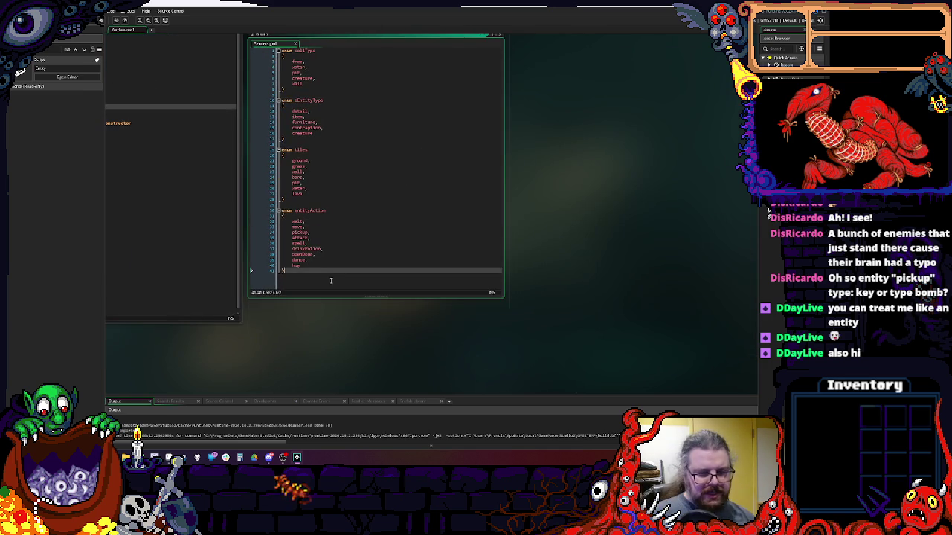
# - Enlarge the enums window and add enum creatures { goblin, bandit, bat, dragon } after entityAction
pyautogui.hscroll(-2, 447, 283)
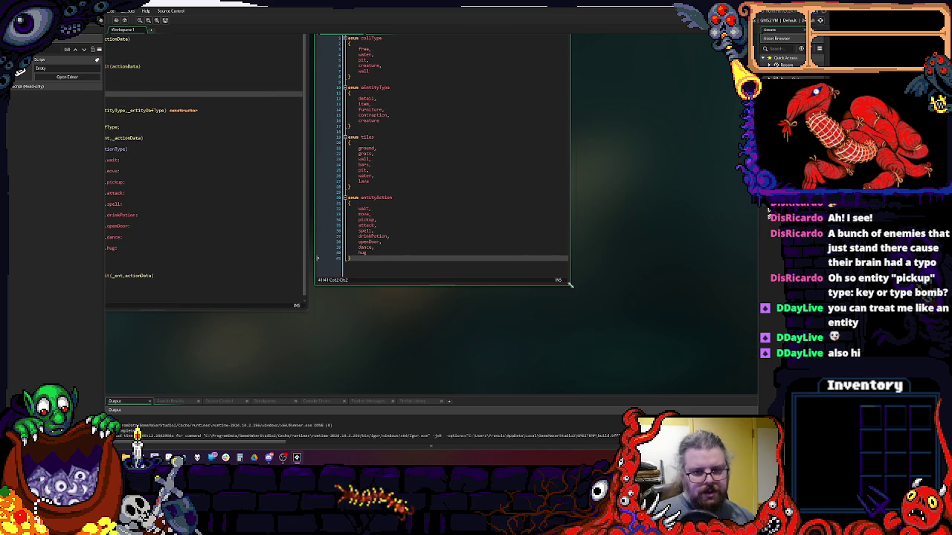
pyautogui.moveTo(571, 284); pyautogui.dragTo(683, 393)
pyautogui.press('Return')
pyautogui.press('Return')
pyautogui.press('Return')
pyautogui.write('enum ')
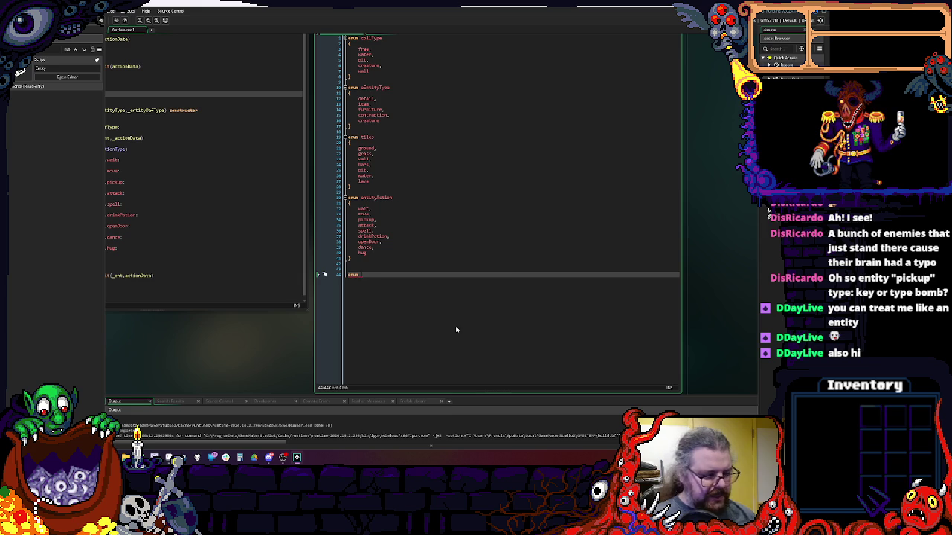
pyautogui.write('creat')
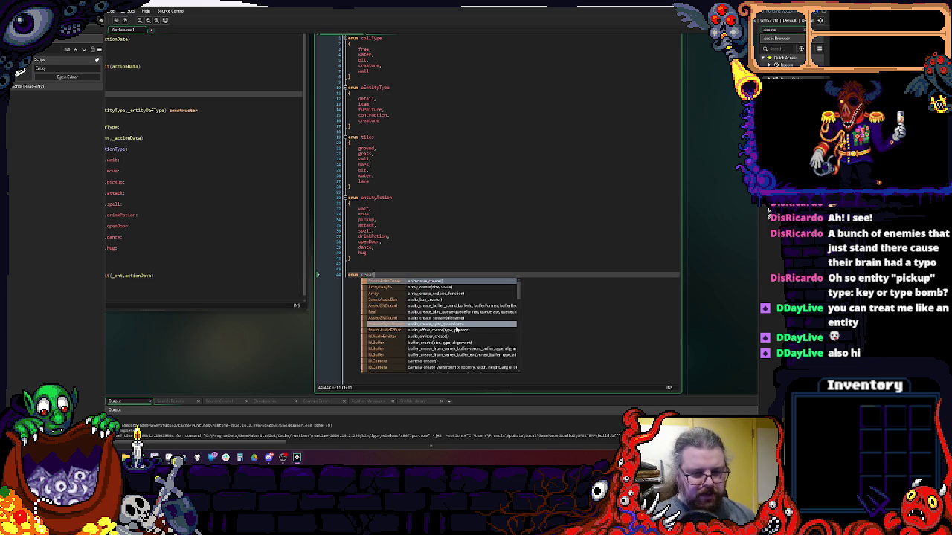
pyautogui.write('ures')
pyautogui.press('Return')
pyautogui.write('{')
pyautogui.press('Return')
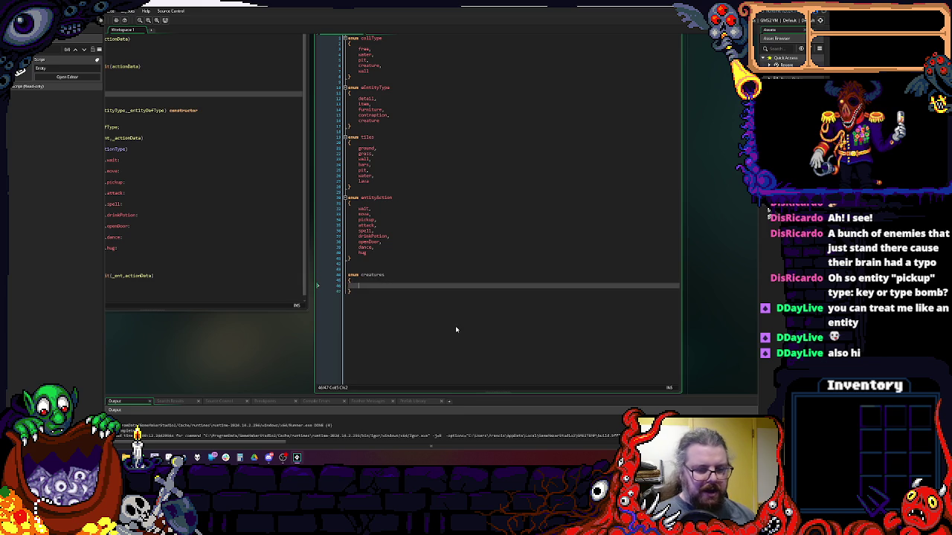
pyautogui.write('goblin,')
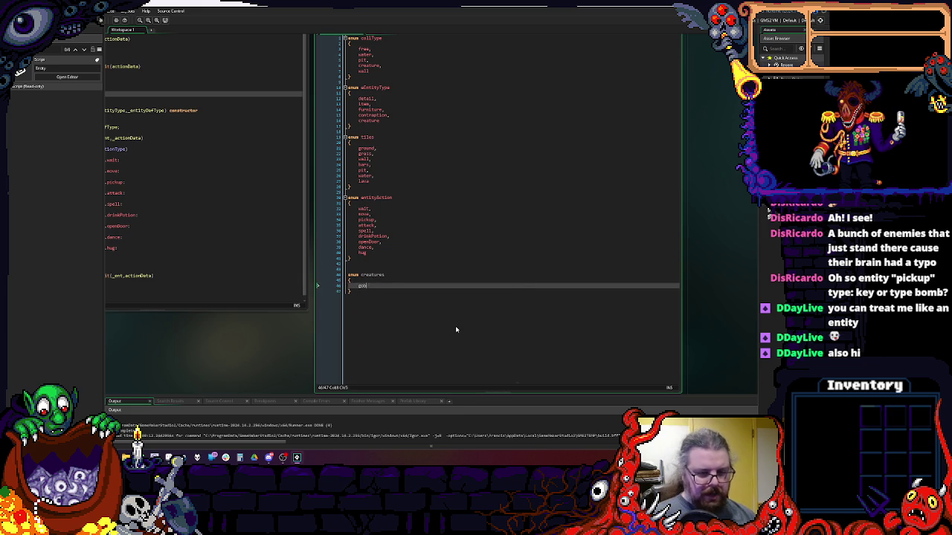
pyautogui.press('Return')
pyautogui.write('bandit,')
pyautogui.press('Return')
pyautogui.write('bat,')
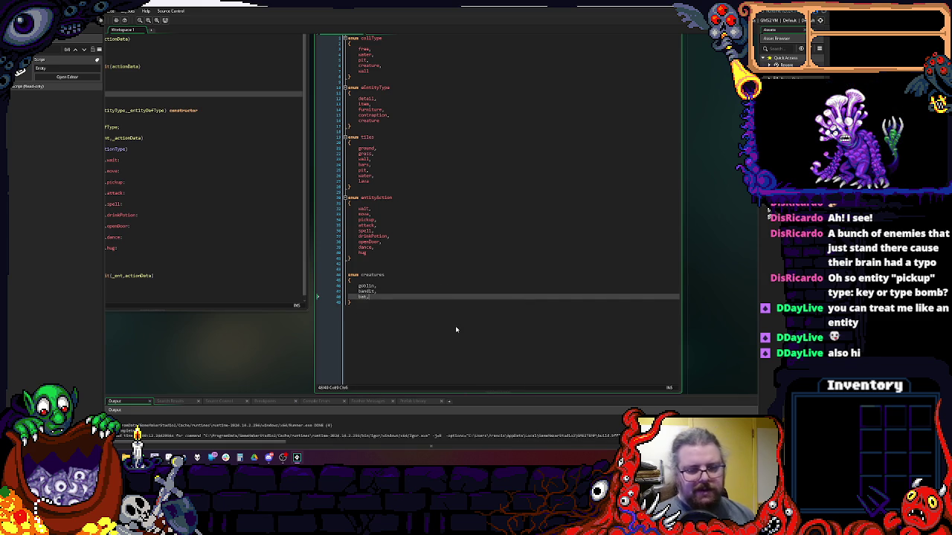
pyautogui.press('Return')
pyautogui.write('dragon')
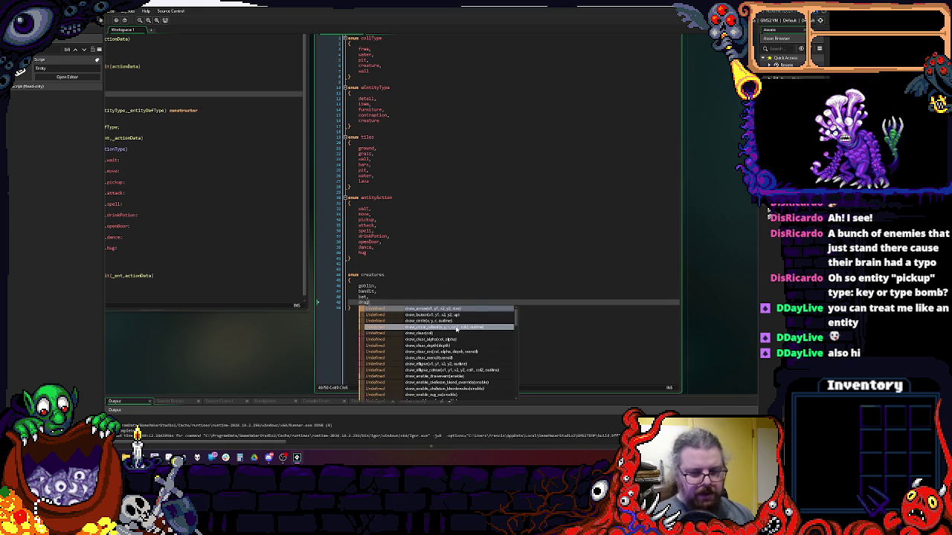
pyautogui.scroll(2, 435, 323)
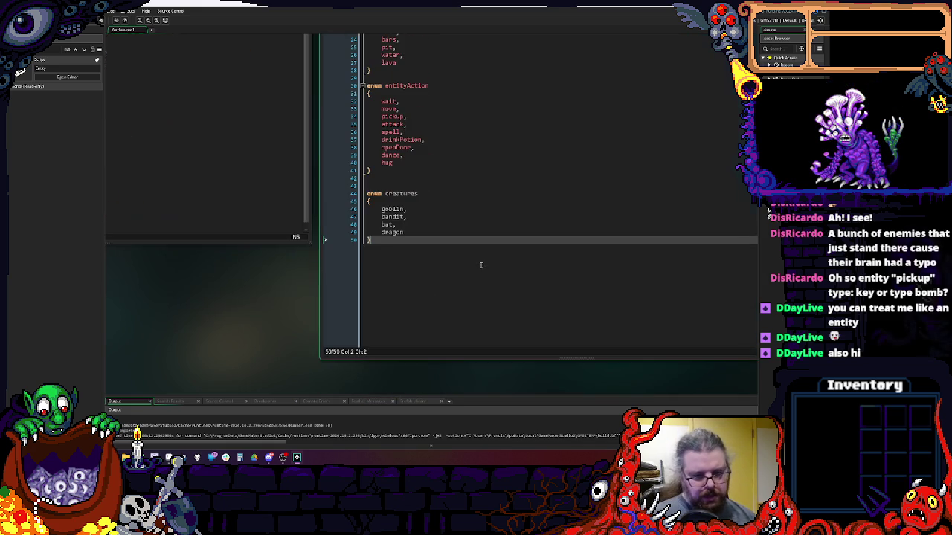
pyautogui.click(435, 287)
pyautogui.moveTo(436, 287)
pyautogui.mouseDown()
pyautogui.moveTo(323, 298)
pyautogui.moveTo(342, 297)
pyautogui.mouseUp()
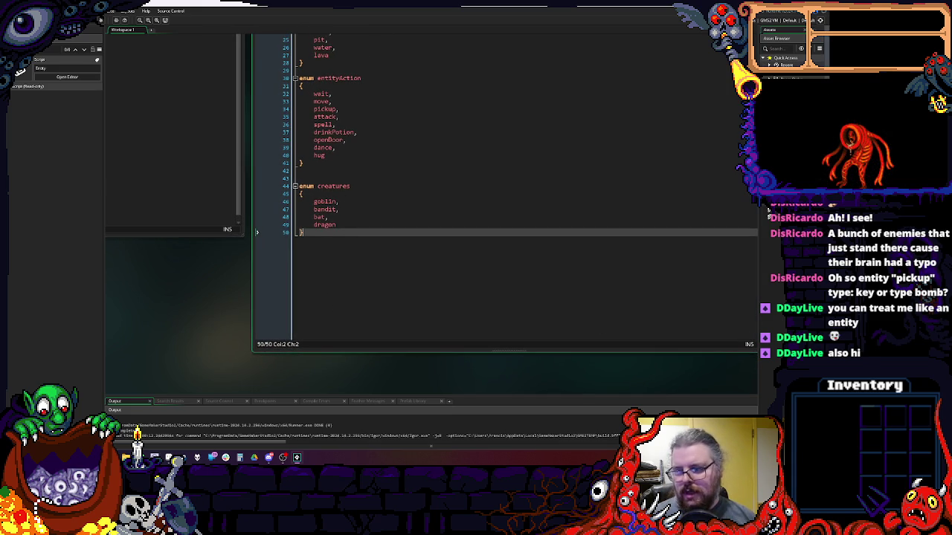
pyautogui.moveTo(525, 243); pyautogui.dragTo(622, 185)
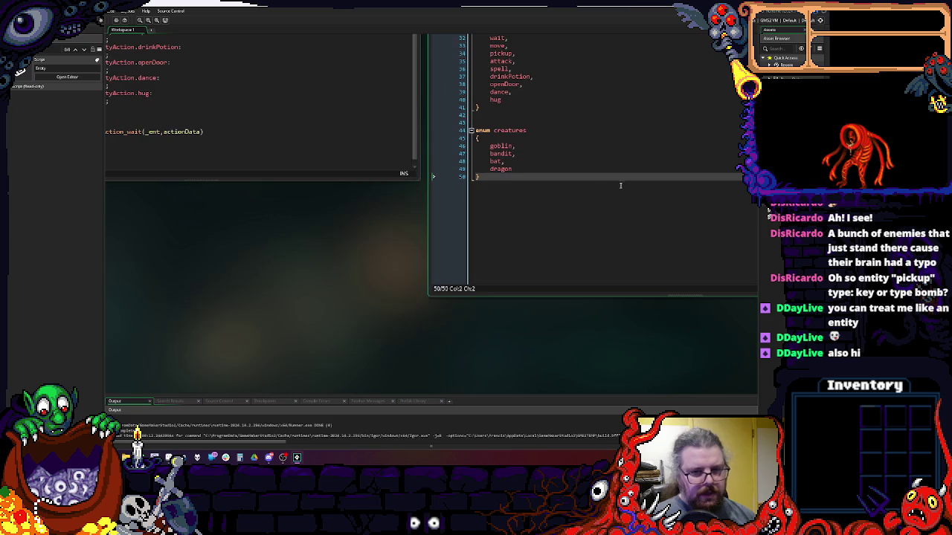
pyautogui.moveTo(562, 136); pyautogui.dragTo(461, 217)
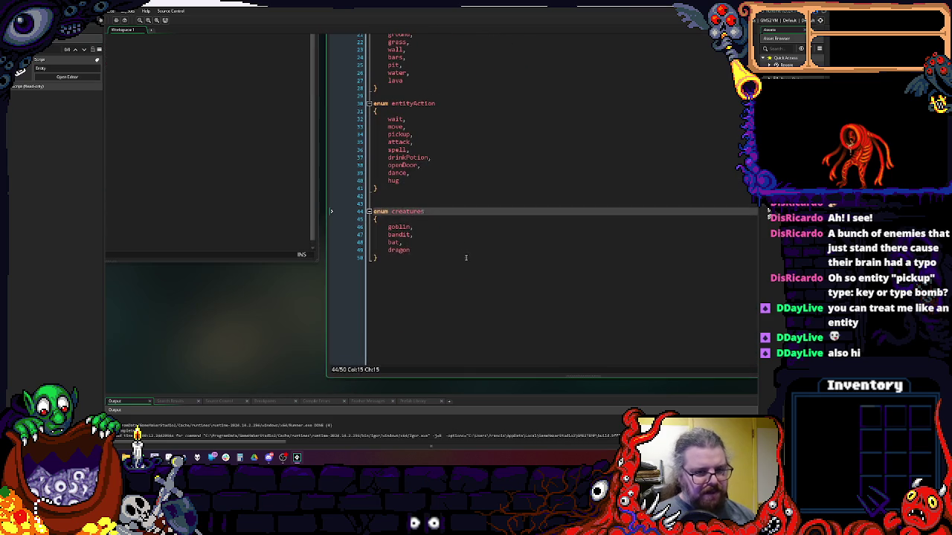
pyautogui.moveTo(467, 257); pyautogui.dragTo(329, 182)
pyautogui.click(526, 204)
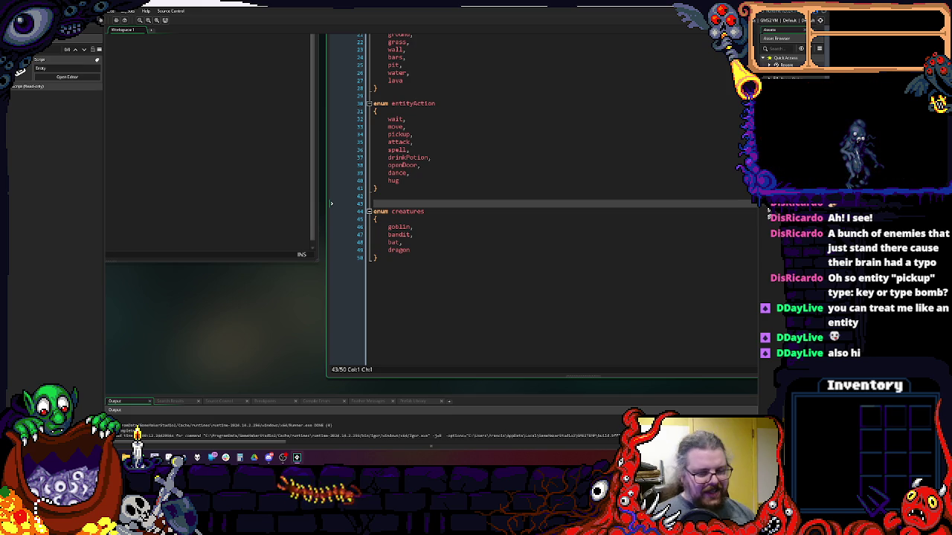
pyautogui.click(700, 301)
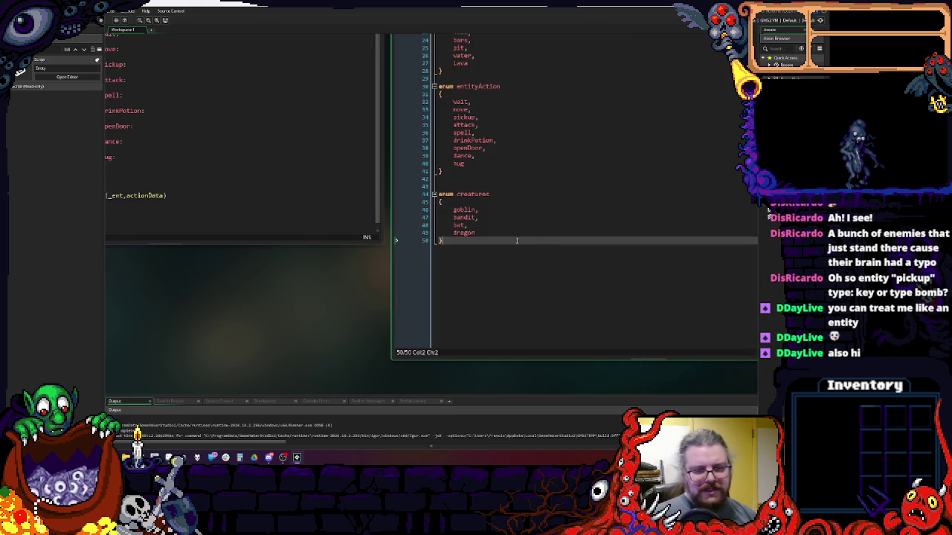
pyautogui.doubleClick(461, 208)
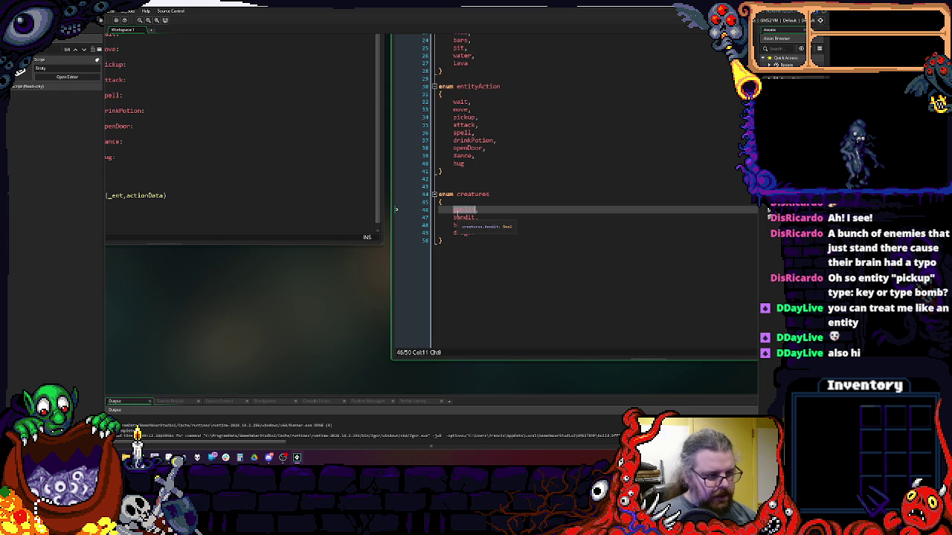
# - Delete the creatures enum block and its leftover empty lines
pyautogui.moveTo(446, 243); pyautogui.dragTo(439, 196)
pyautogui.press('Delete')
pyautogui.press('BackSpace')
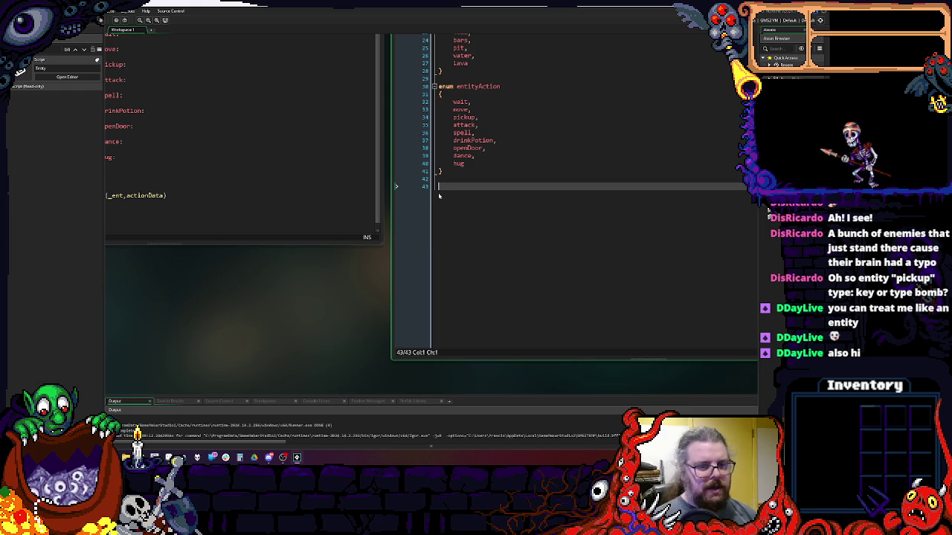
pyautogui.press('BackSpace')
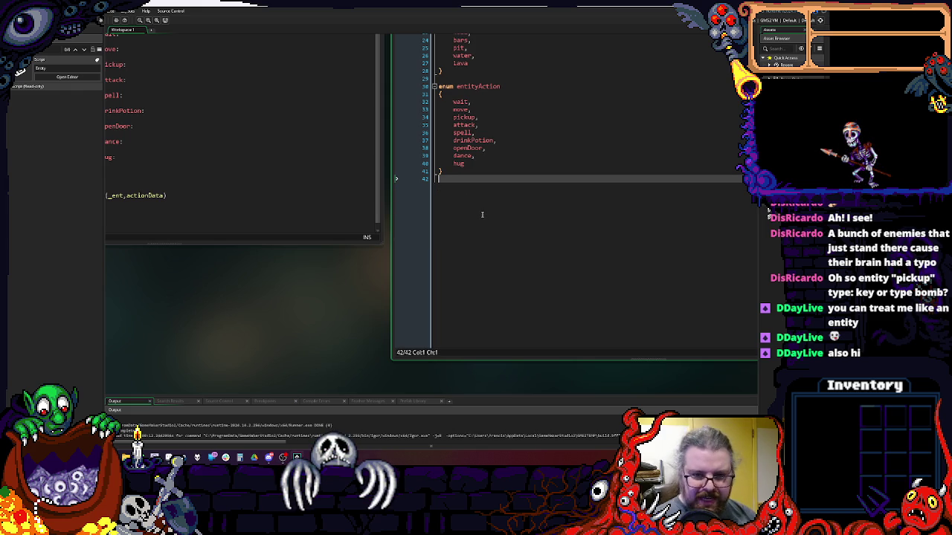
# - Shrink the enums window and show the processAction code beside it
pyautogui.hotkey('ctrl', 'Tab')
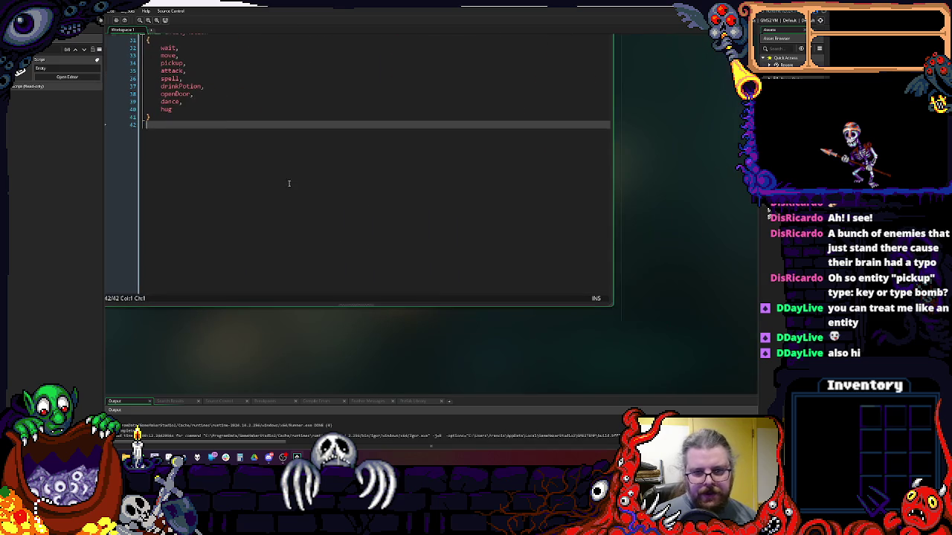
pyautogui.moveTo(614, 308)
pyautogui.mouseDown()
pyautogui.moveTo(597, 253)
pyautogui.moveTo(532, 225)
pyautogui.mouseUp()
pyautogui.hotkey('ctrl', 'Tab')
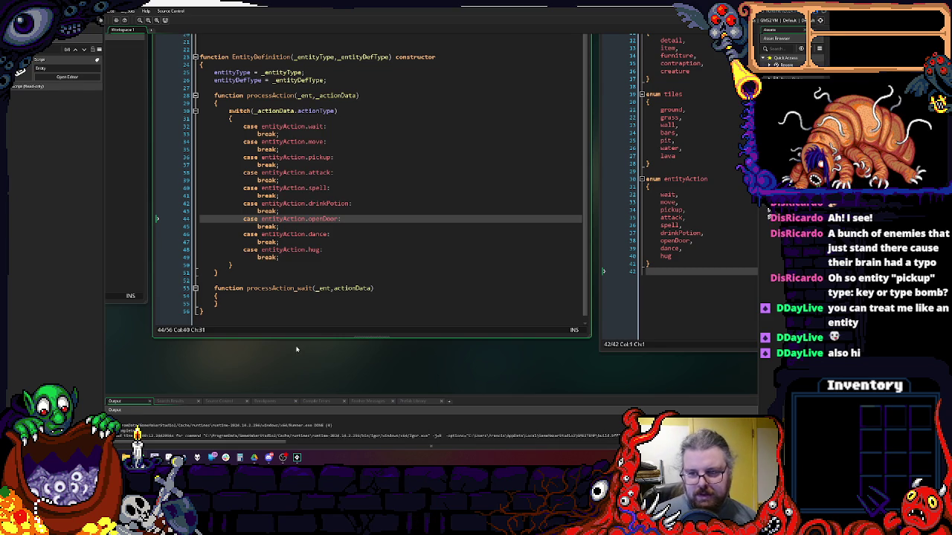
# - Move the browser window with the Untitled Google Sheets spreadsheet over the code editor
pyautogui.click(528, 247)
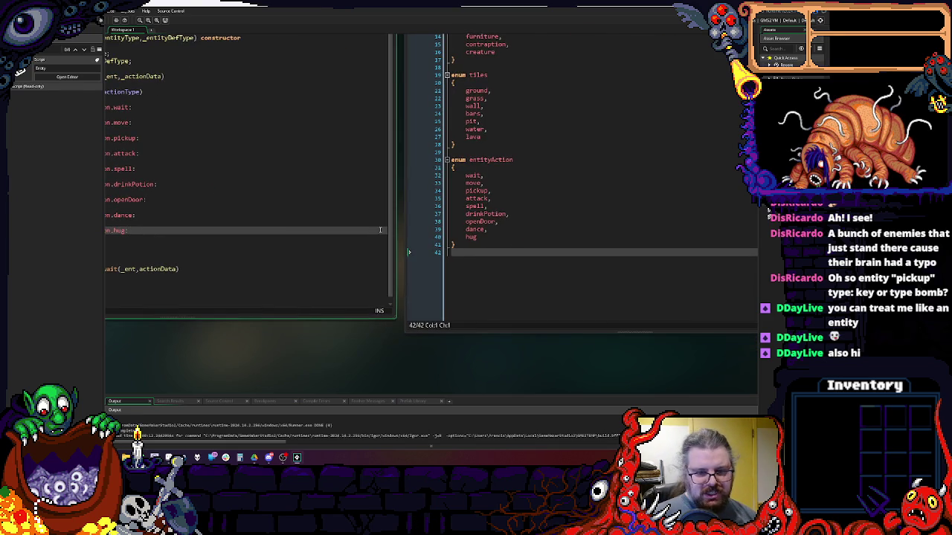
pyautogui.click(483, 237)
pyautogui.click(517, 278)
pyautogui.click(484, 237)
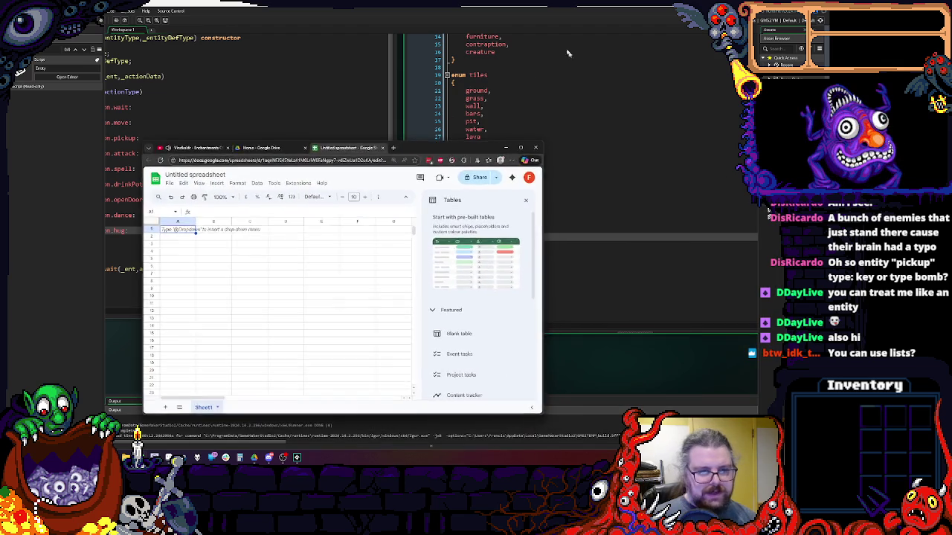
pyautogui.moveTo(521, 340)
pyautogui.mouseDown()
pyautogui.moveTo(538, 326)
pyautogui.moveTo(759, 416)
pyautogui.mouseUp()
# - Widen column A, label A1 'entities' and enter Goblin in A2
pyautogui.click(533, 119)
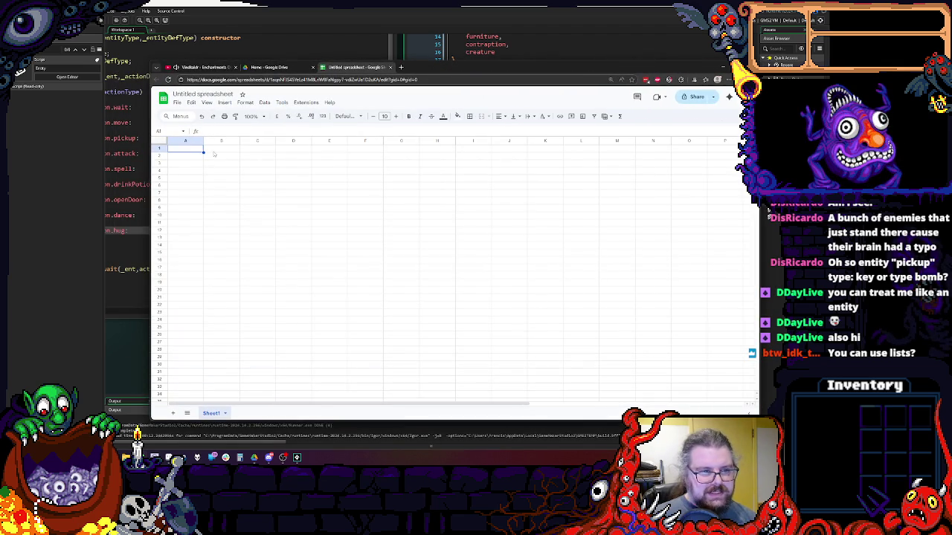
pyautogui.moveTo(241, 141); pyautogui.dragTo(246, 142)
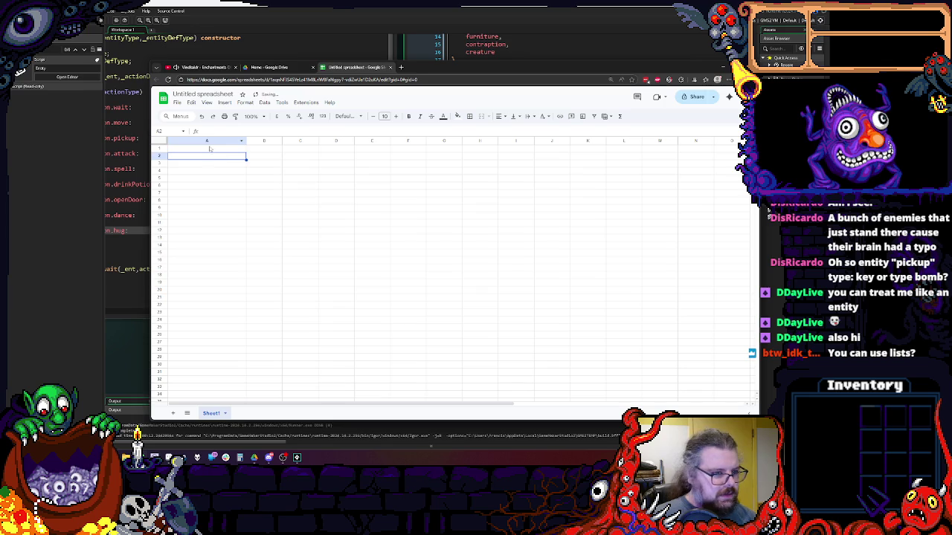
pyautogui.write('entity')
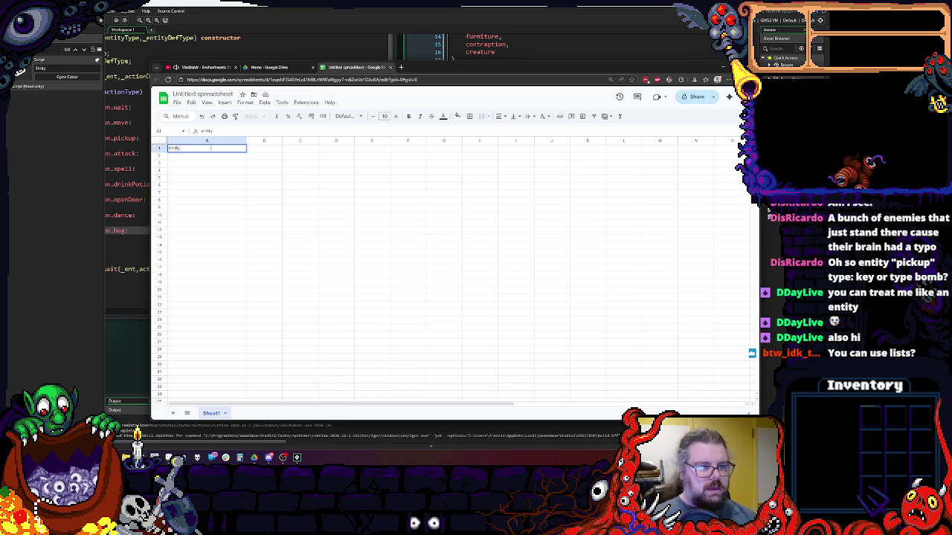
pyautogui.press('BackSpace')
pyautogui.write('ies')
pyautogui.click(201, 164)
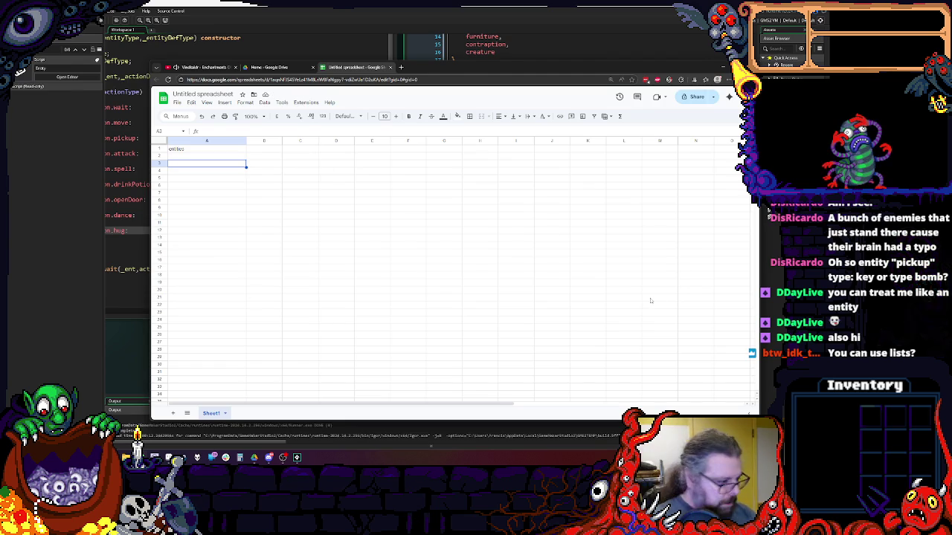
pyautogui.click(244, 247)
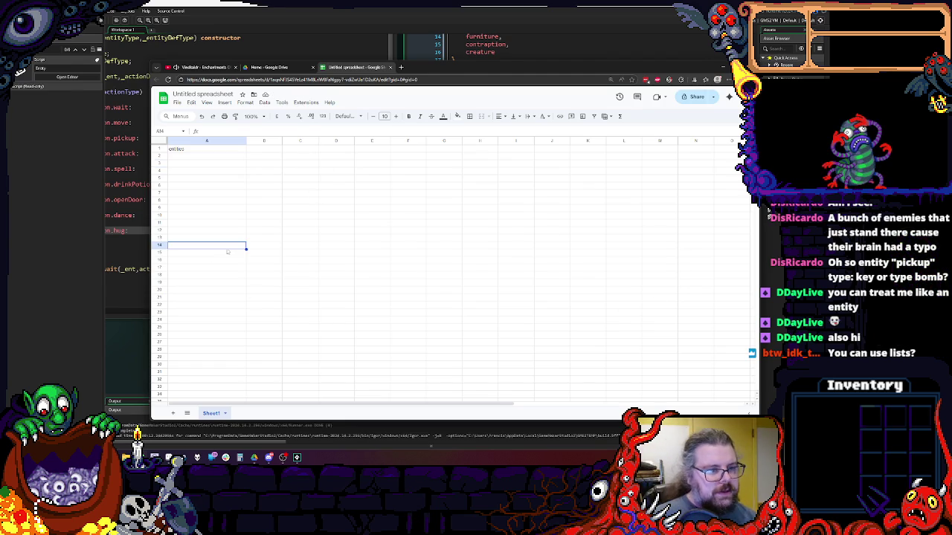
pyautogui.click(217, 157)
pyautogui.write('c')
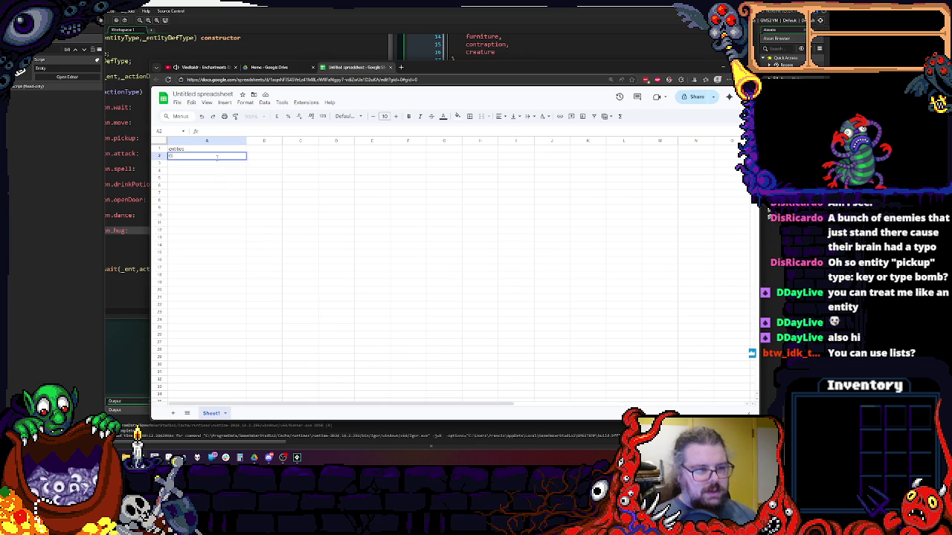
pyautogui.click(237, 185)
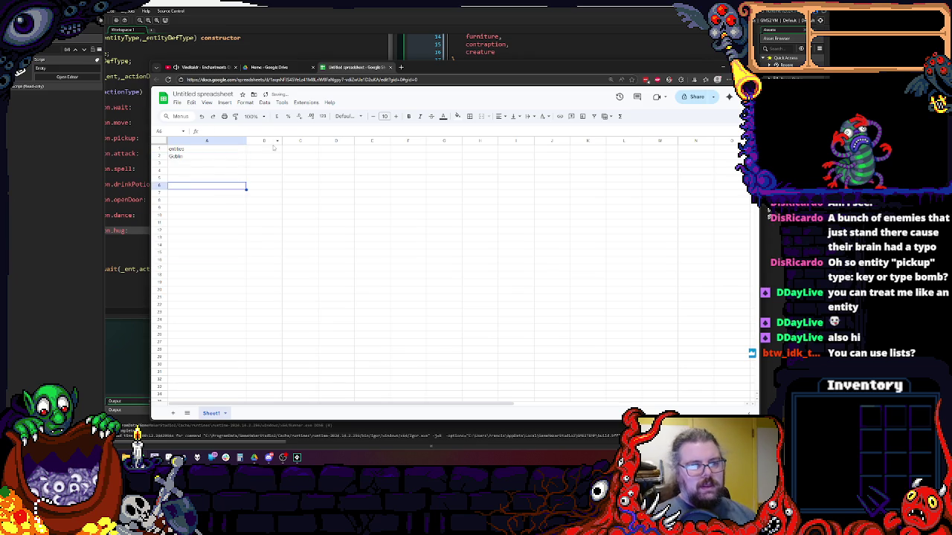
# - Enter stat headers HP, MP, STR and AGI into B1 through E1
pyautogui.click(269, 149)
pyautogui.write('HP')
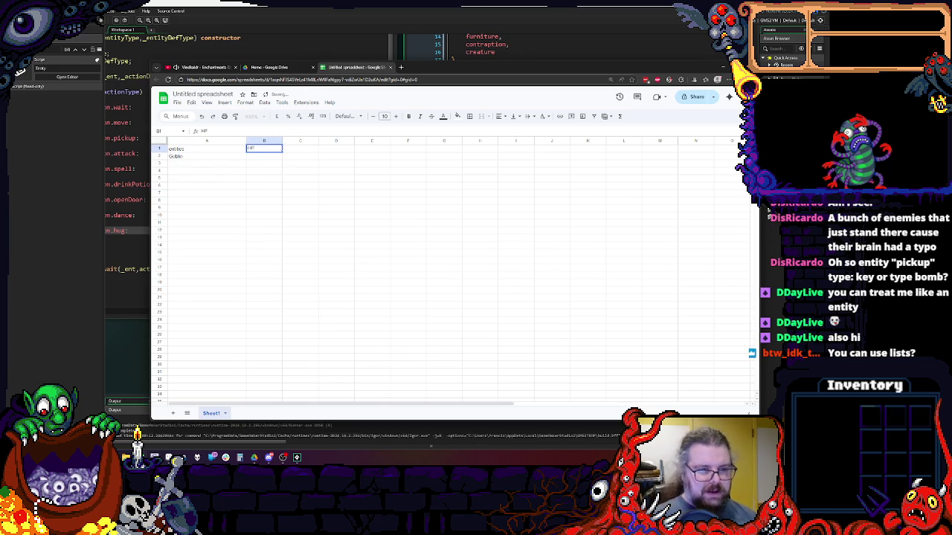
pyautogui.click(303, 152)
pyautogui.write('MP')
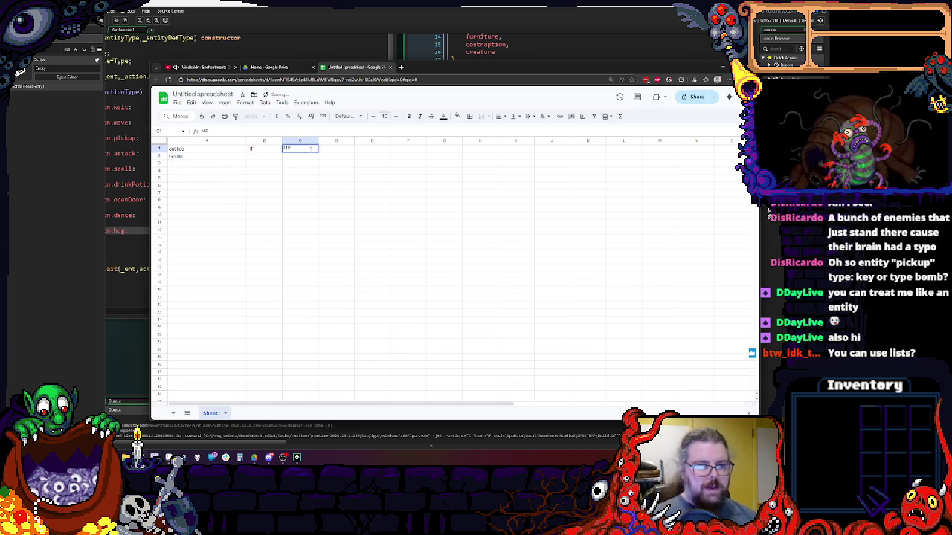
pyautogui.click(338, 154)
pyautogui.click(339, 149)
pyautogui.write('STR')
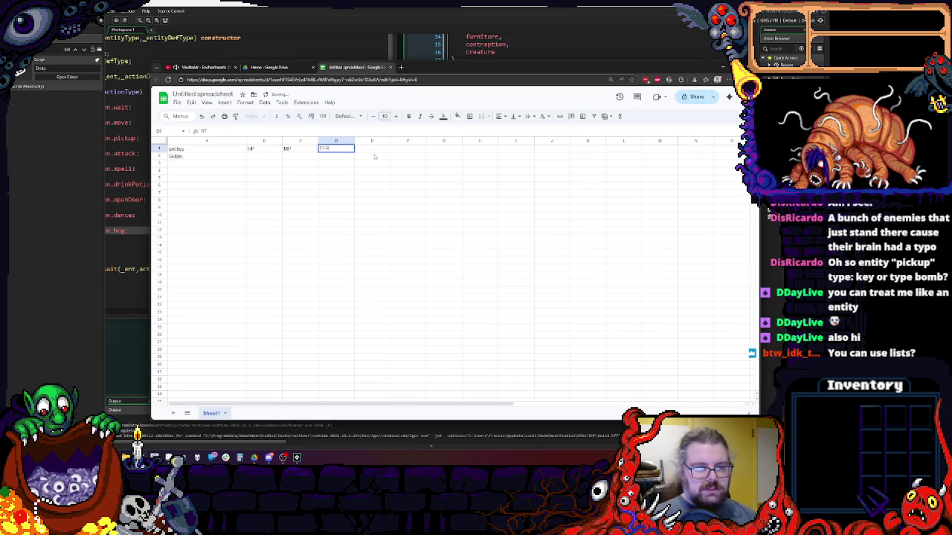
pyautogui.click(370, 151)
pyautogui.write('AG')
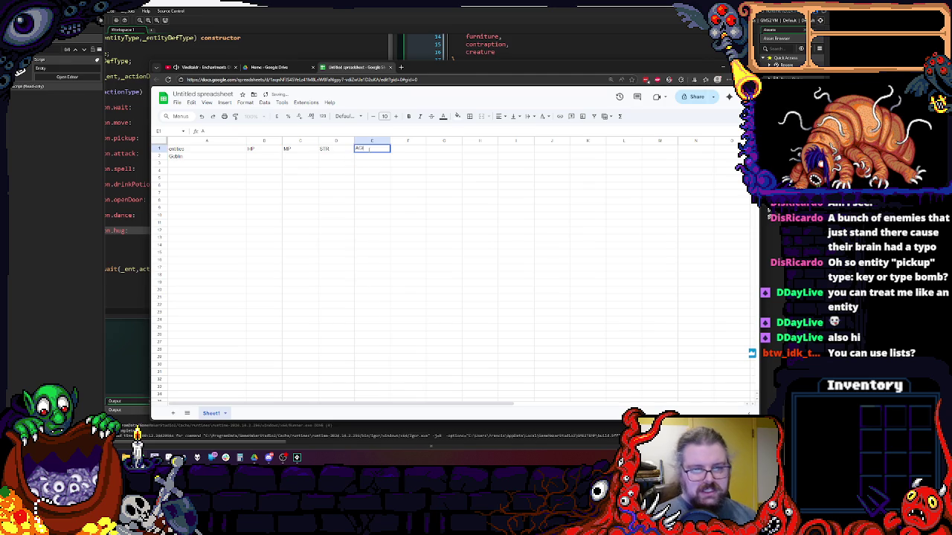
pyautogui.write('I')
pyautogui.click(407, 151)
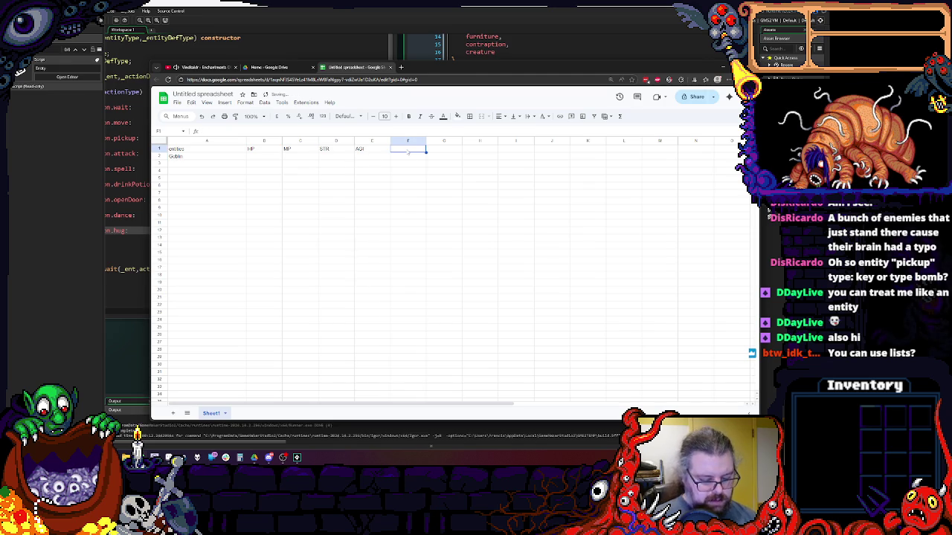
# - Enter headers END, INT, MAG, CON, LUCK and DEF into F1 through K1
pyautogui.write('END')
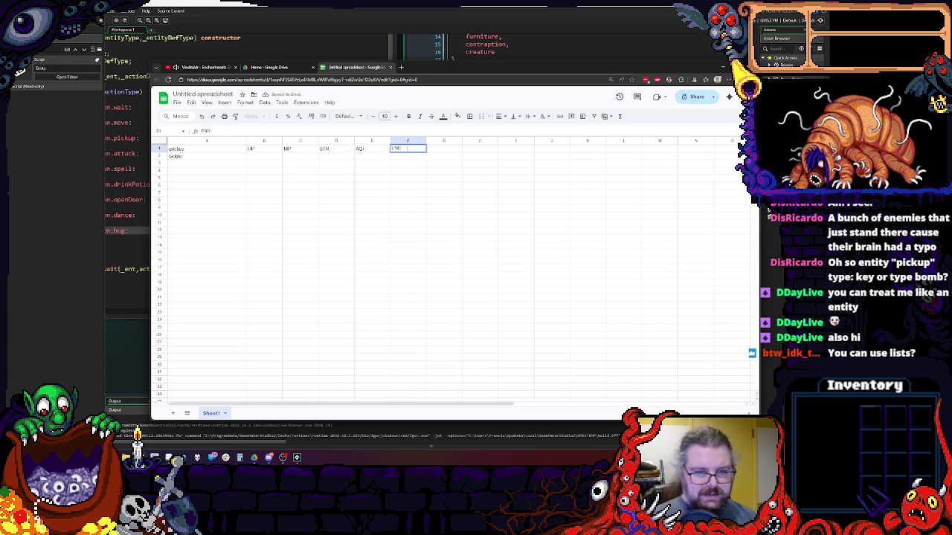
pyautogui.click(445, 149)
pyautogui.write('INT')
pyautogui.click(477, 152)
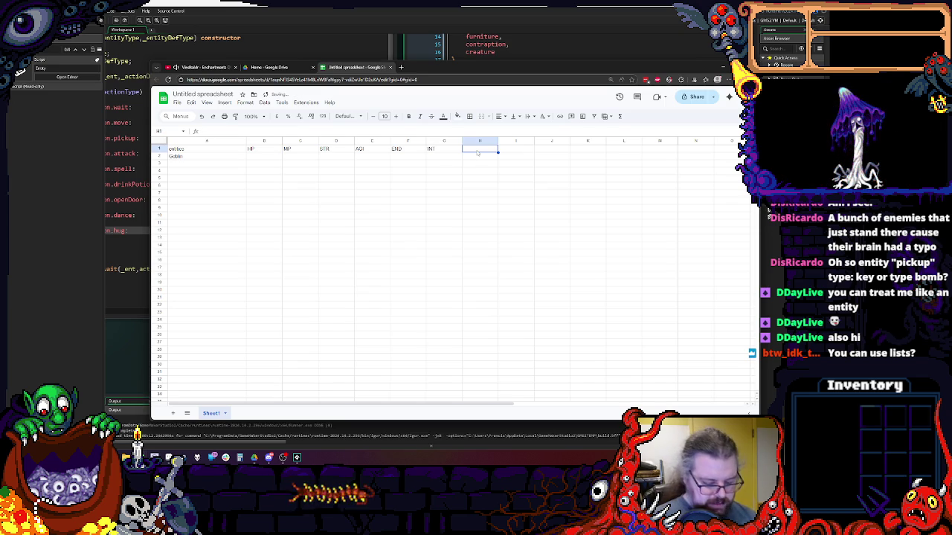
pyautogui.write('MAG')
pyautogui.click(517, 151)
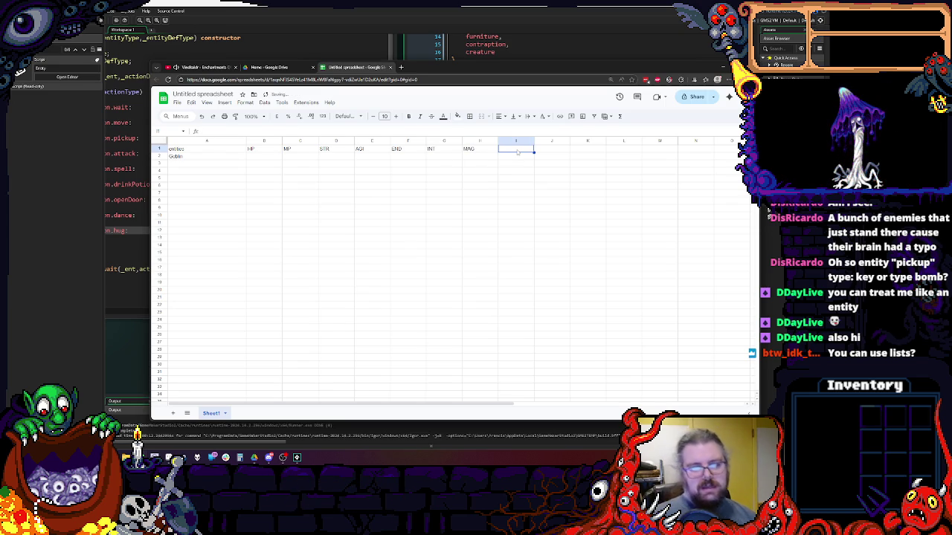
pyautogui.write('CON')
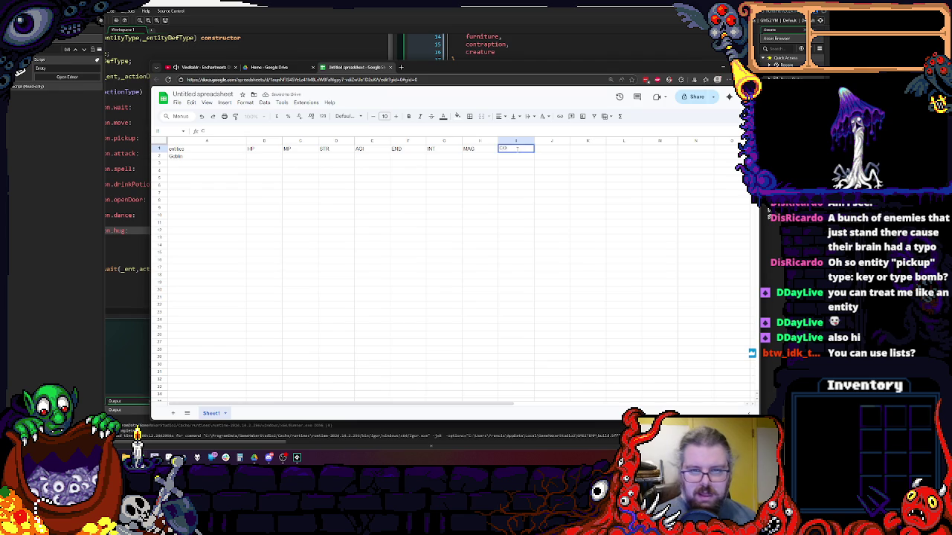
pyautogui.click(543, 149)
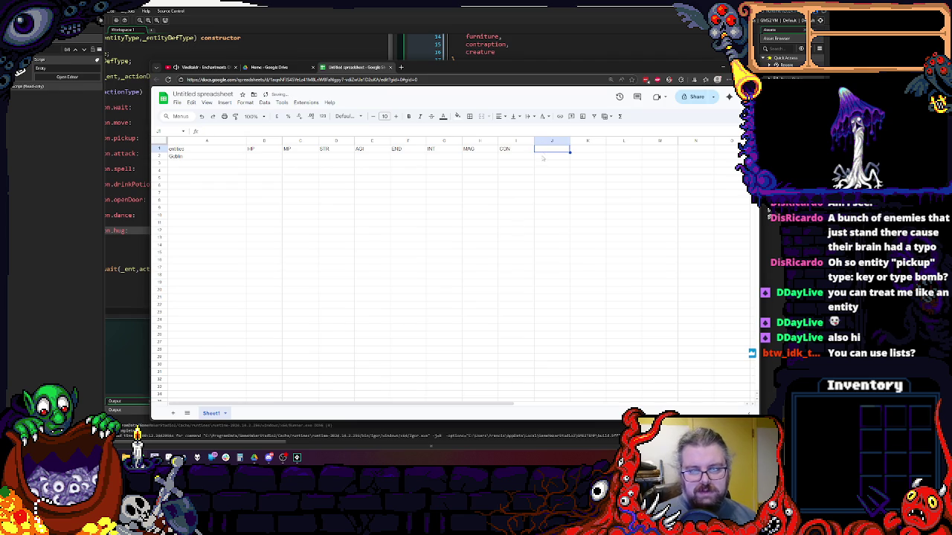
pyautogui.write('LUCK')
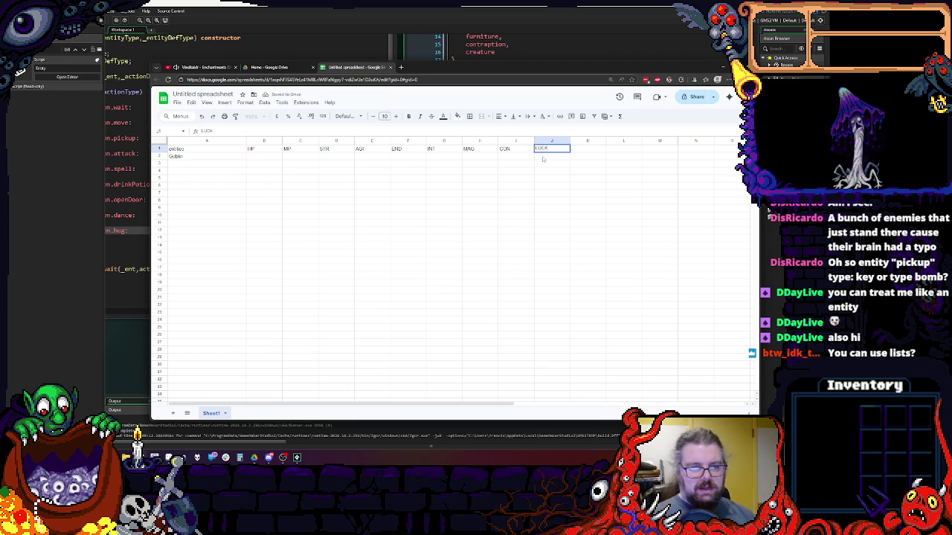
pyautogui.press('Tab')
pyautogui.write('DEF')
pyautogui.click(569, 187)
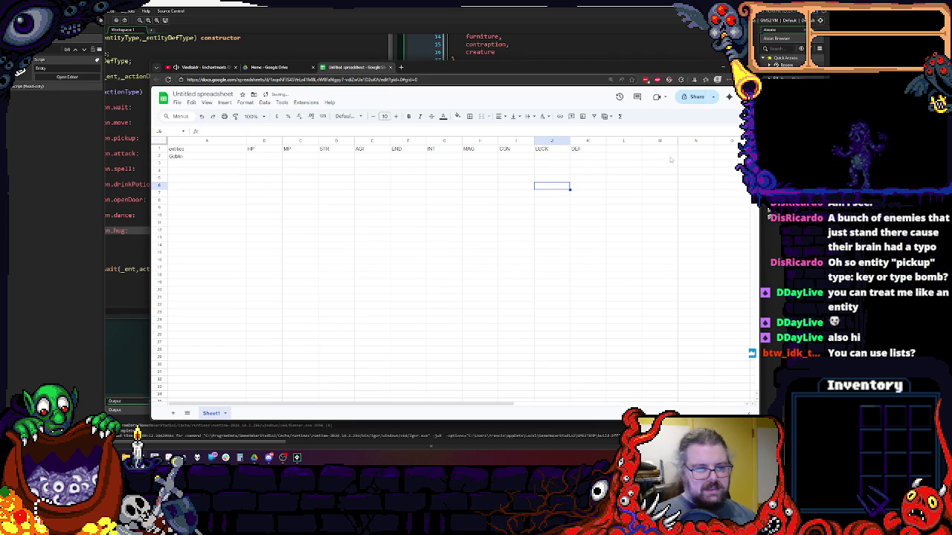
pyautogui.moveTo(484, 72); pyautogui.dragTo(406, 37)
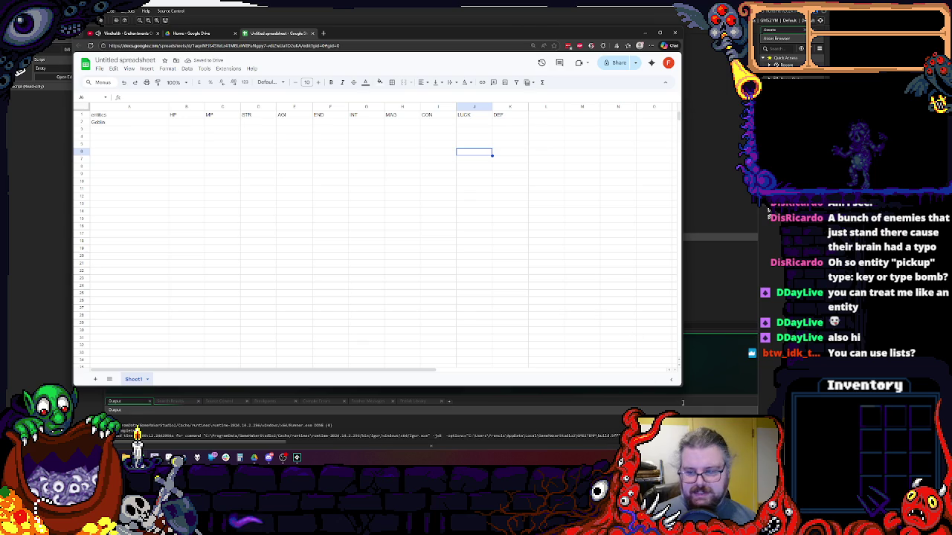
# - Narrow column A and the stat columns D–K, keeping column K wider
pyautogui.moveTo(682, 387); pyautogui.dragTo(759, 416)
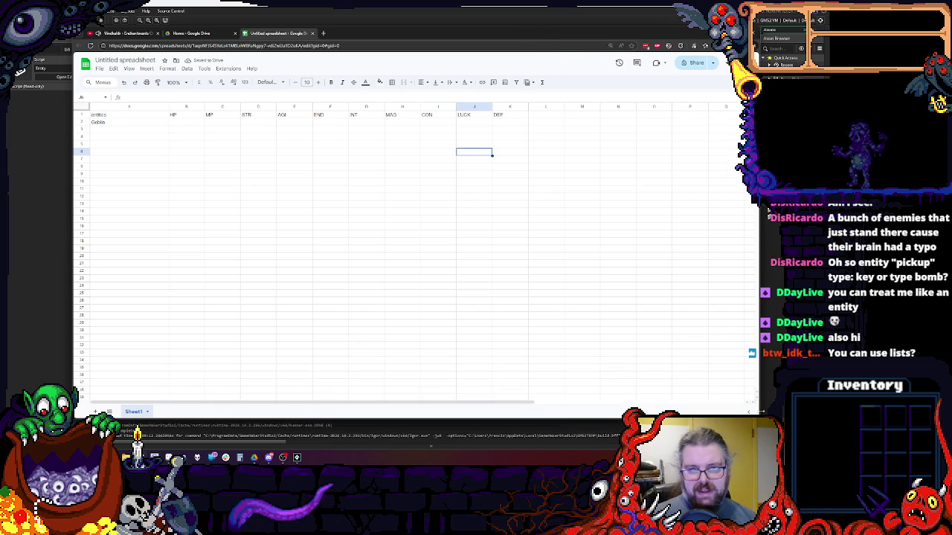
pyautogui.press('Down')
pyautogui.press('Right')
pyautogui.moveTo(168, 106); pyautogui.dragTo(126, 106)
pyautogui.click(145, 129)
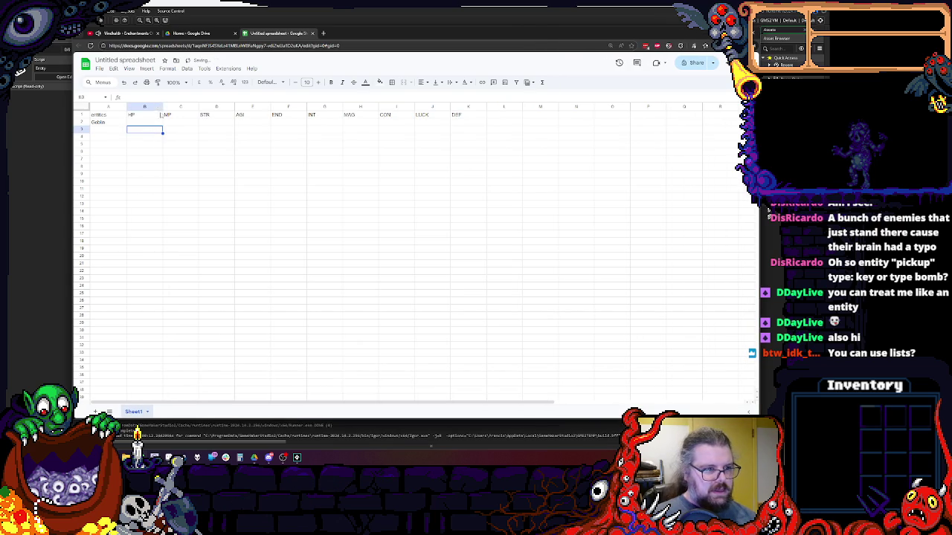
pyautogui.click(468, 116)
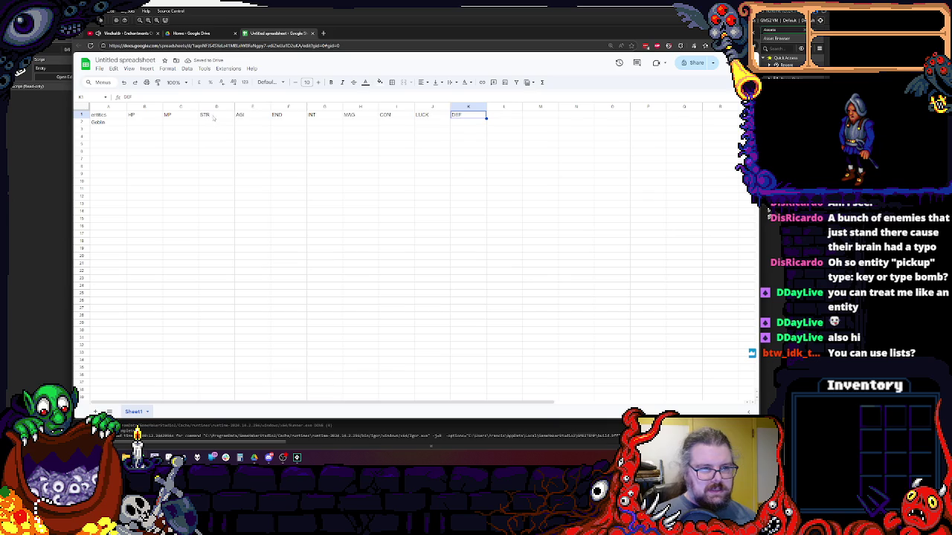
pyautogui.hotkey('shift', 'Left')
pyautogui.hotkey('shift', 'Left')
pyautogui.hotkey('shift', 'Left')
pyautogui.moveTo(486, 107); pyautogui.dragTo(213, 108)
pyautogui.click(455, 134)
pyautogui.click(463, 107)
# - Rename the LUCK header in K1 to LCK
pyautogui.click(221, 156)
pyautogui.click(305, 117)
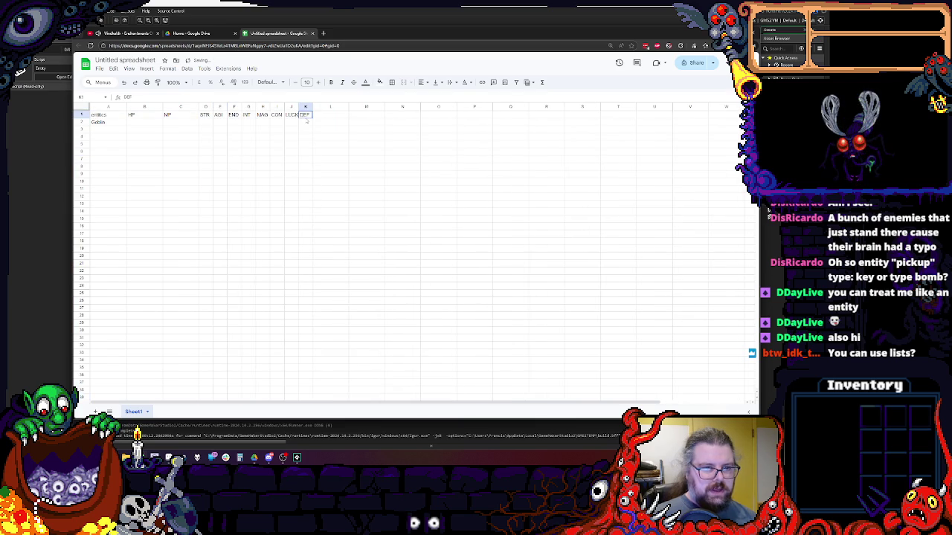
pyautogui.click(291, 115)
pyautogui.write('LCK')
pyautogui.click(291, 144)
pyautogui.click(175, 138)
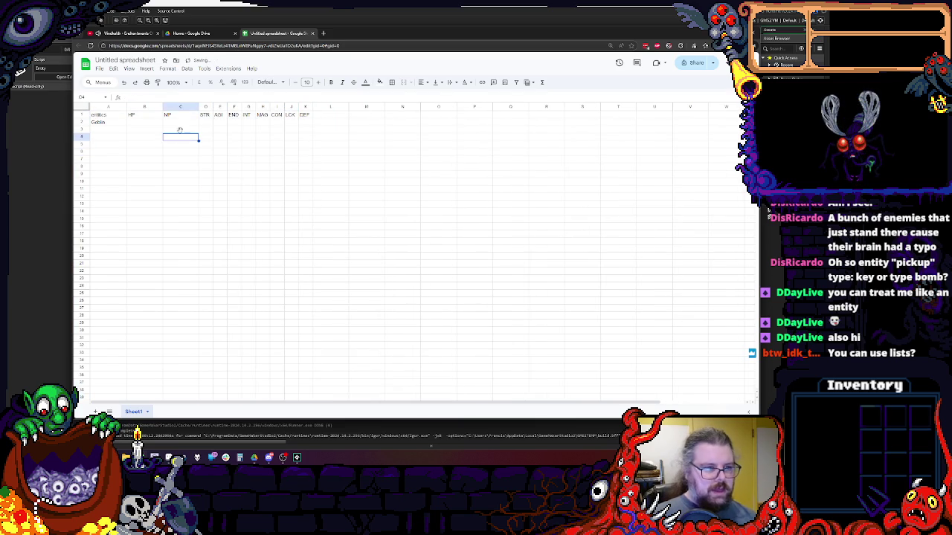
# - Centre-align the text in columns B through K
pyautogui.moveTo(303, 108); pyautogui.dragTo(139, 107)
pyautogui.click(423, 82)
pyautogui.click(435, 96)
# - Freeze row 1 as the header row
pyautogui.click(294, 187)
pyautogui.click(107, 124)
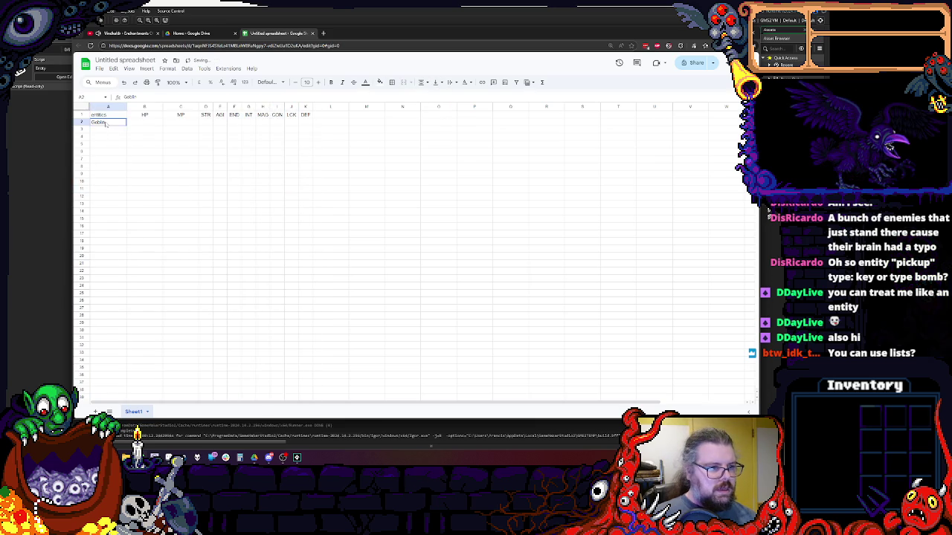
pyautogui.click(136, 124)
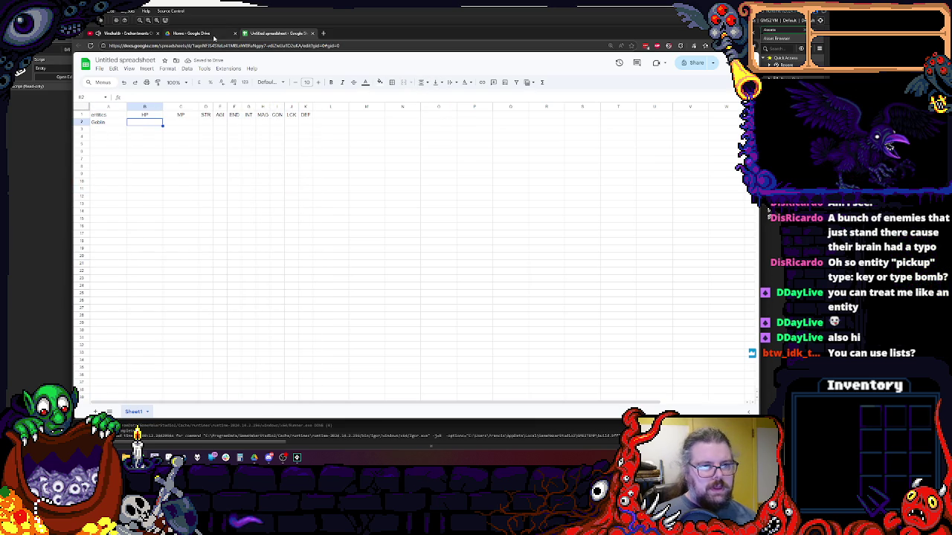
pyautogui.click(129, 68)
pyautogui.moveTo(141, 91)
pyautogui.click(268, 103)
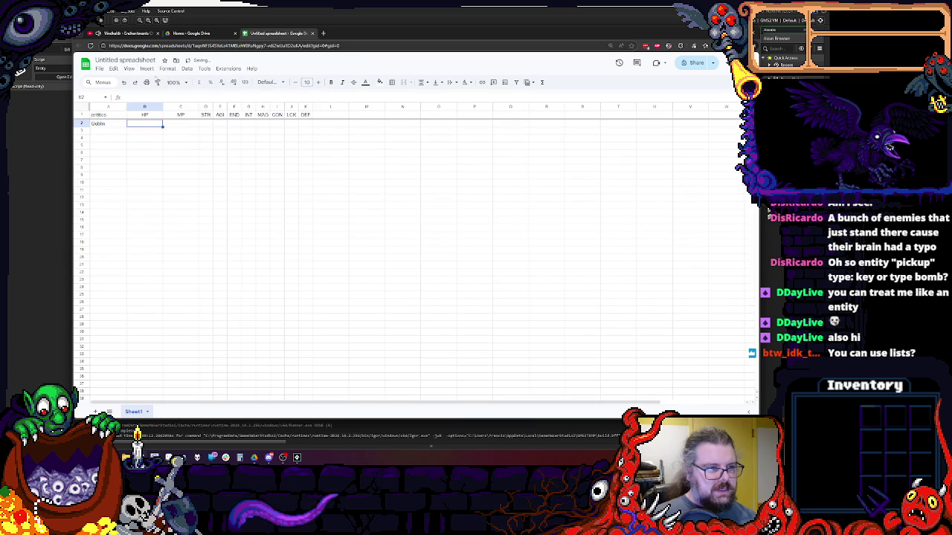
# - Freeze column A as well as the header row
pyautogui.click(129, 69)
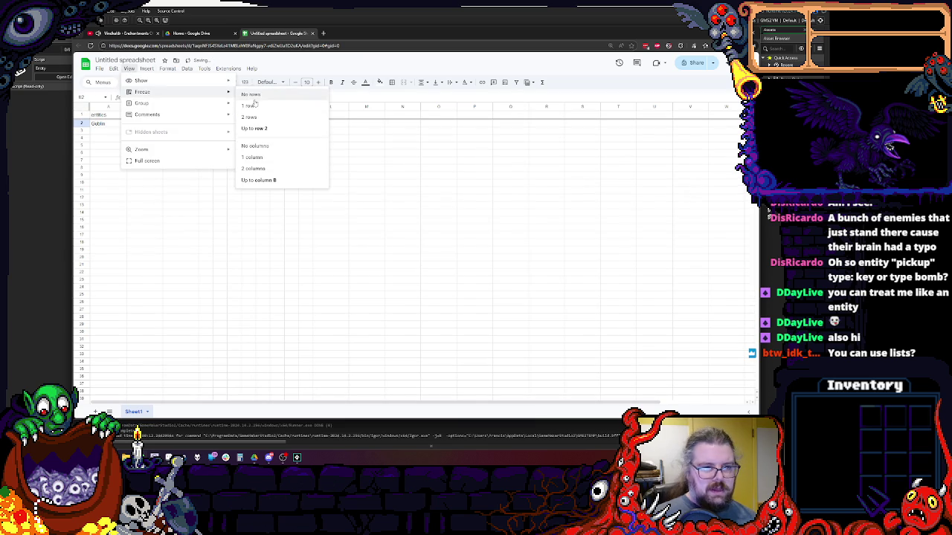
pyautogui.click(260, 158)
pyautogui.click(262, 186)
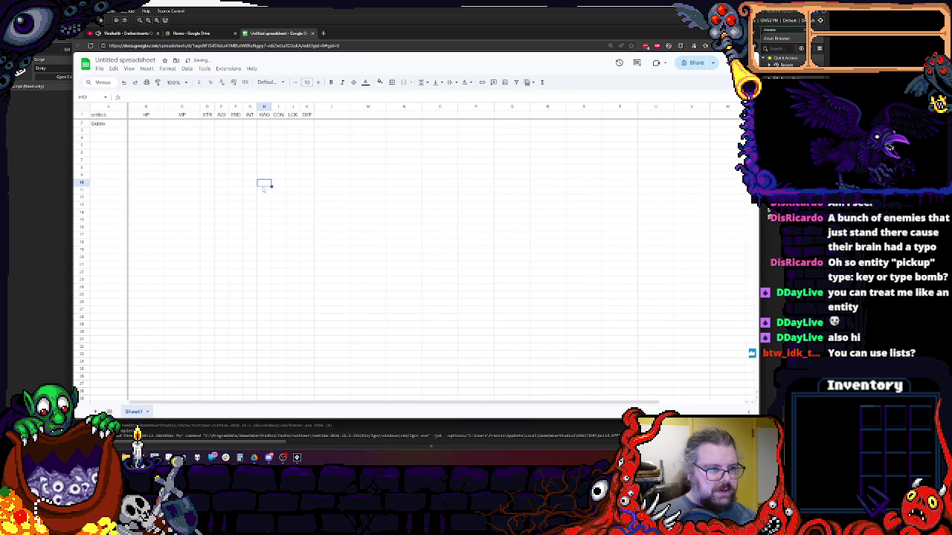
pyautogui.click(157, 128)
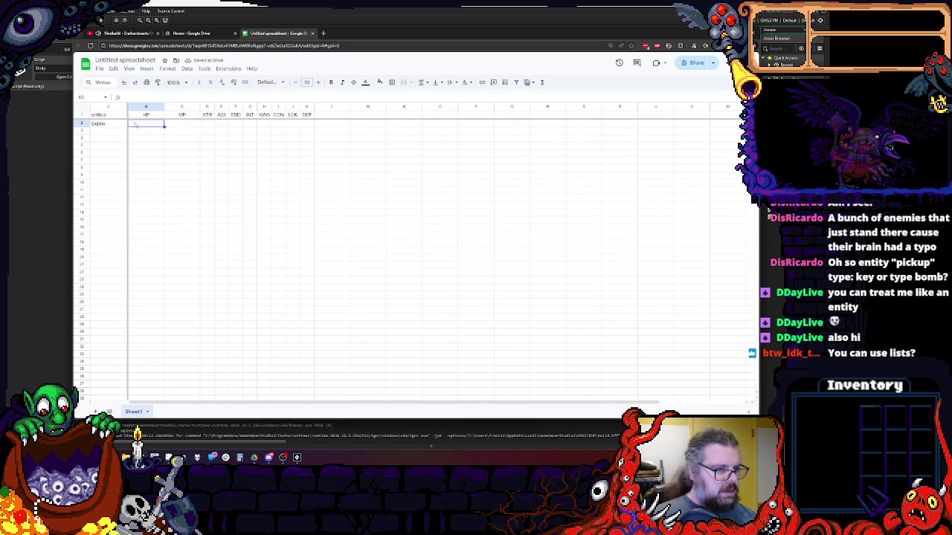
# - Insert a narrow new column B before HP and head it 'level'
pyautogui.rightClick(142, 106)
pyautogui.click(171, 166)
pyautogui.click(170, 181)
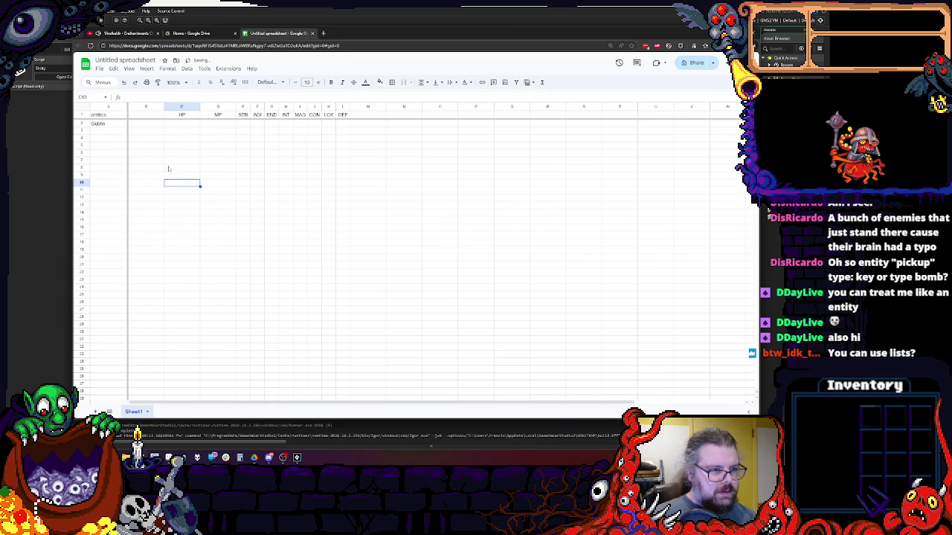
pyautogui.moveTo(164, 106); pyautogui.dragTo(152, 106)
pyautogui.click(140, 145)
pyautogui.click(143, 115)
pyautogui.write('level')
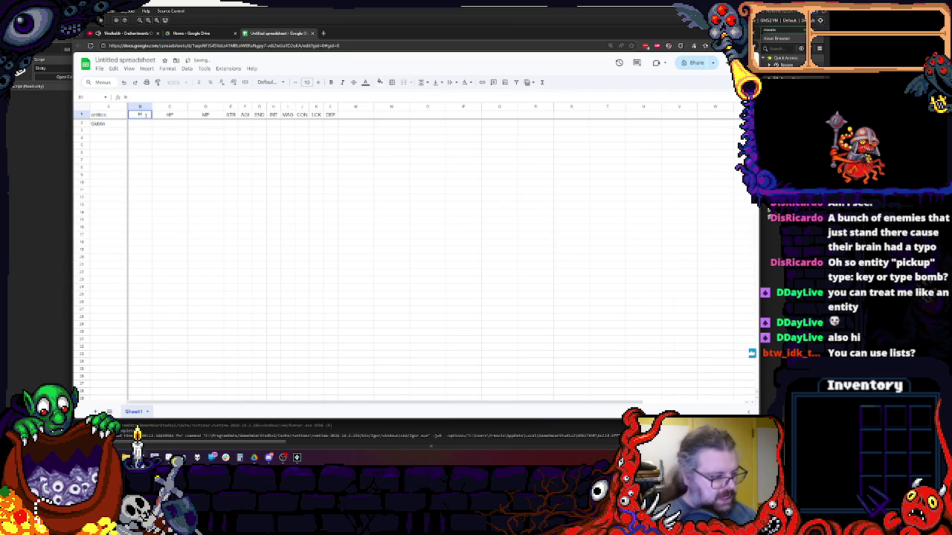
pyautogui.press('Return')
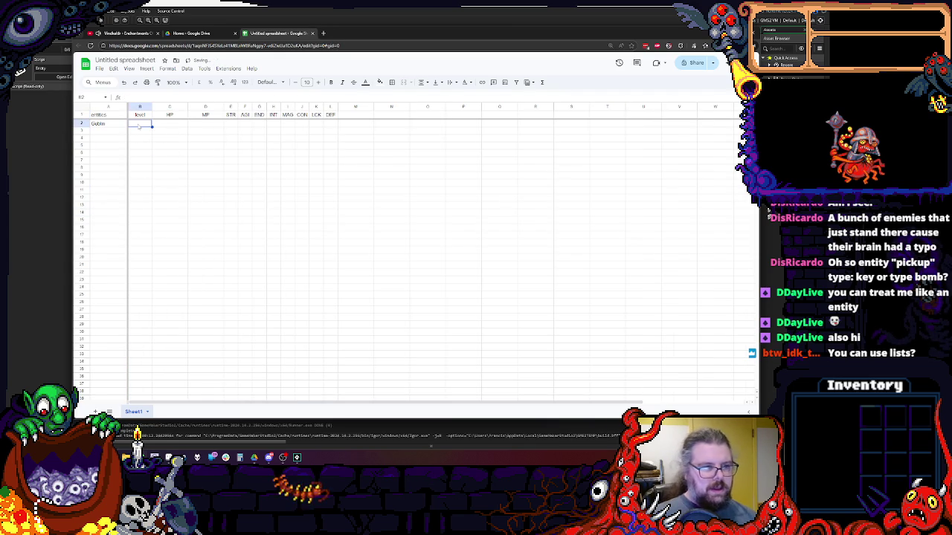
# - Enter Goblin's level 1, HP 20, MP 5 and 4 for each stat STR through DEF
pyautogui.write('1')
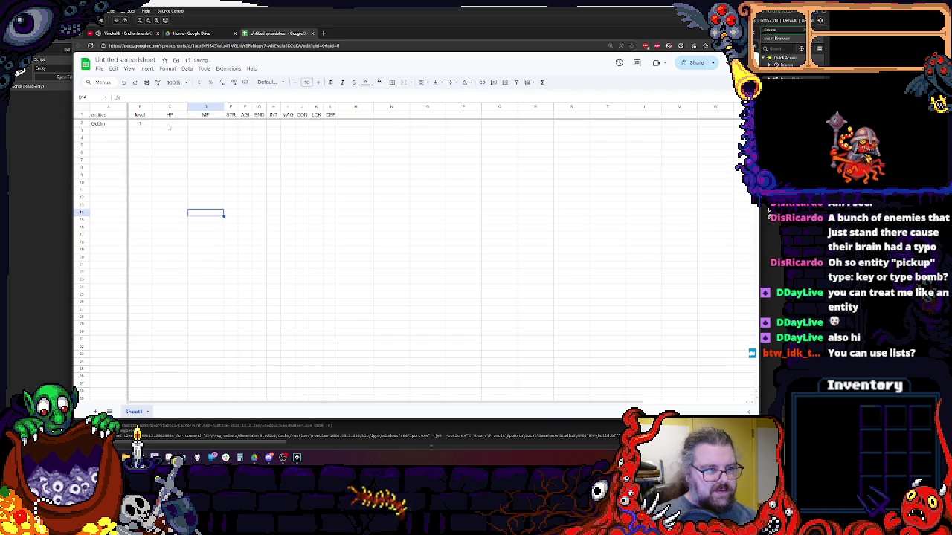
pyautogui.click(169, 125)
pyautogui.write('10')
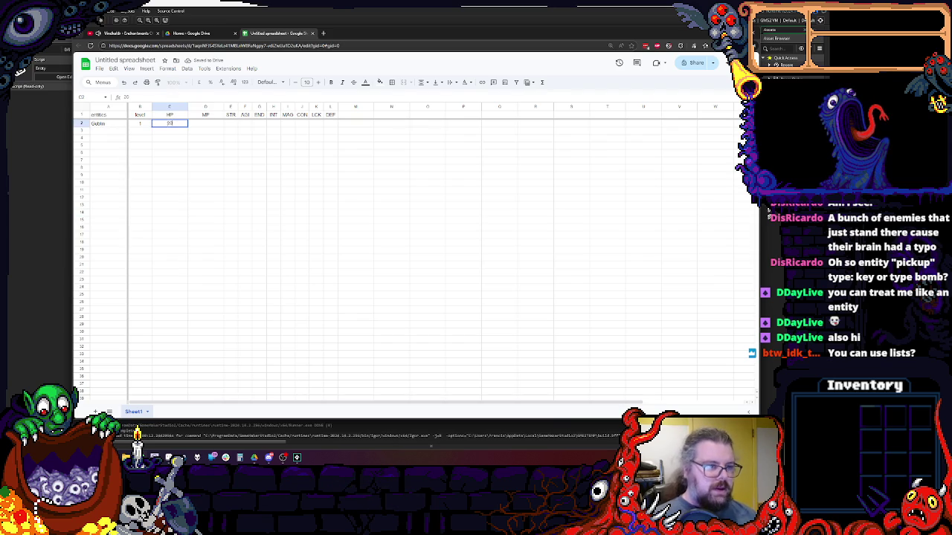
pyautogui.press('Tab')
pyautogui.write('5')
pyautogui.click(213, 163)
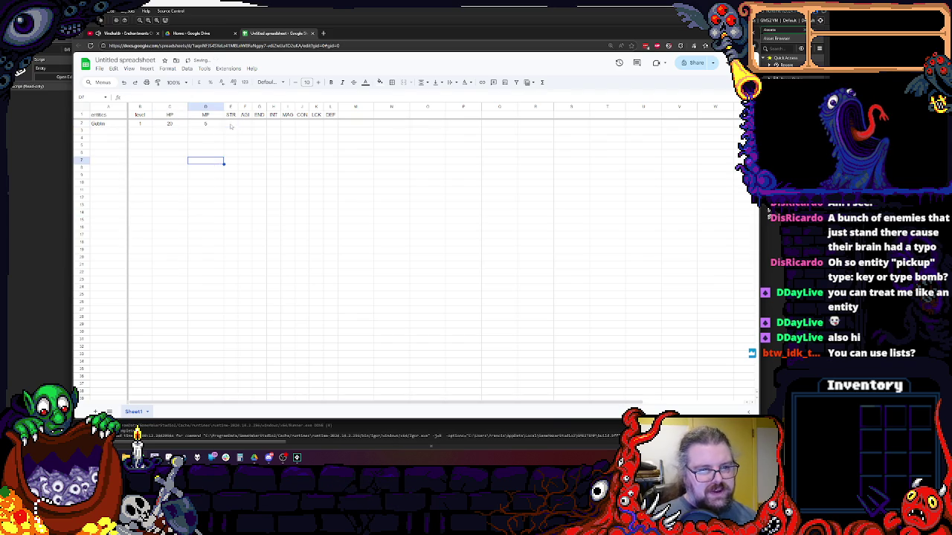
pyautogui.click(231, 125)
pyautogui.write('4\t4')
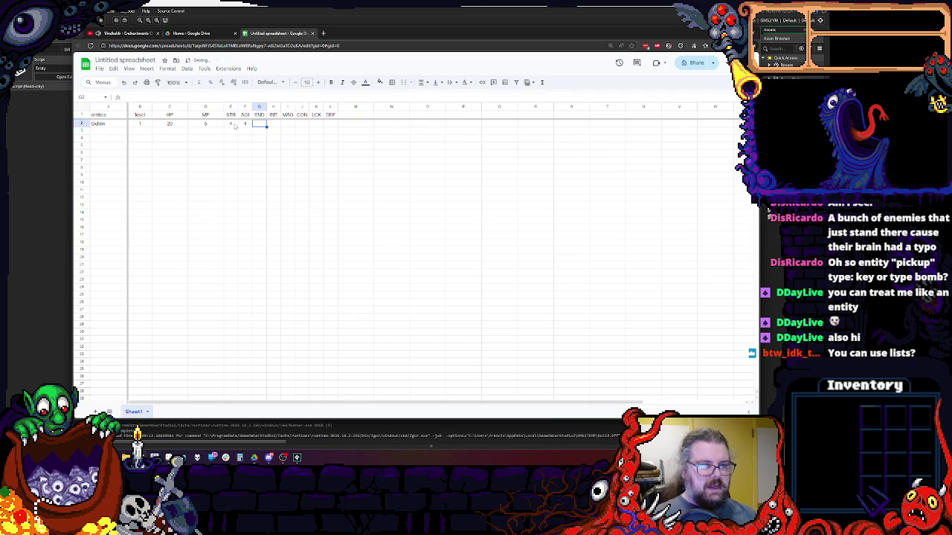
pyautogui.write('\t4\t4\t4\t4\t4\t4')
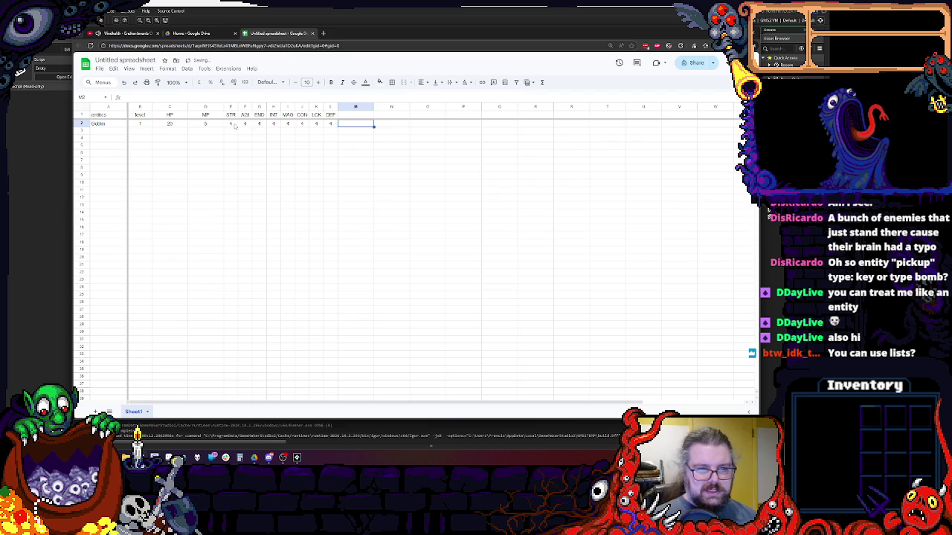
pyautogui.click(303, 154)
# - Widen columns M and N and type the header aiScript in M1
pyautogui.moveTo(373, 107)
pyautogui.mouseDown()
pyautogui.moveTo(465, 108)
pyautogui.moveTo(444, 109)
pyautogui.mouseUp()
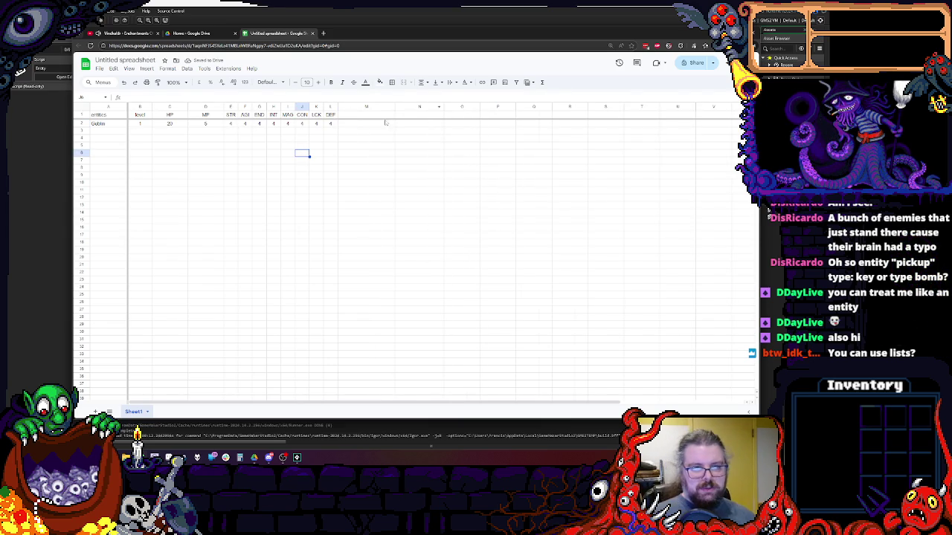
pyautogui.moveTo(443, 106); pyautogui.dragTo(446, 107)
pyautogui.click(433, 142)
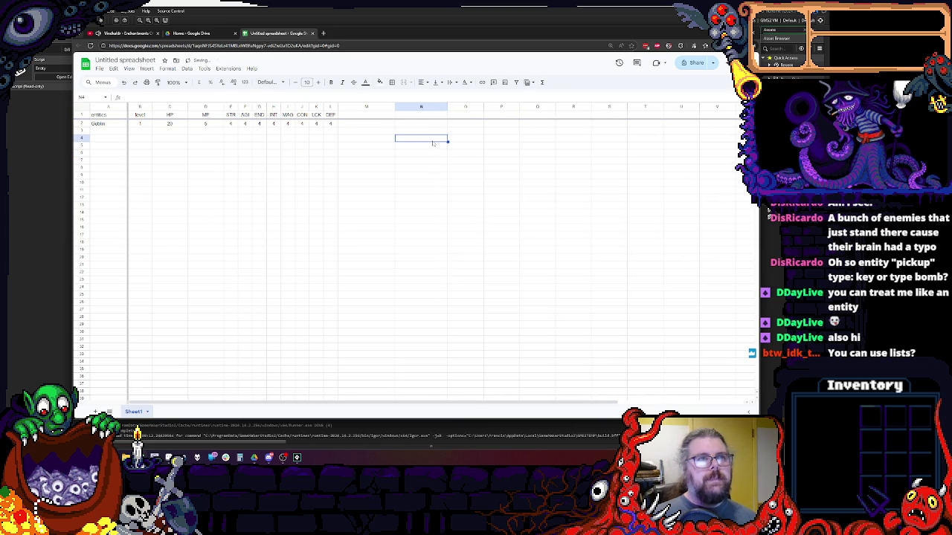
pyautogui.click(358, 117)
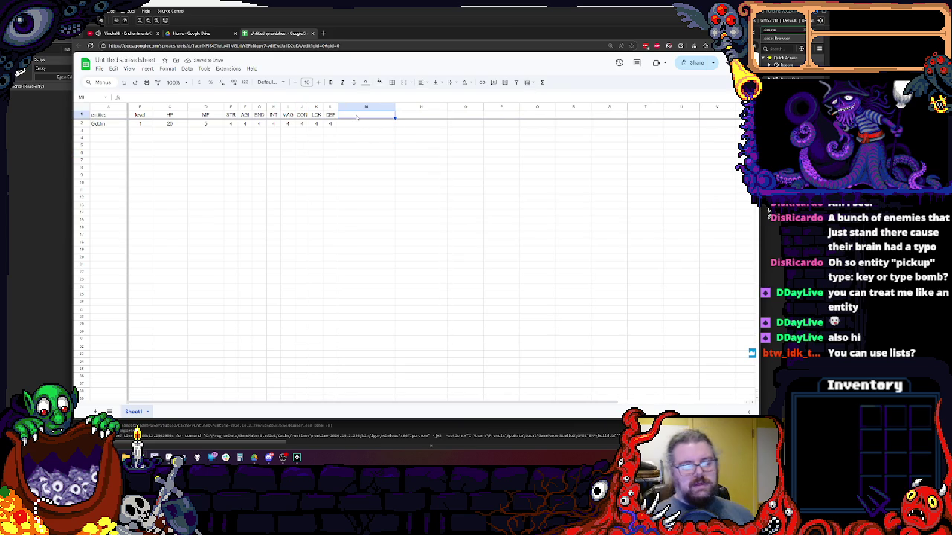
pyautogui.write('RES')
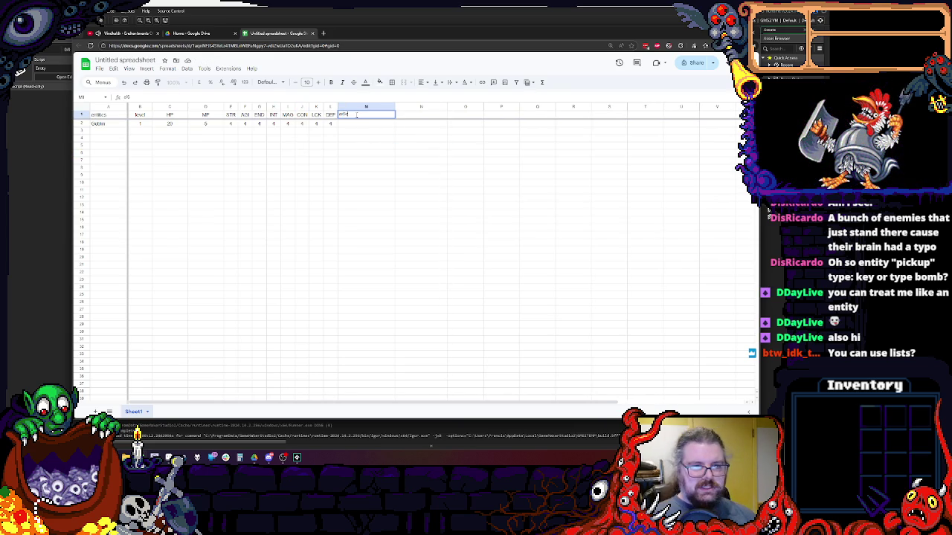
pyautogui.click(348, 135)
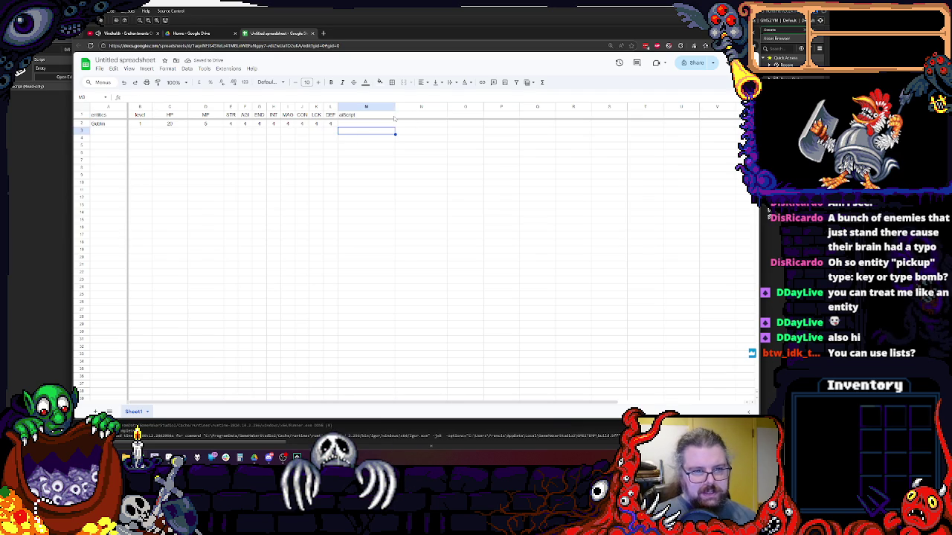
pyautogui.click(374, 116)
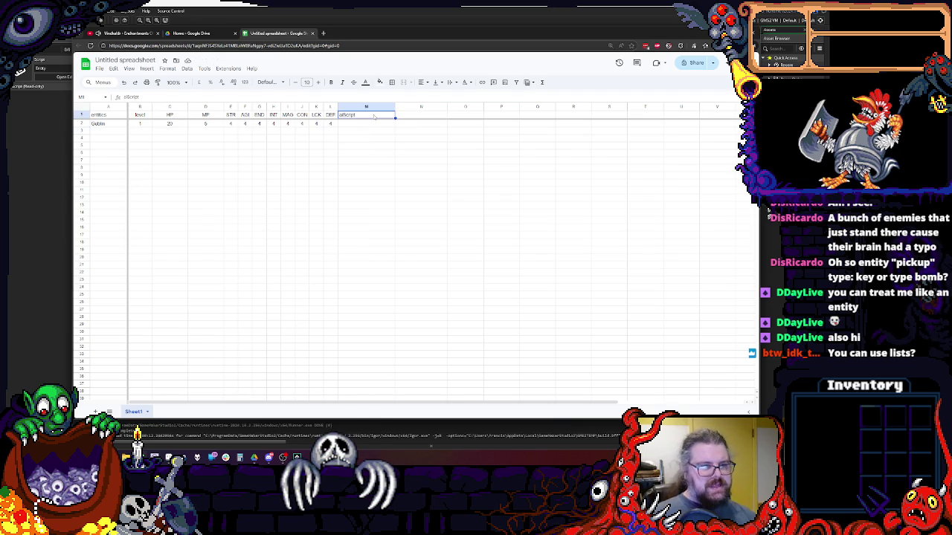
pyautogui.click(422, 115)
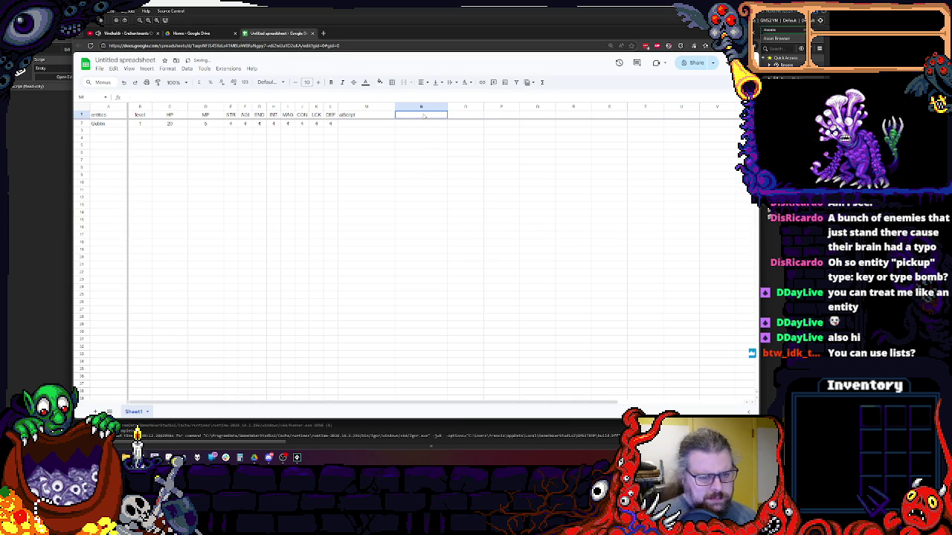
pyautogui.click(104, 126)
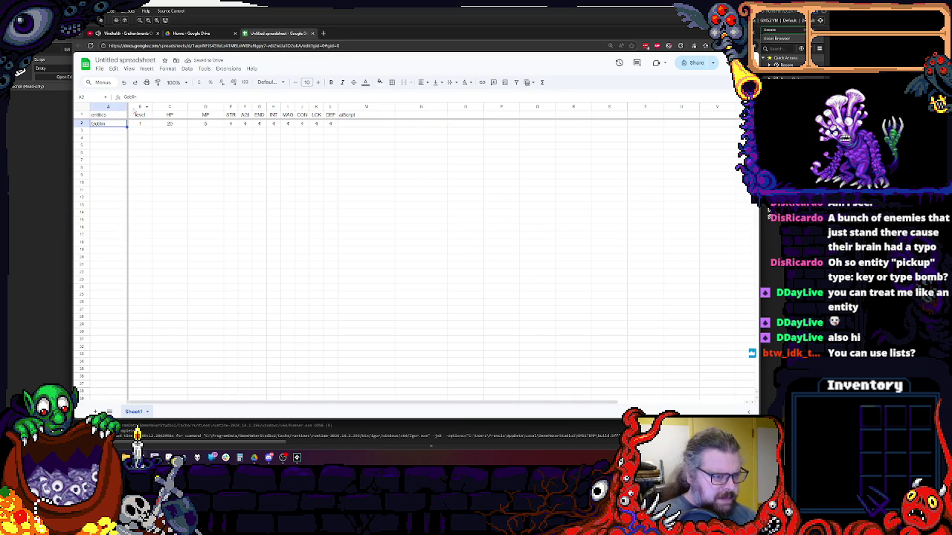
# - Insert a new empty column B before level and widen it
pyautogui.click(137, 106)
pyautogui.rightClick(137, 106)
pyautogui.click(171, 164)
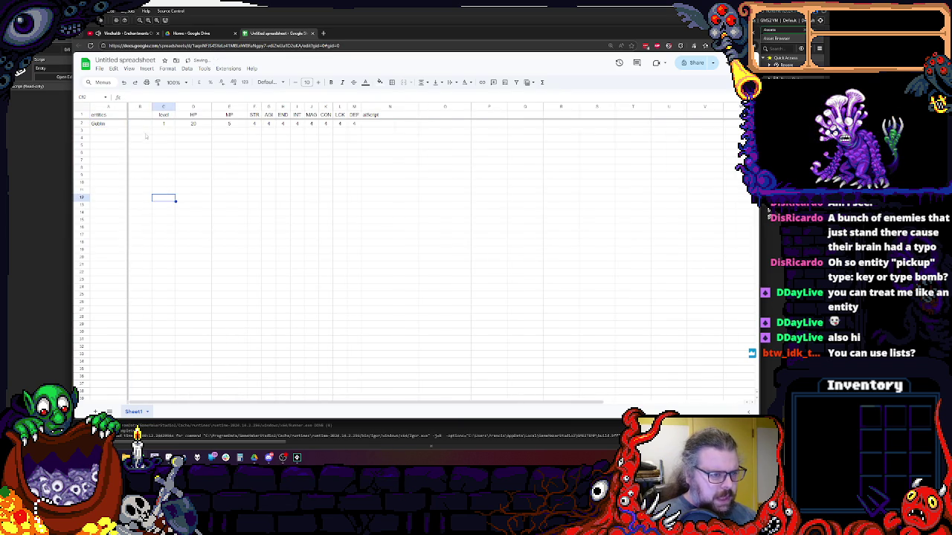
pyautogui.moveTo(152, 106); pyautogui.dragTo(179, 106)
# - Head column A 'entityCode' and column B 'Name'
pyautogui.click(113, 124)
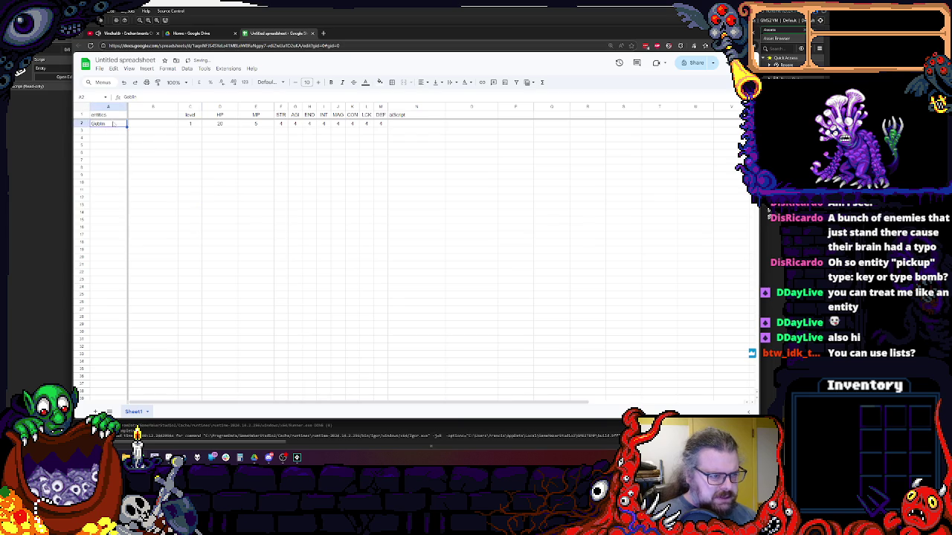
pyautogui.click(119, 114)
pyautogui.write('entityCode')
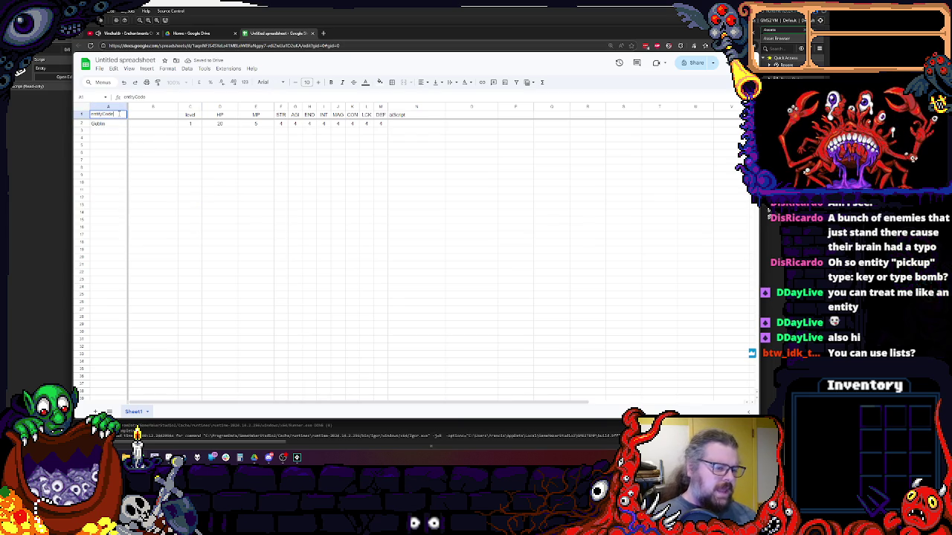
pyautogui.click(147, 116)
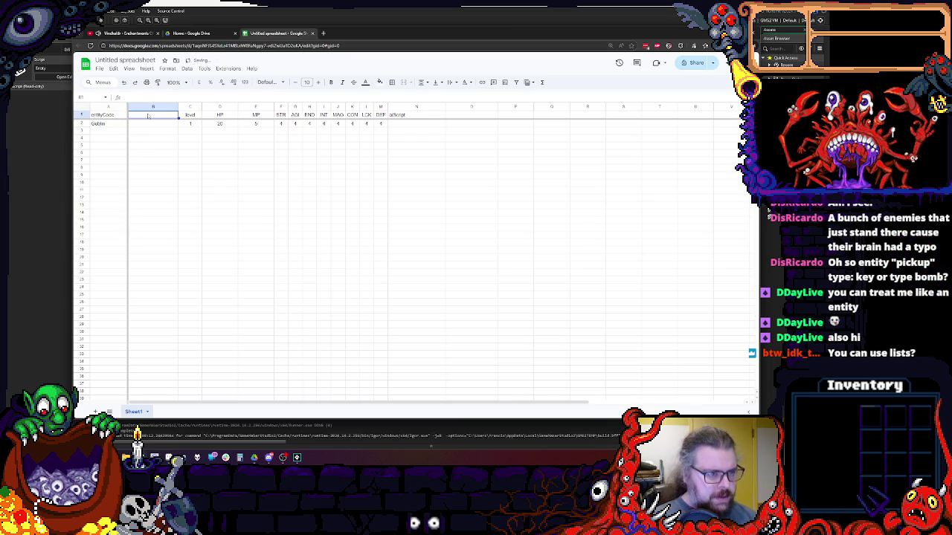
pyautogui.write('Name')
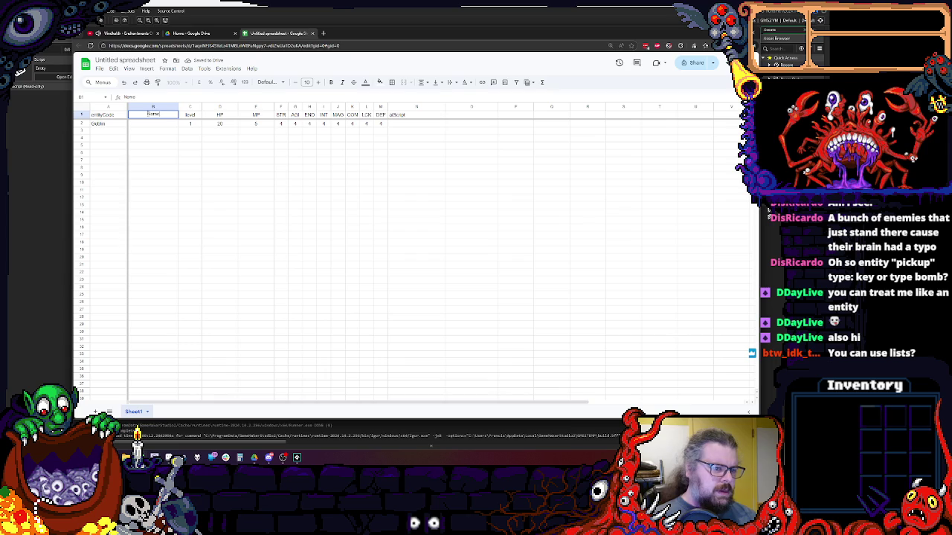
pyautogui.click(197, 185)
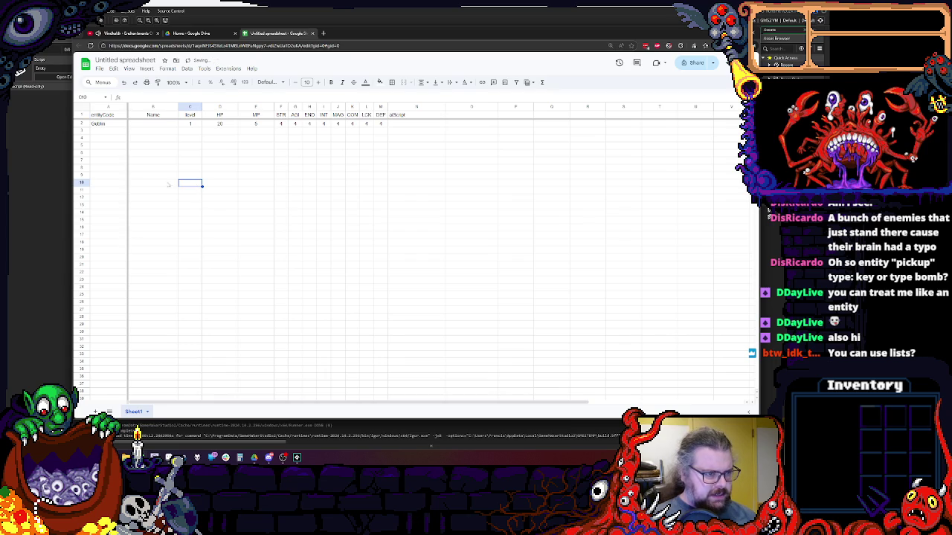
# - Replace Goblin in A2 with crGoblin and enter Goblin as the name in B2
pyautogui.doubleClick(107, 124)
pyautogui.moveTo(110, 124); pyautogui.dragTo(66, 121)
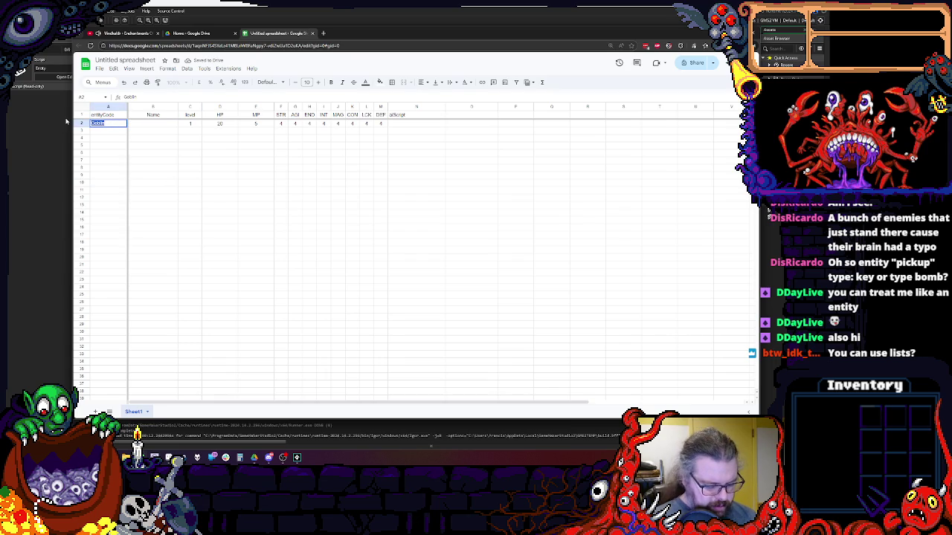
pyautogui.write('crGo')
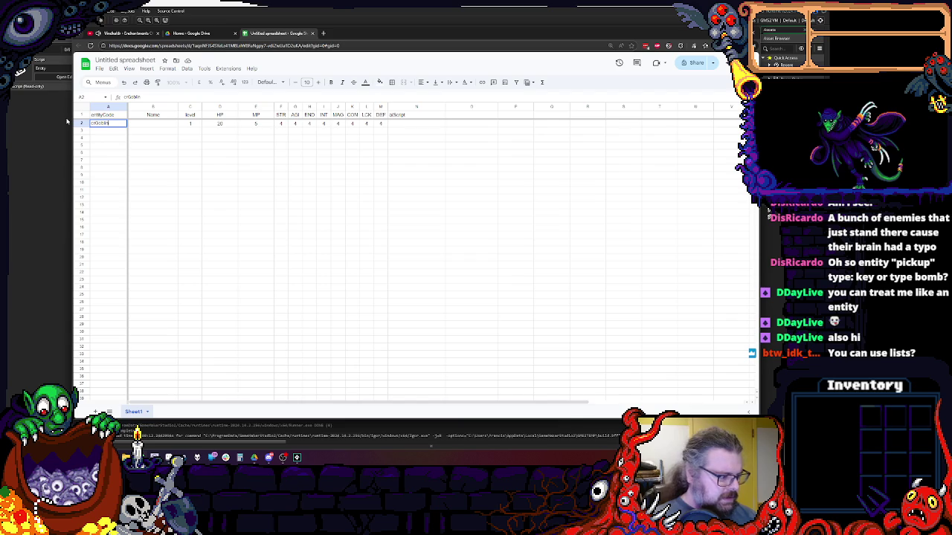
pyautogui.click(189, 153)
pyautogui.click(140, 124)
pyautogui.write('Goblin')
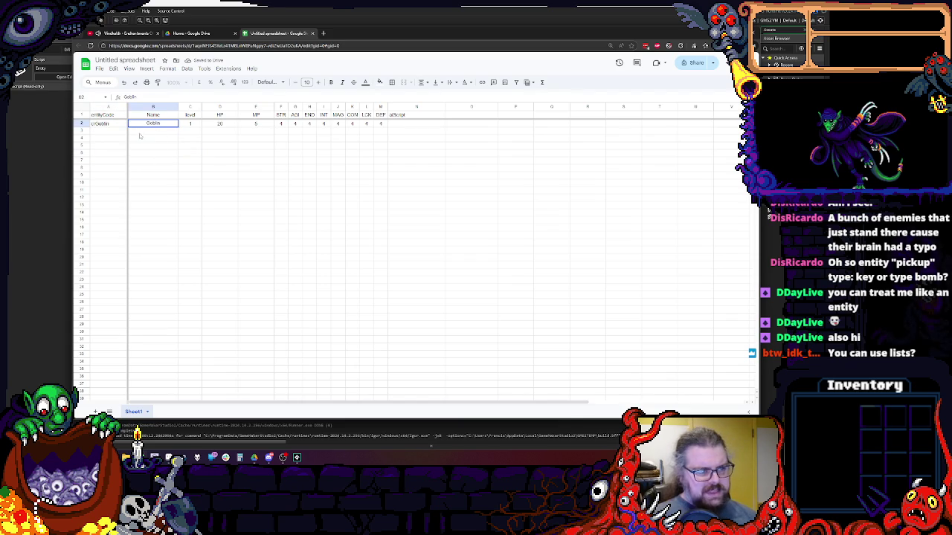
# - Recheck the crGoblin entry in A2 and zoom the page in for a closer look
pyautogui.doubleClick(104, 123)
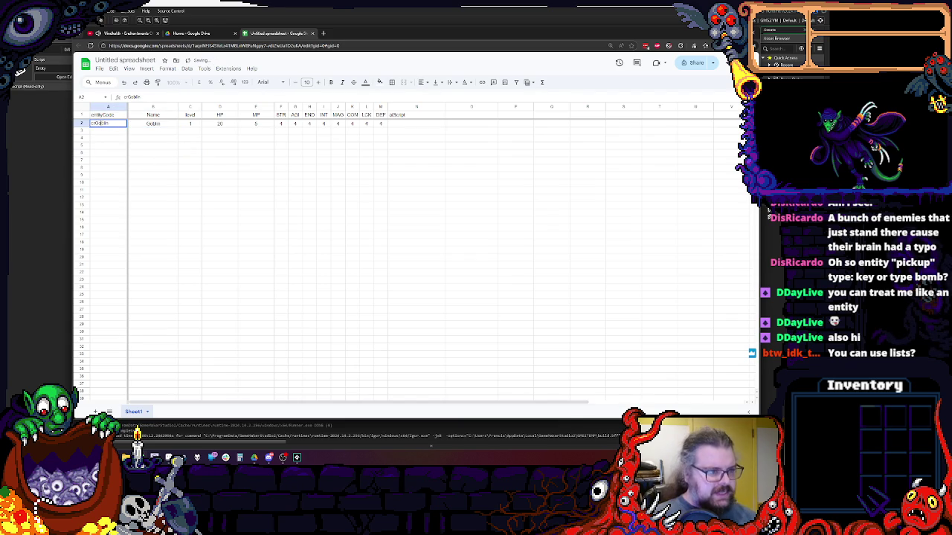
pyautogui.moveTo(109, 123); pyautogui.dragTo(71, 122)
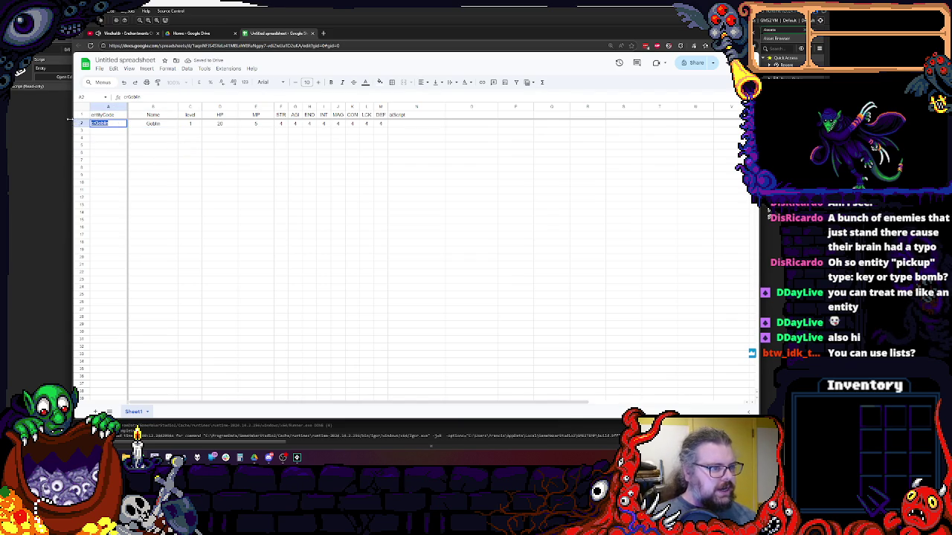
pyautogui.press('Escape')
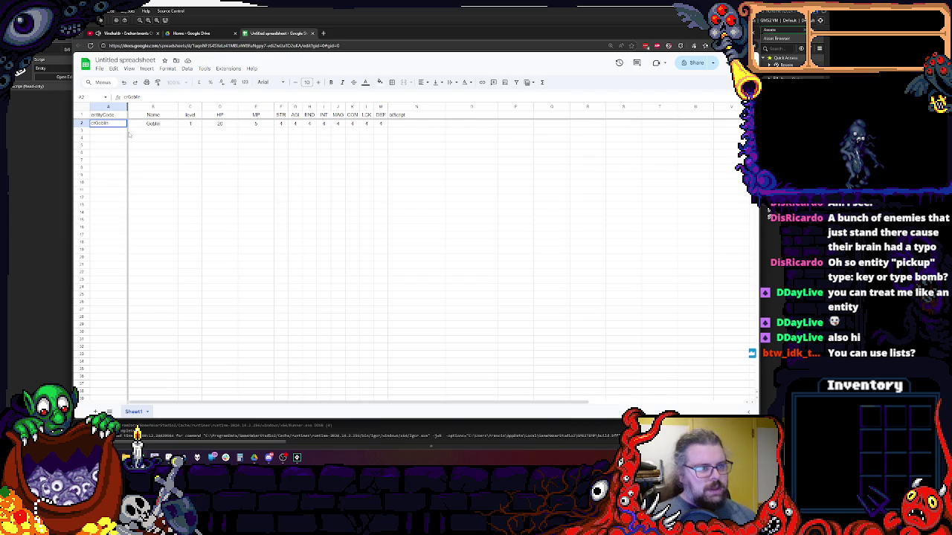
pyautogui.doubleClick(115, 123)
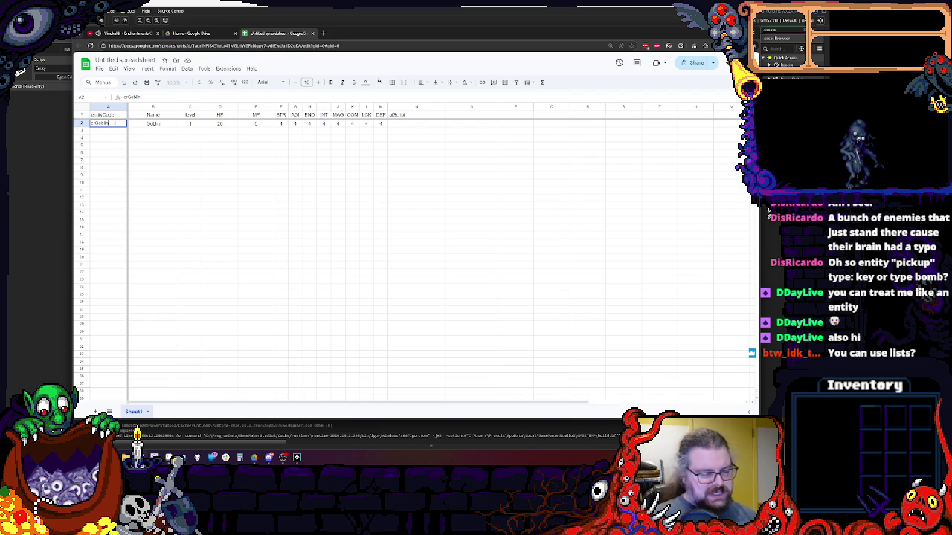
pyautogui.doubleClick(108, 123)
pyautogui.hotkey('ctrl', '+')
pyautogui.hotkey('ctrl', '+')
pyautogui.hotkey('ctrl', '+')
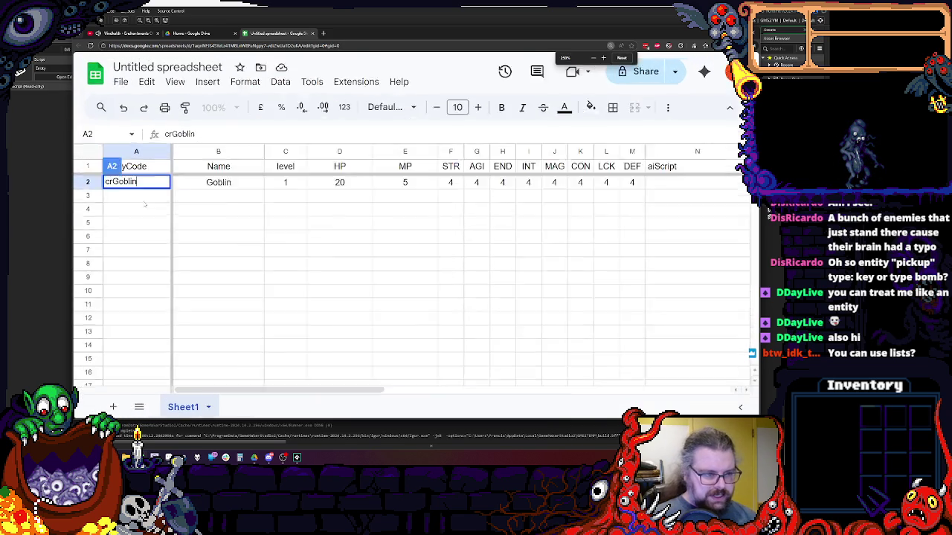
pyautogui.hotkey('ctrl', '-')
pyautogui.click(154, 237)
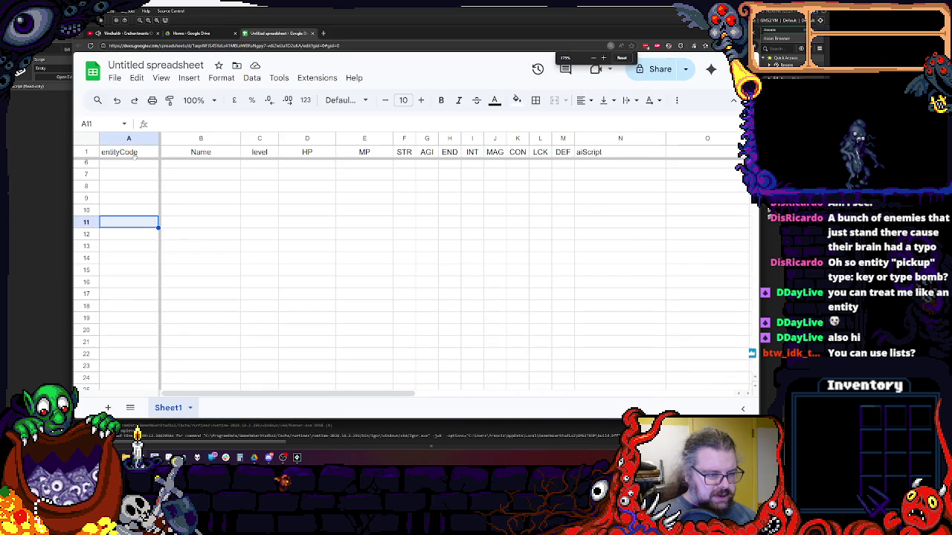
pyautogui.click(142, 190)
pyautogui.click(140, 168)
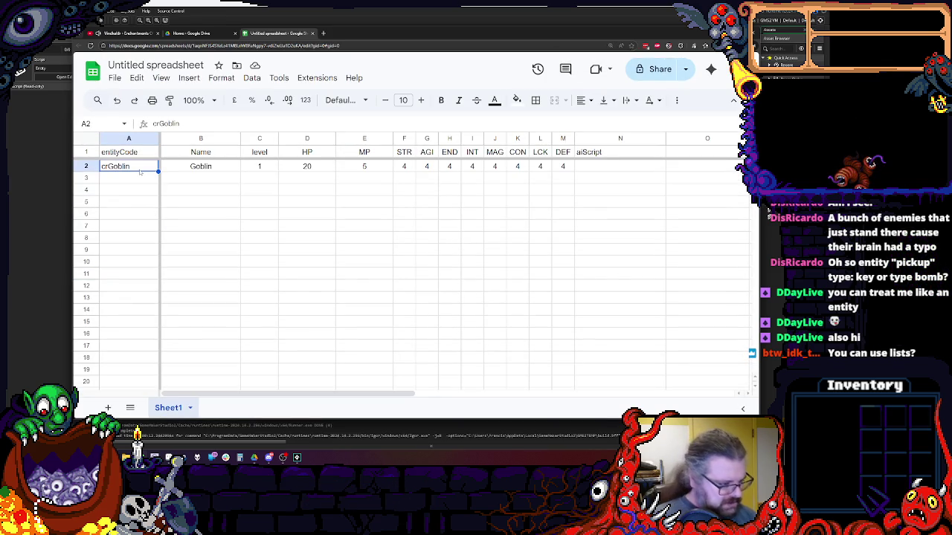
pyautogui.click(198, 215)
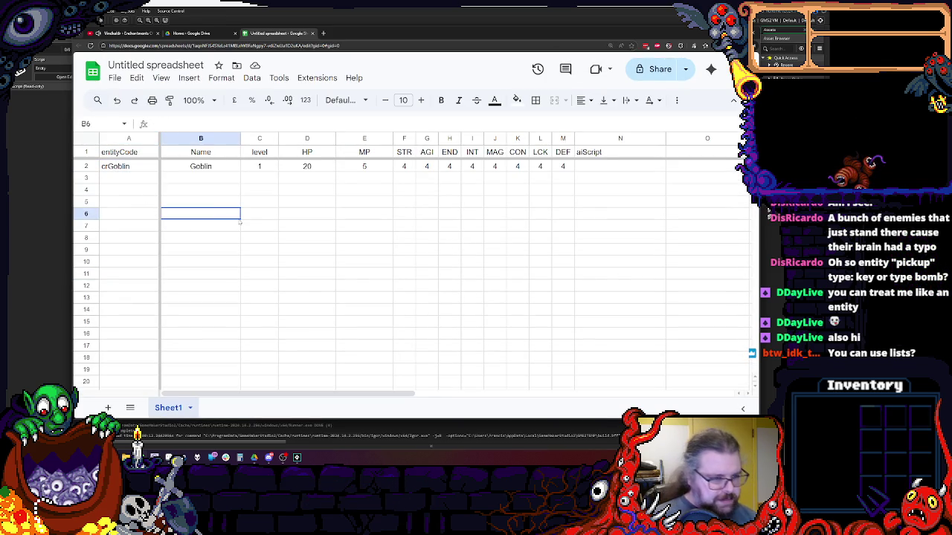
pyautogui.click(129, 171)
pyautogui.click(133, 181)
pyautogui.click(133, 168)
pyautogui.doubleClick(119, 166)
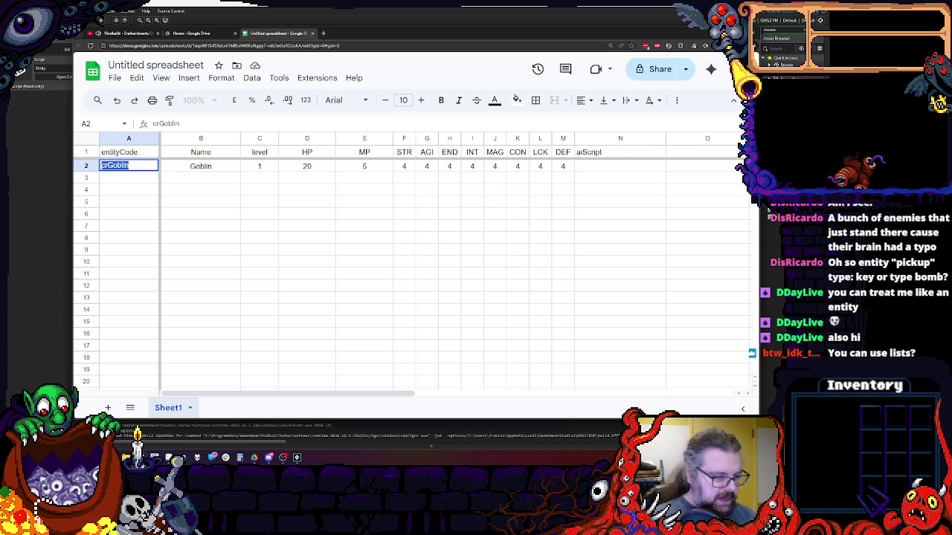
pyautogui.press('Return')
pyautogui.press('Up')
pyautogui.click(230, 169)
pyautogui.doubleClick(217, 167)
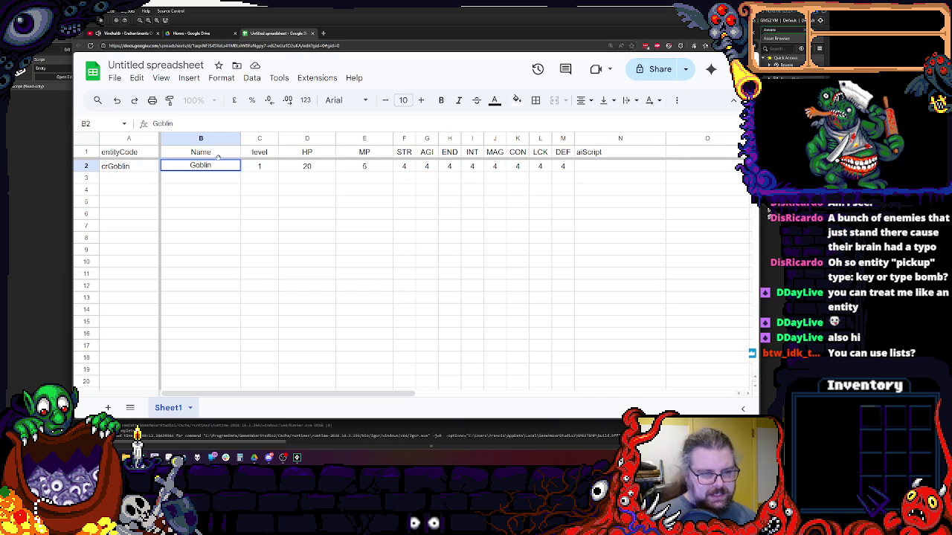
pyautogui.click(218, 191)
pyautogui.doubleClick(132, 171)
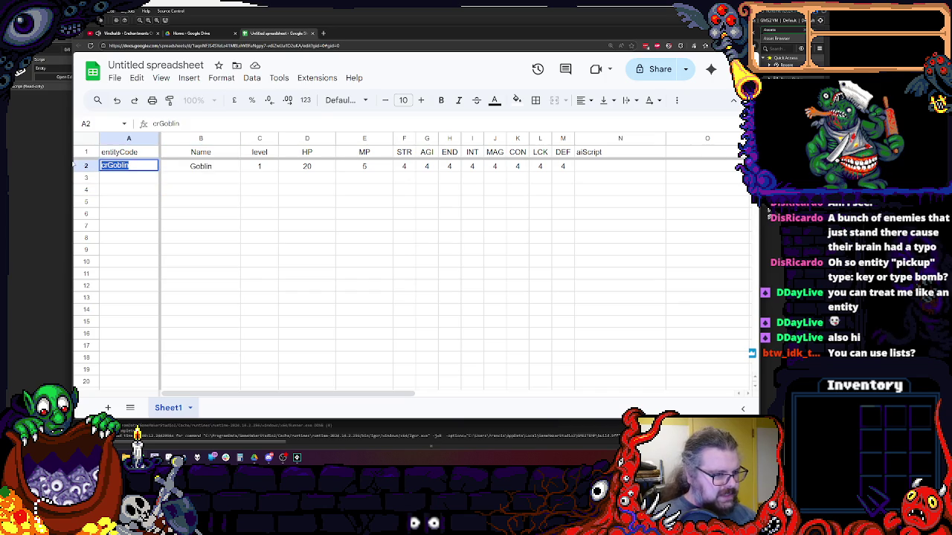
pyautogui.click(194, 160)
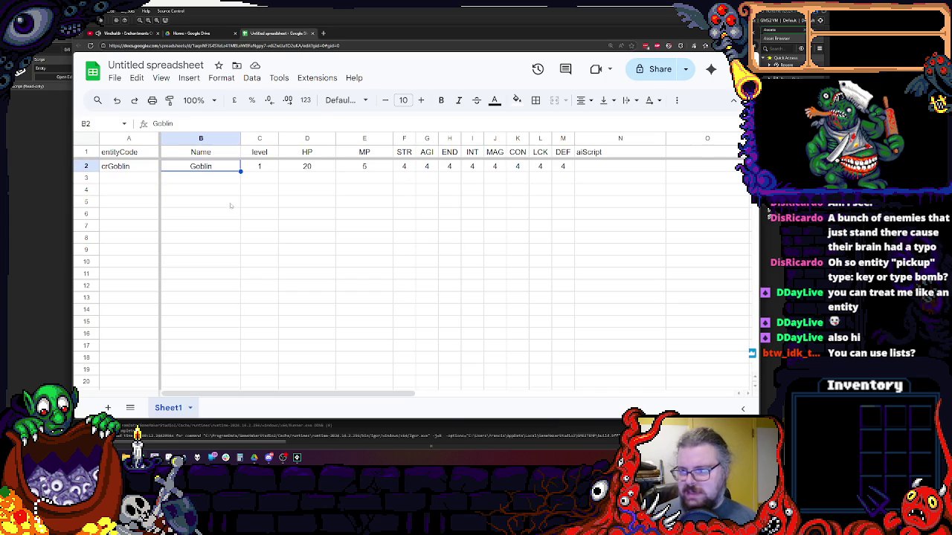
pyautogui.click(260, 249)
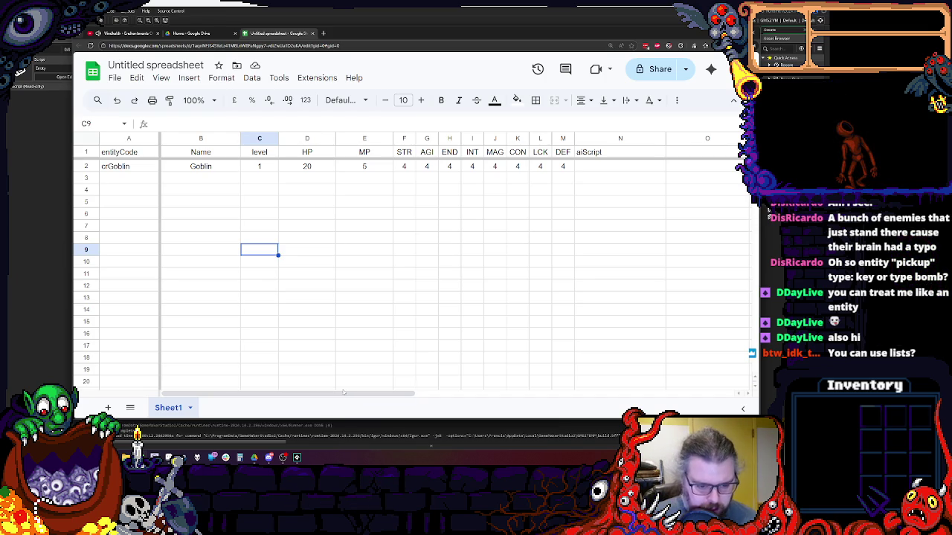
pyautogui.moveTo(290, 392); pyautogui.dragTo(397, 392)
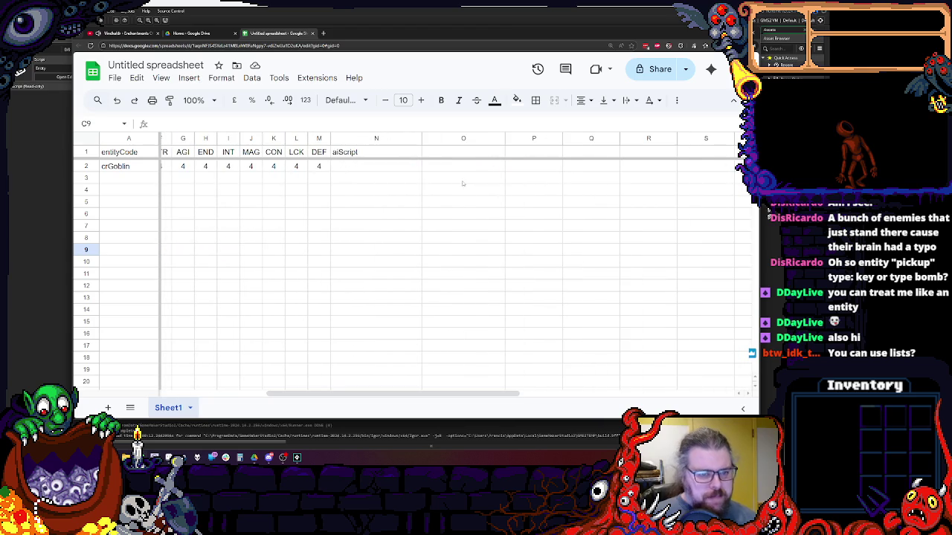
# - Add an aiTags header in the column after aiScript
pyautogui.doubleClick(369, 152)
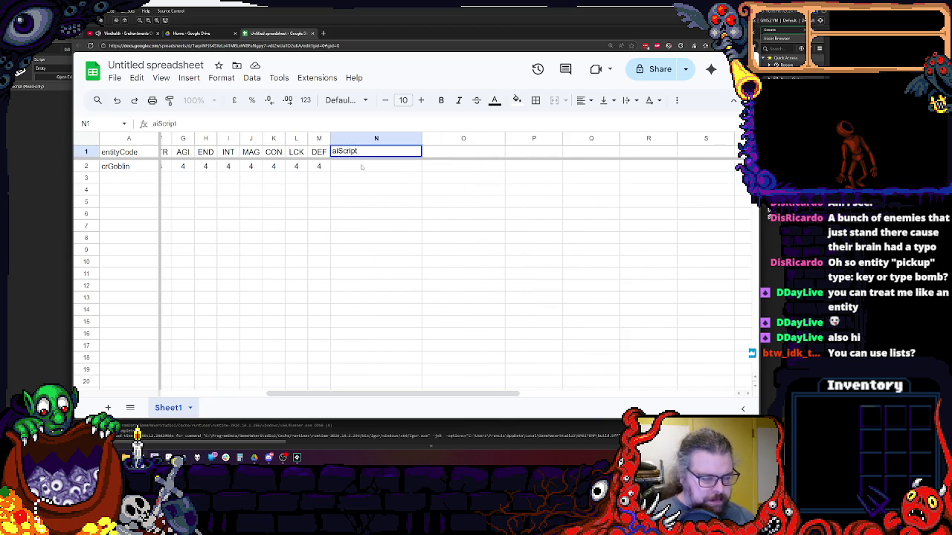
pyautogui.click(361, 167)
pyautogui.click(455, 151)
pyautogui.write('aiTags')
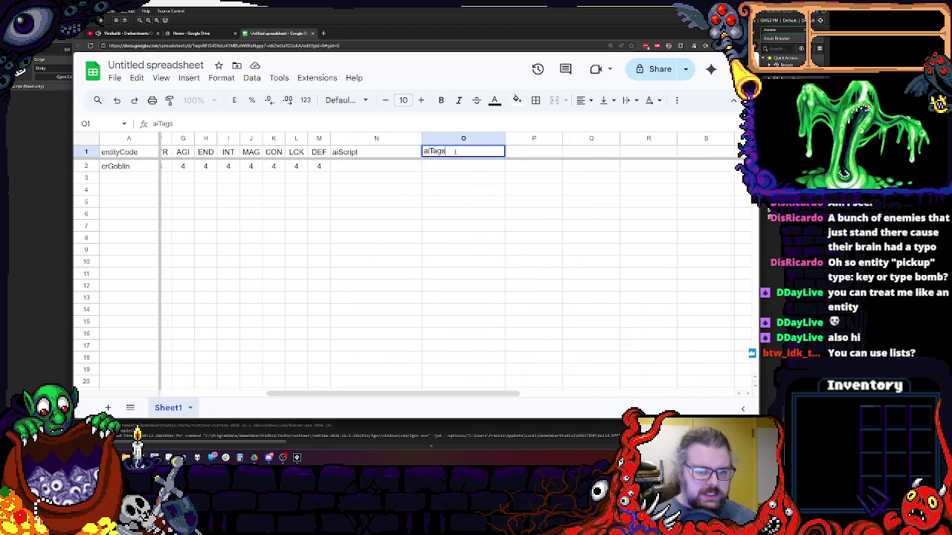
pyautogui.press('Return')
# - Give crGoblin the aiScript genericAi and the aiTags aggressive.goblin
pyautogui.press('Left')
pyautogui.press('Right')
pyautogui.press('Left')
pyautogui.press('Return')
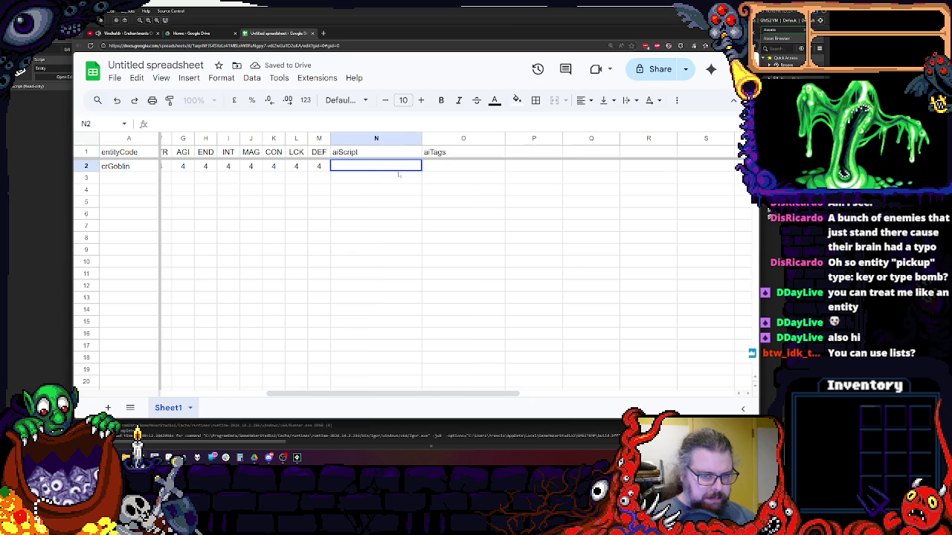
pyautogui.press('Right')
pyautogui.click(385, 165)
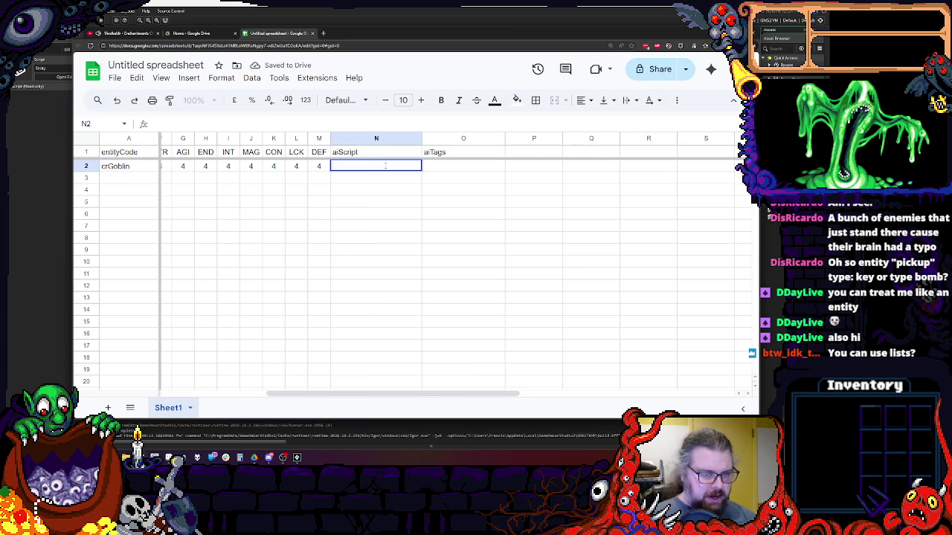
pyautogui.write('generic')
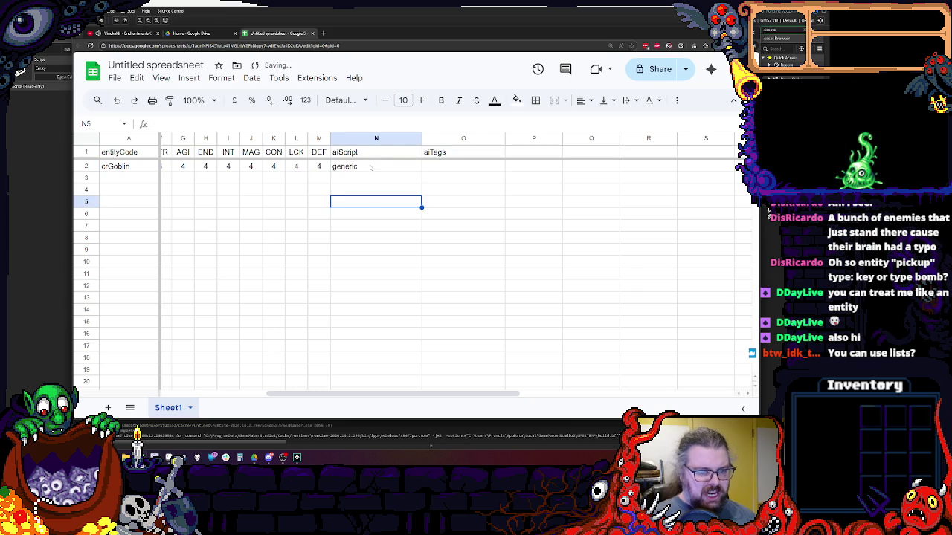
pyautogui.doubleClick(371, 165)
pyautogui.write('Ai')
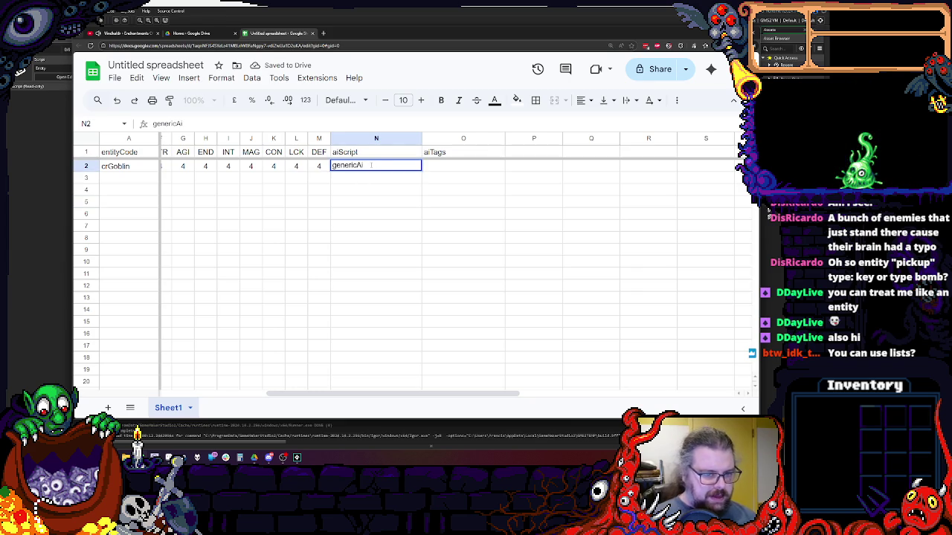
pyautogui.click(361, 206)
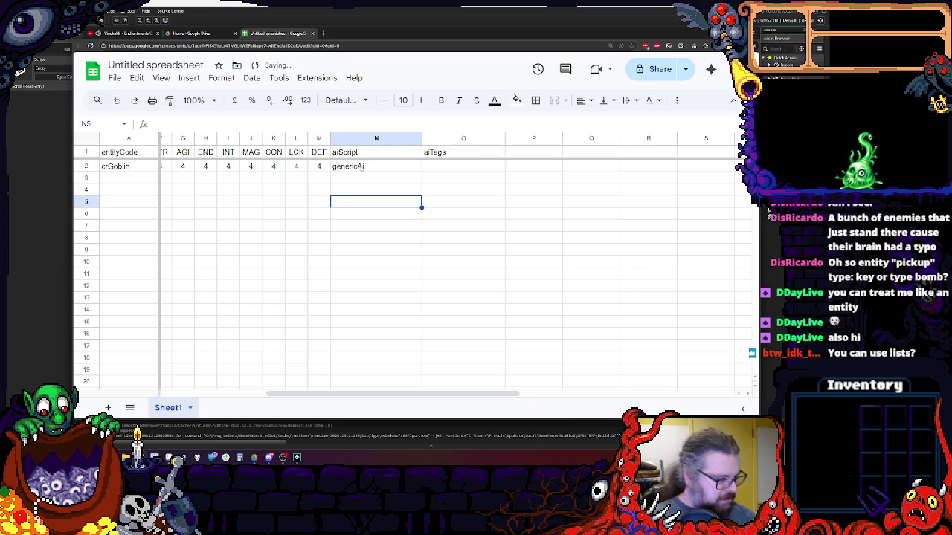
pyautogui.click(455, 167)
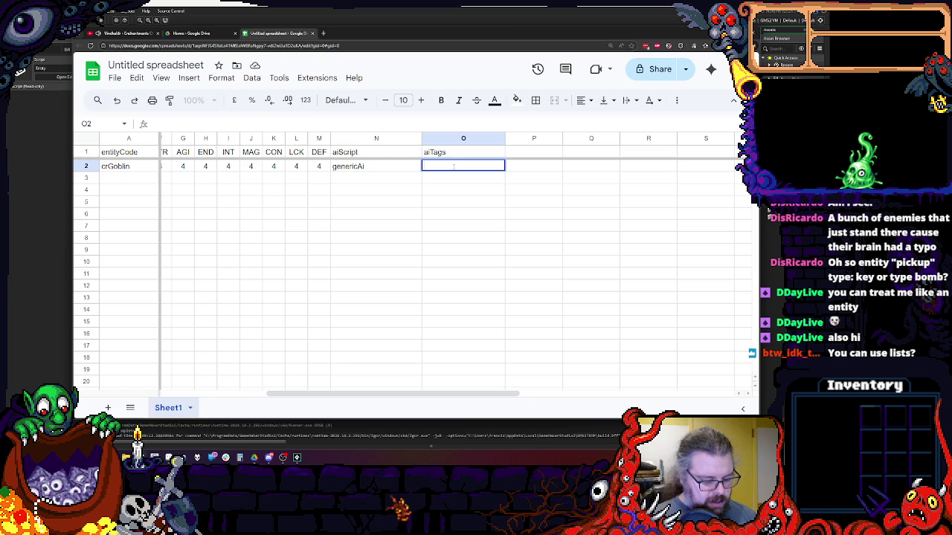
pyautogui.write('aggressive.goblin')
# - Zoom the browser out to fit entityCode through aiTags, and widen column P slightly
pyautogui.click(490, 229)
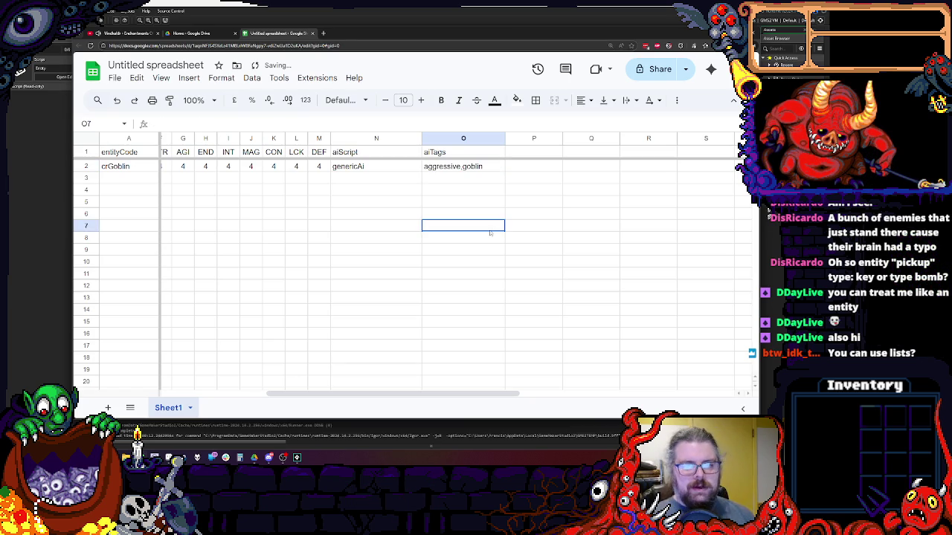
pyautogui.doubleClick(391, 165)
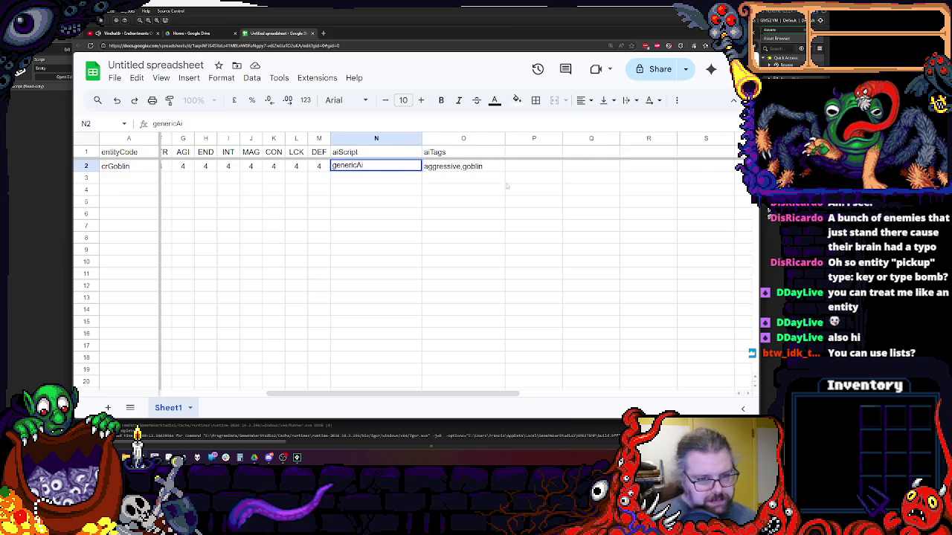
pyautogui.moveTo(398, 396); pyautogui.dragTo(294, 396)
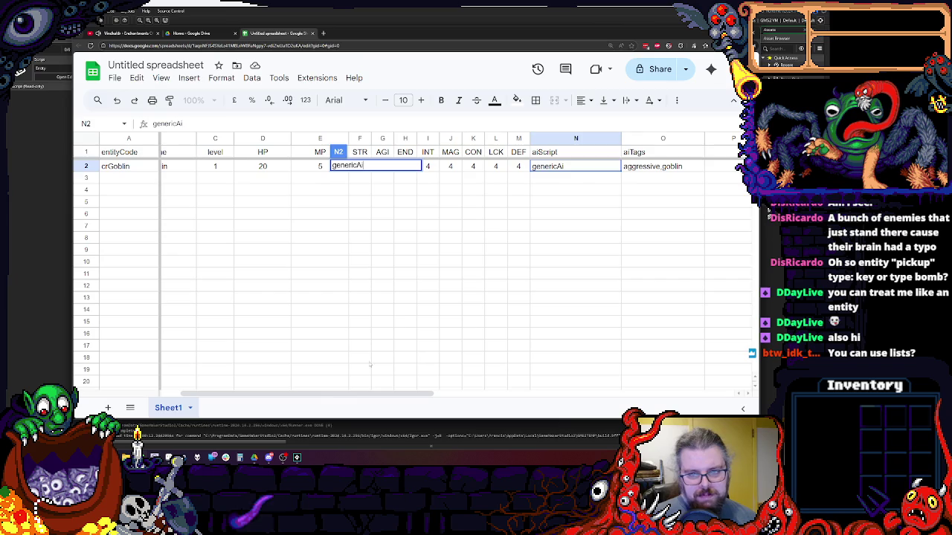
pyautogui.click(411, 308)
pyautogui.hotkey('ctrl', '-')
pyautogui.hotkey('ctrl', '-')
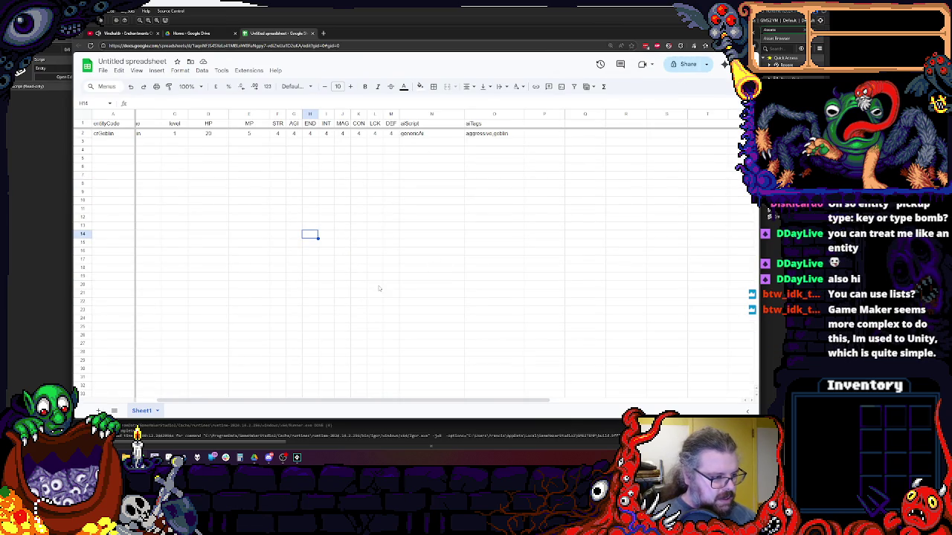
pyautogui.moveTo(324, 400); pyautogui.dragTo(293, 400)
pyautogui.click(288, 208)
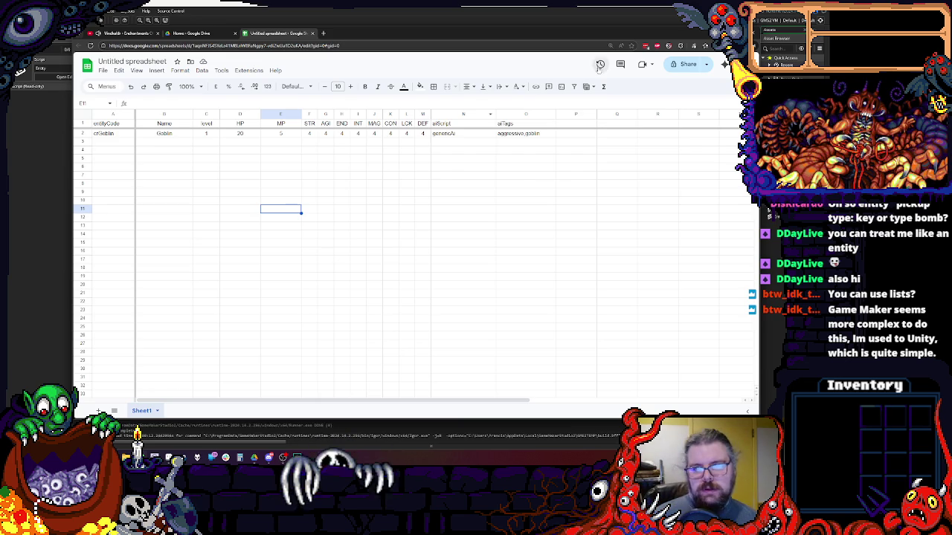
pyautogui.moveTo(596, 114); pyautogui.dragTo(608, 114)
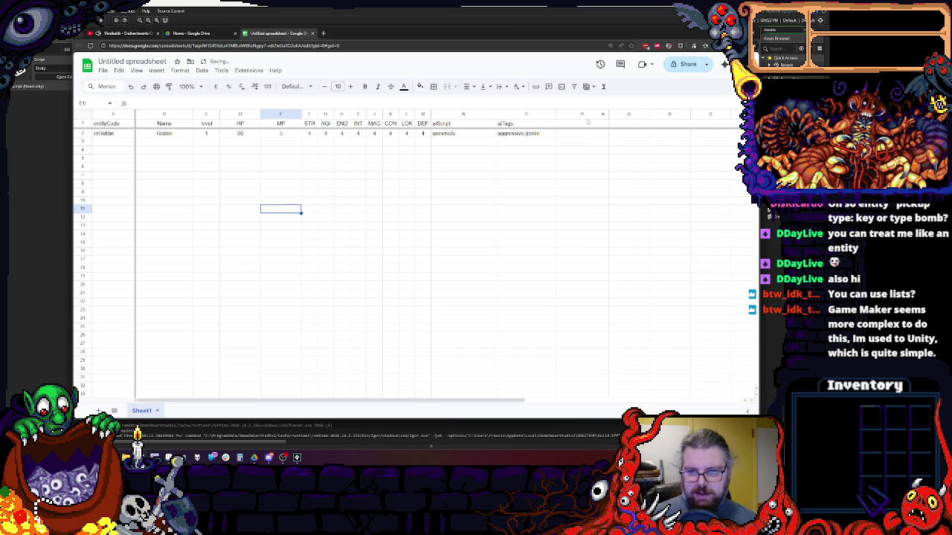
# - Enter the header 'equipment' in P1, leaving crGoblin's equipment cell blank
pyautogui.click(582, 124)
pyautogui.write('equipment')
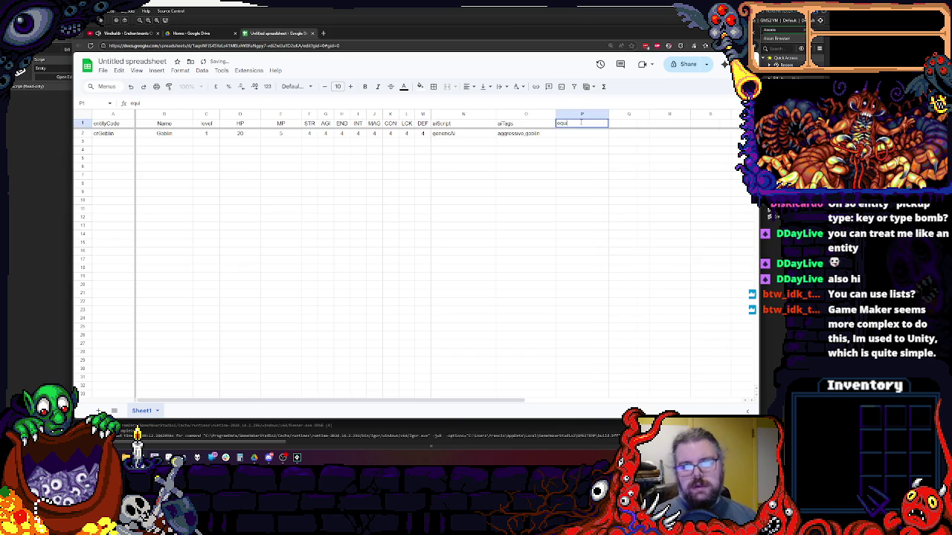
pyautogui.press('Return')
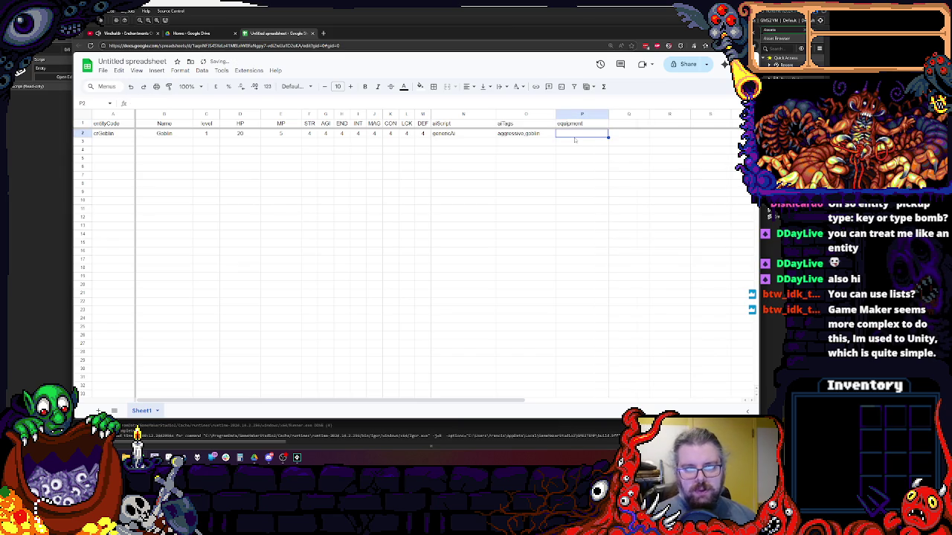
pyautogui.doubleClick(570, 133)
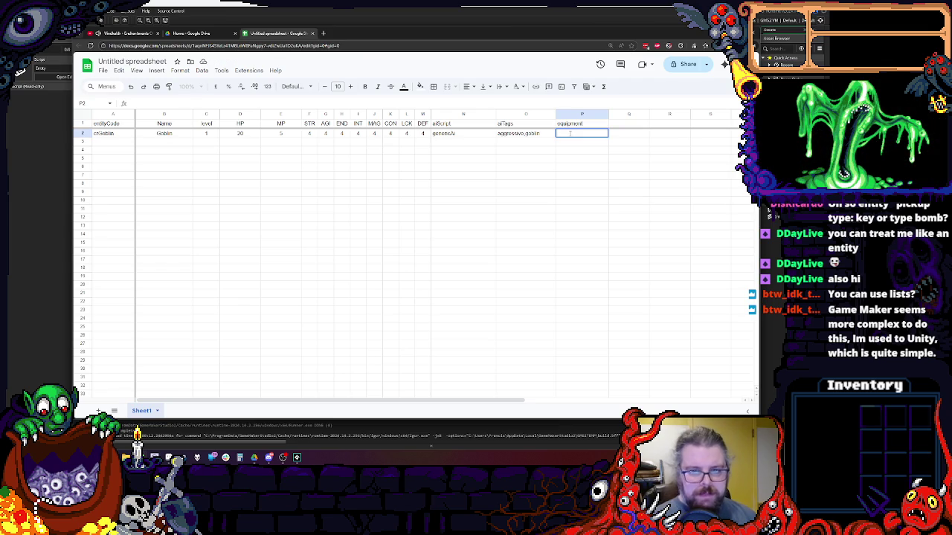
pyautogui.click(554, 150)
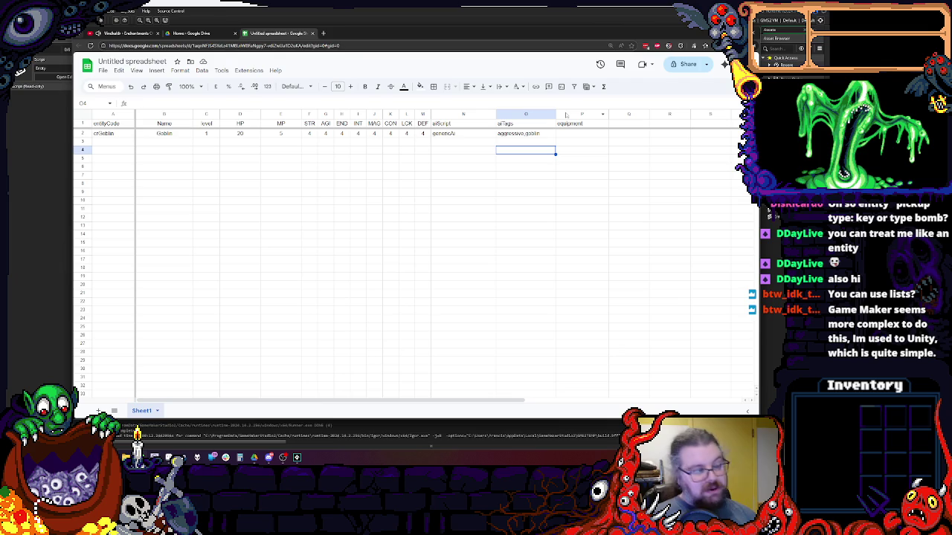
pyautogui.click(566, 115)
# - Insert a blank column P before equipment, shifting equipment to column Q
pyautogui.rightClick(566, 115)
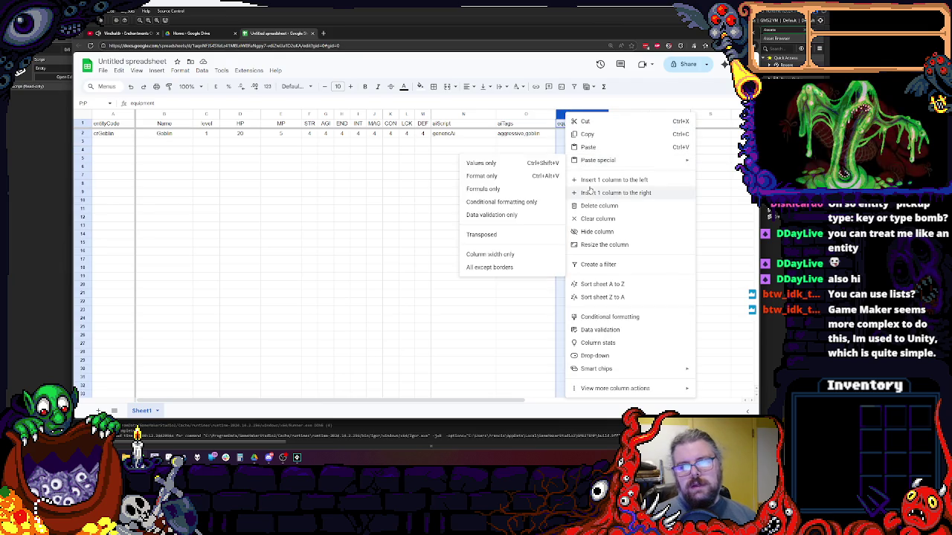
pyautogui.click(592, 184)
pyautogui.click(111, 133)
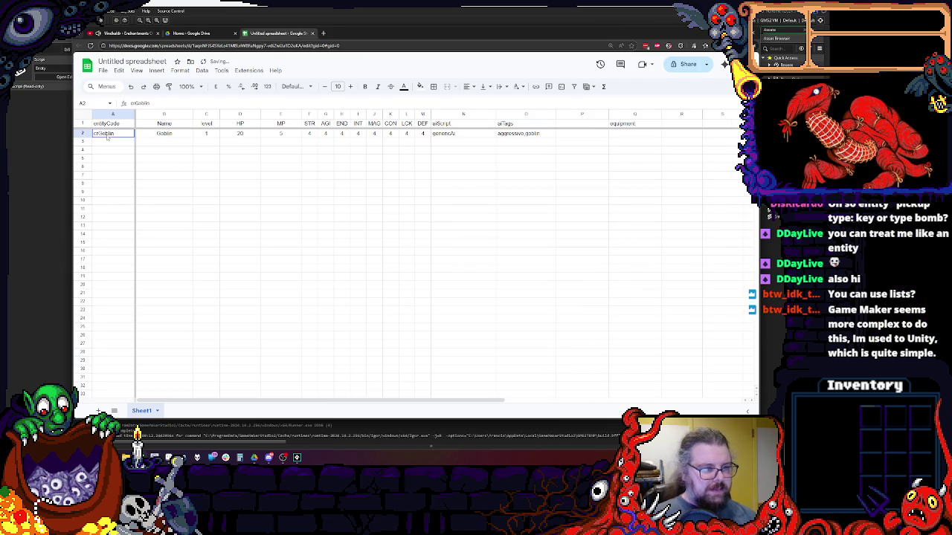
pyautogui.click(125, 152)
pyautogui.click(126, 137)
pyautogui.doubleClick(126, 136)
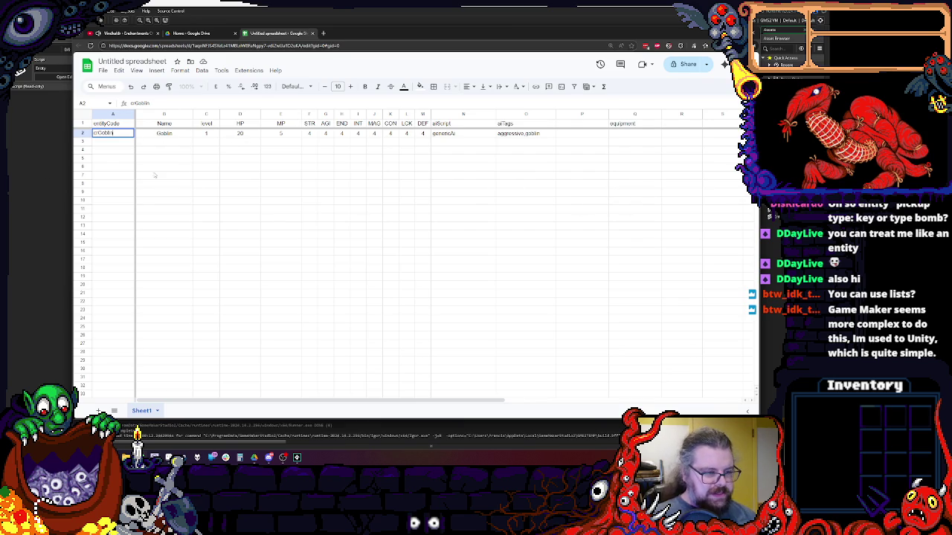
pyautogui.click(163, 184)
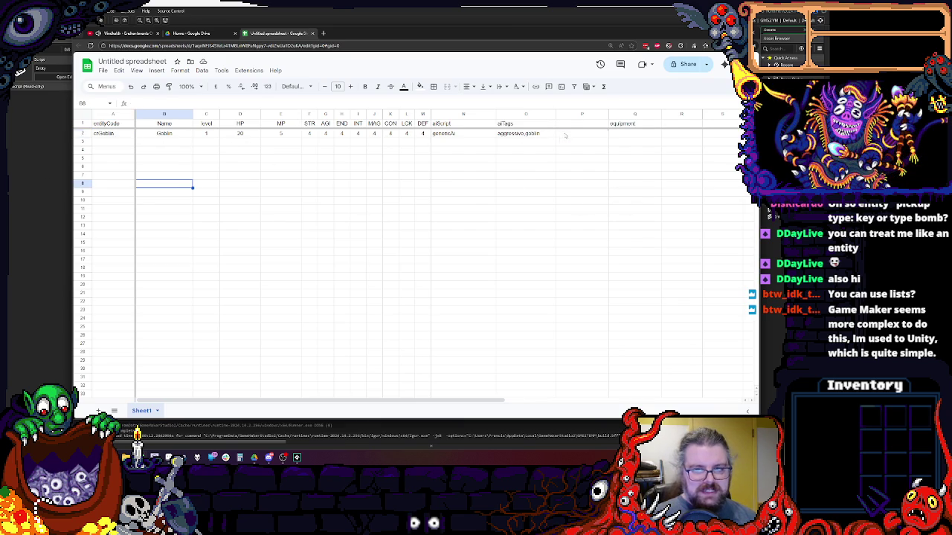